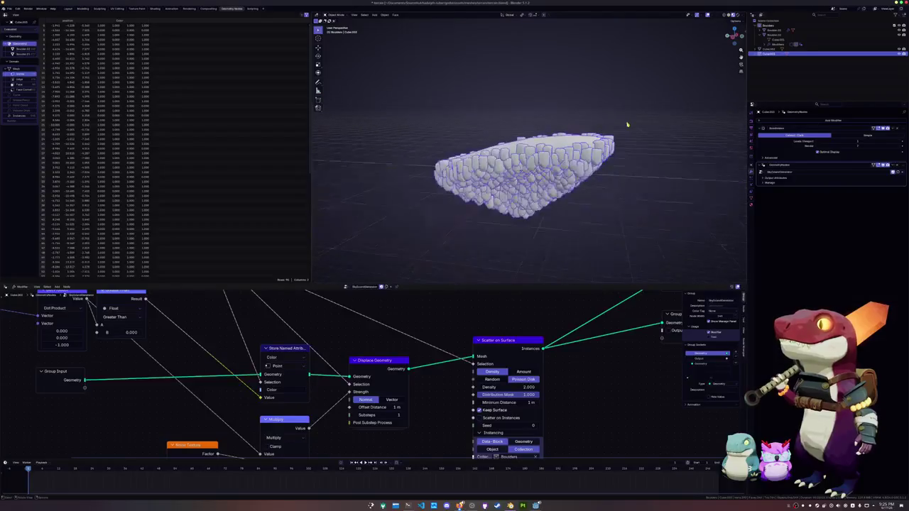
In Edit Mode, lower the selected rock cage vertices along Z.
key(Tab)
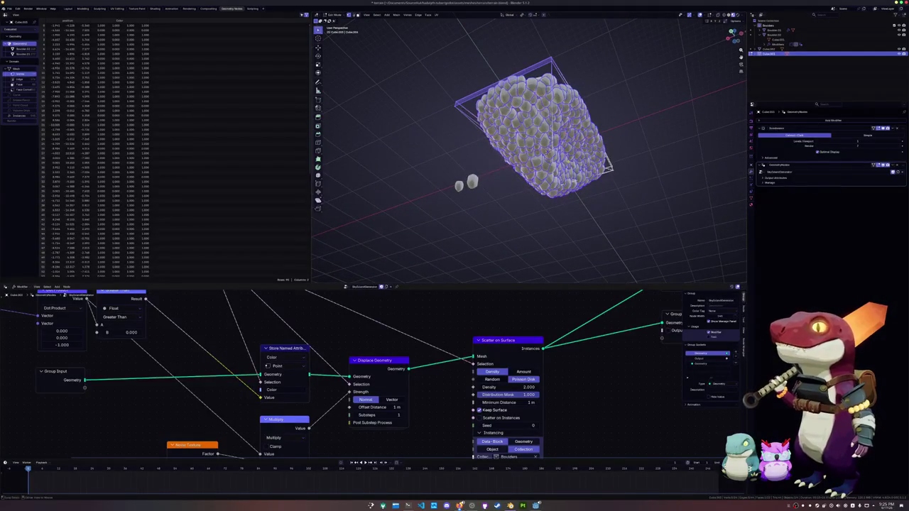
scroll(552, 174, up, 5)
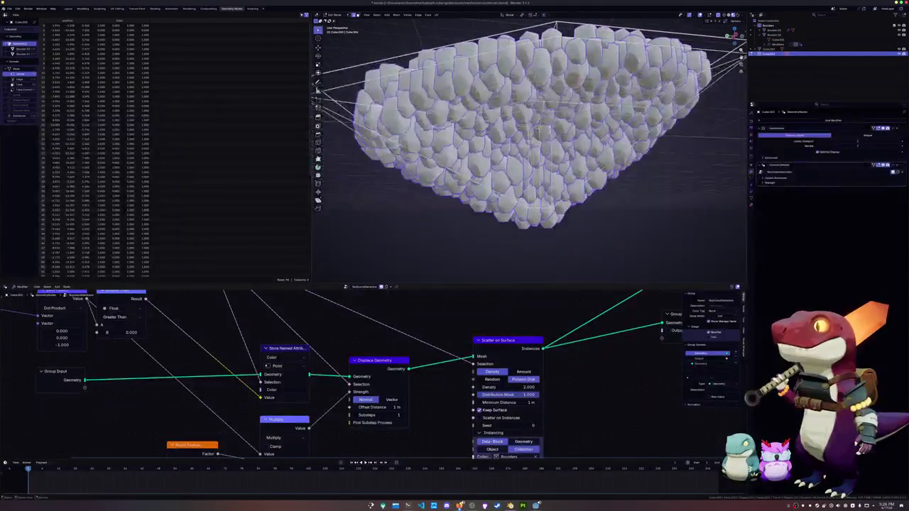
key(g)
key(z)
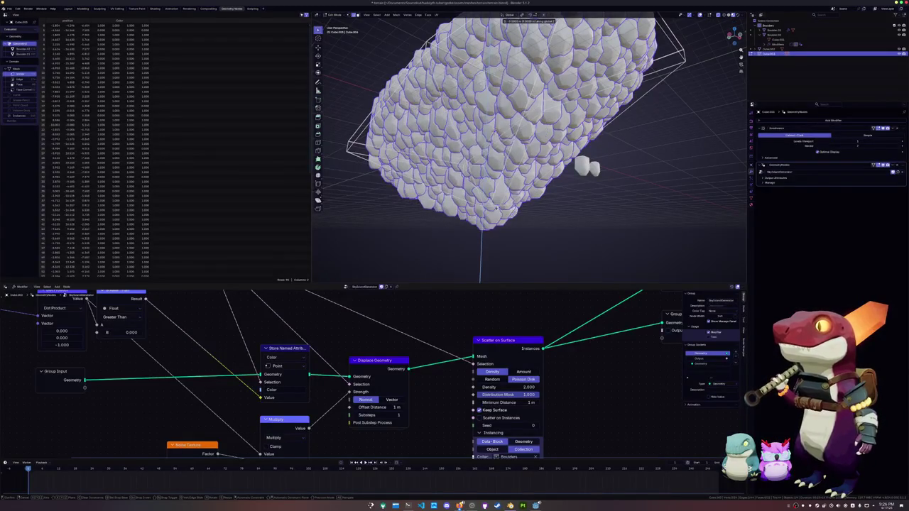
click(496, 206)
middle_drag(496, 206, 484, 142)
Lower the vertices a further 2 m along Z, then dissolve them.
key(g)
key(z)
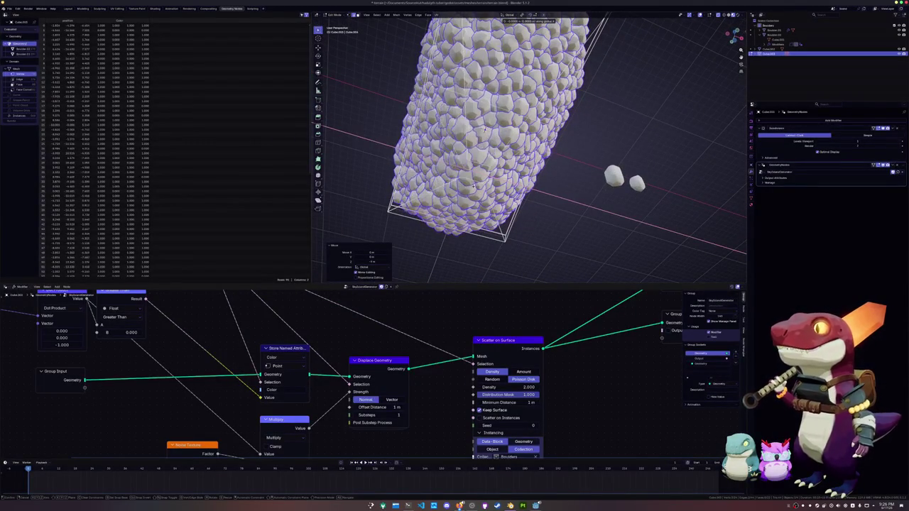
click(484, 130)
mouse_move(485, 130)
middle_down()
mouse_move(496, 125)
mouse_move(472, 177)
mouse_move(493, 171)
mouse_move(519, 105)
mouse_move(511, 107)
middle_up()
key(x)
click(497, 207)
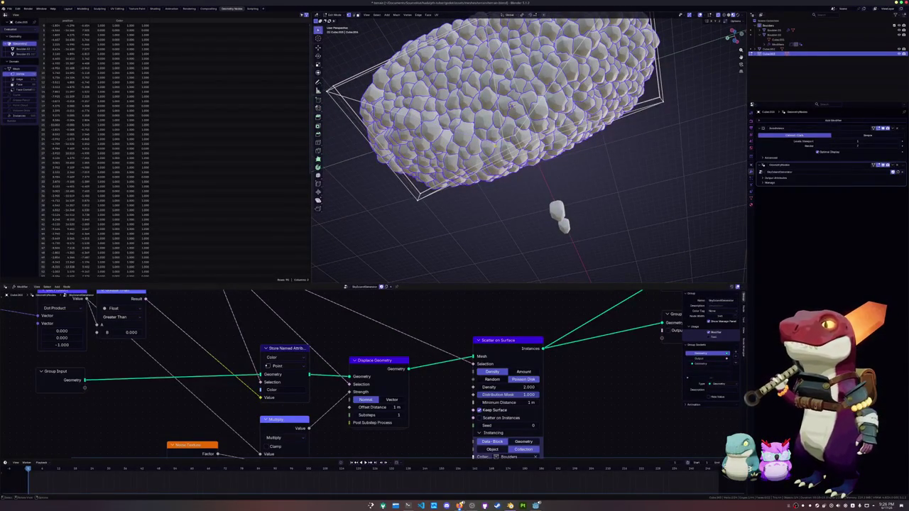
Merge the selected cage vertices At Center, flattening the boulder cluster.
key(m)
click(483, 145)
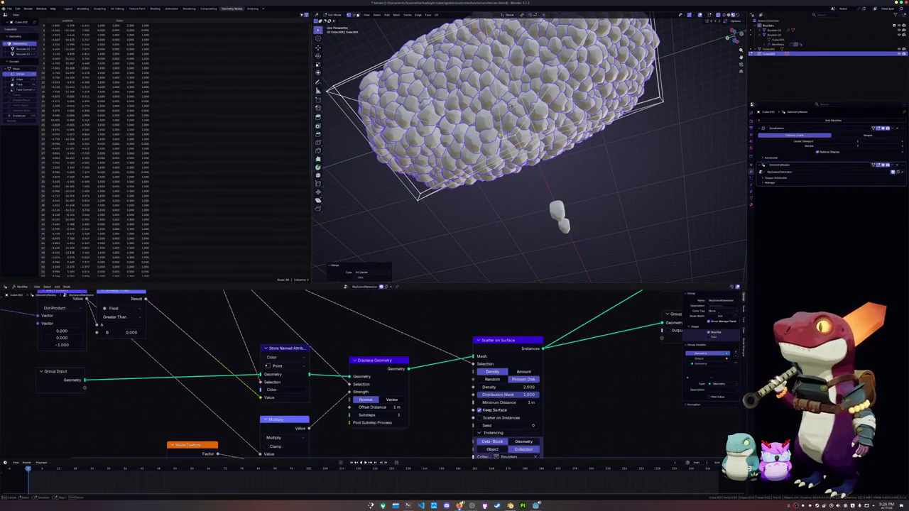
key(m)
click(483, 144)
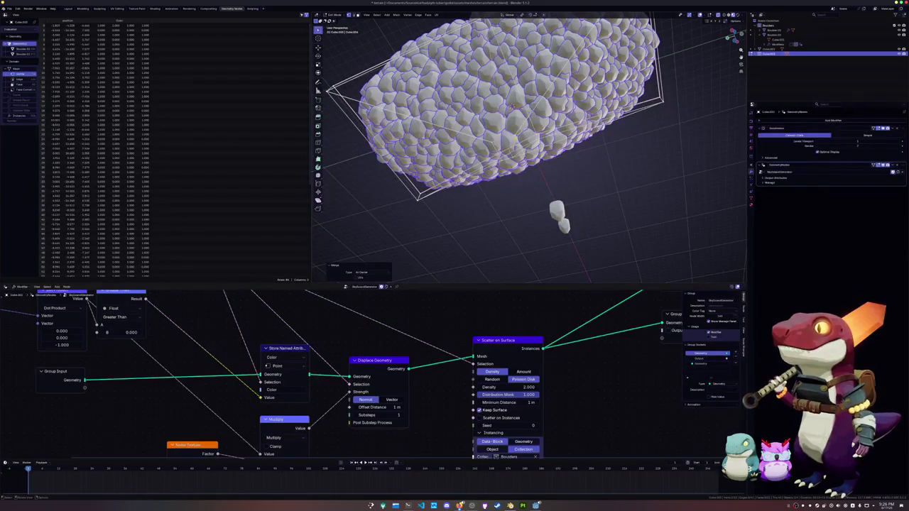
key(ctrl+z)
key(m)
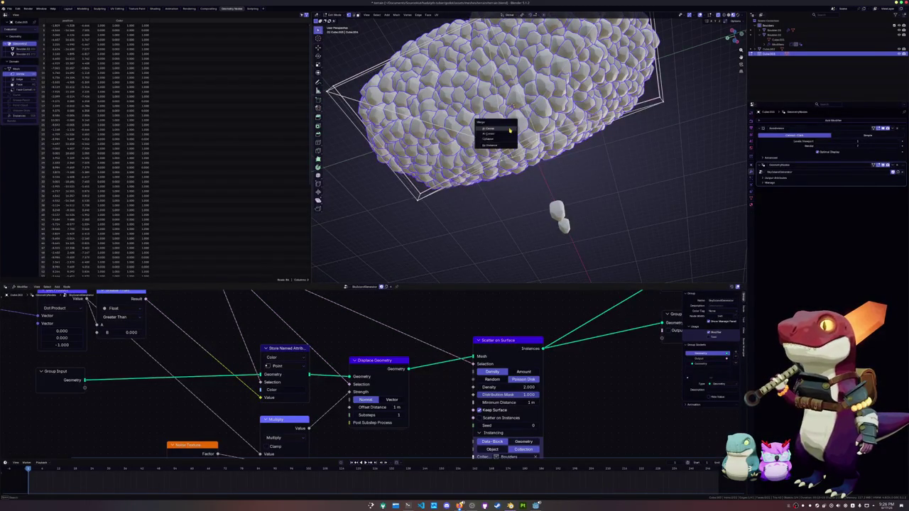
click(509, 129)
middle_drag(510, 130, 561, 142)
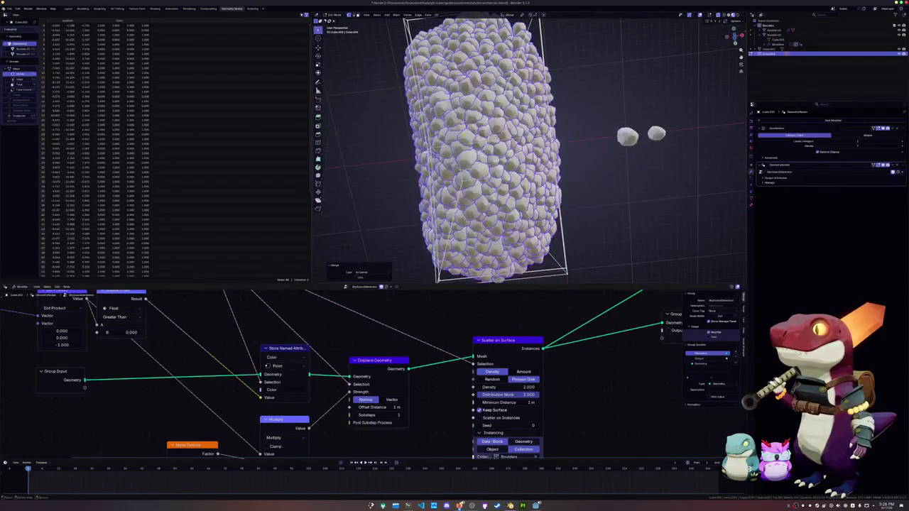
Undo and redo the At Center merge several times to compare the slab shapes.
key(ctrl+z)
key(m)
click(483, 147)
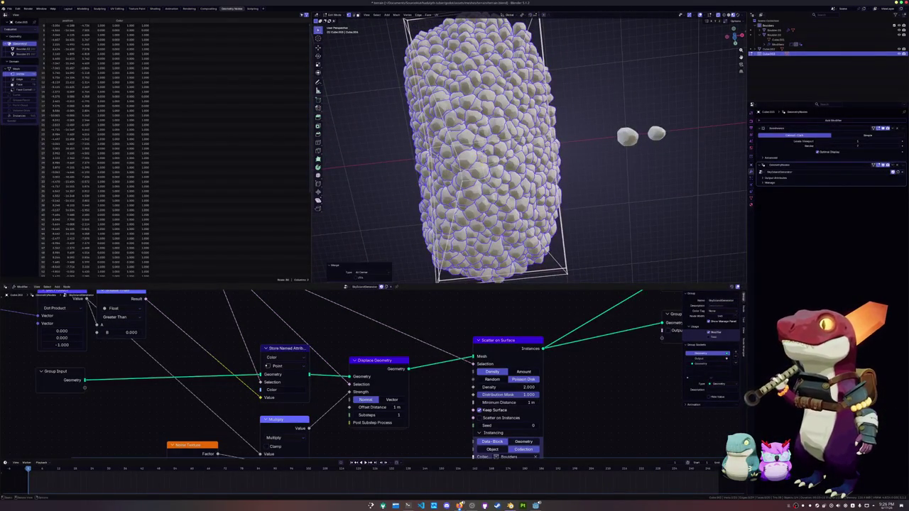
key(ctrl+z)
key(m)
click(466, 164)
key(ctrl+z)
key(m)
click(465, 176)
mouse_move(465, 176)
middle_down()
mouse_move(490, 153)
mouse_move(519, 171)
mouse_move(526, 188)
mouse_move(533, 160)
mouse_move(554, 151)
middle_up()
scroll(523, 169, down, 3)
Leave Edit Mode, reselect the rock island and return to Edit Mode.
key(Tab)
scroll(528, 182, up, 2)
key(alt+a)
scroll(534, 151, up, 2)
click(554, 151)
key(Tab)
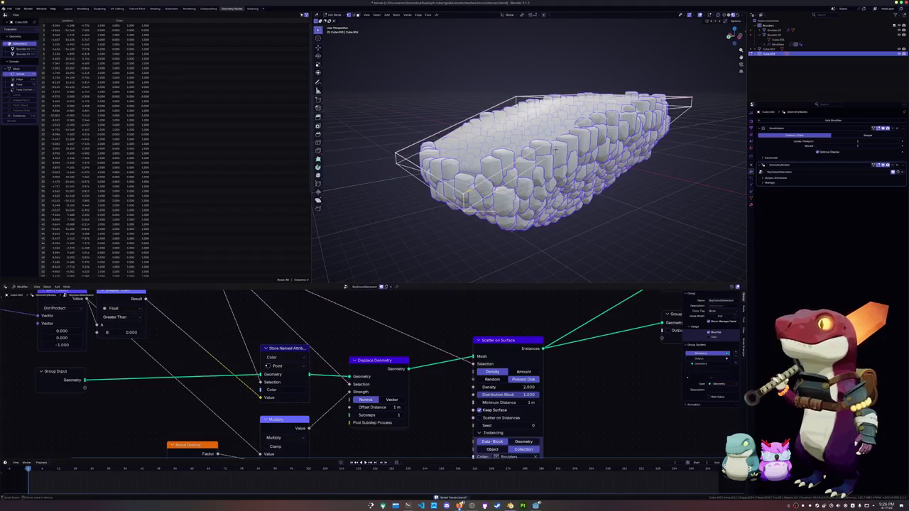
Move the cage's top face vertically to begin tapering the island.
click(554, 151)
key(g)
key(z)
click(555, 149)
middle_drag(555, 149, 440, 166)
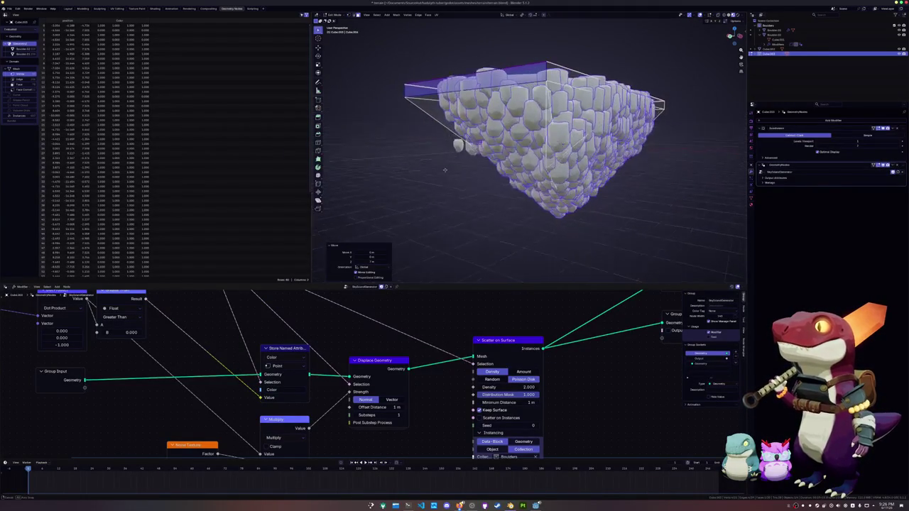
Dissolve vertices and slide one along its edge to narrow the island into an inverted cone.
key(x)
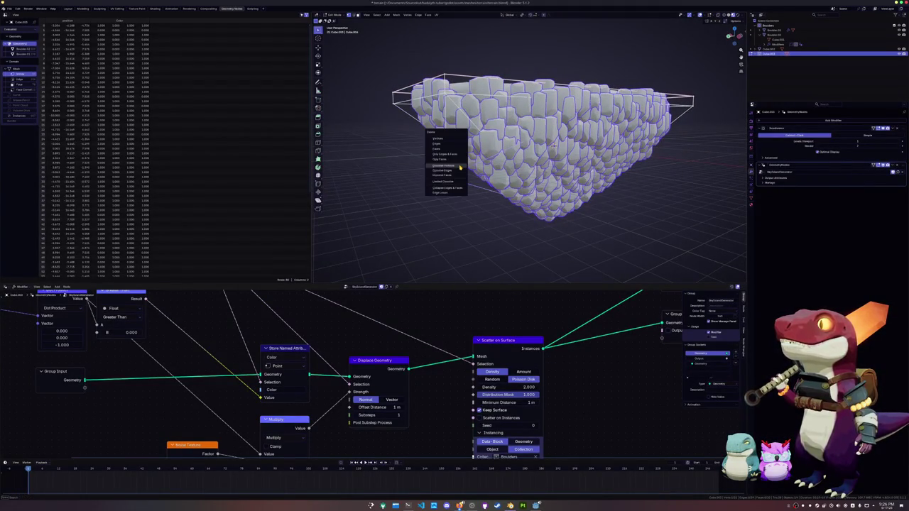
click(454, 165)
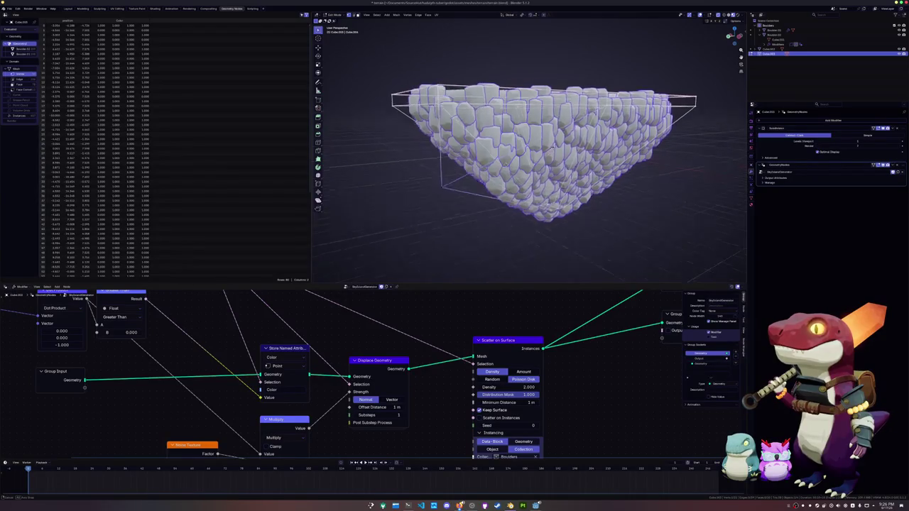
middle_drag(548, 151, 548, 155)
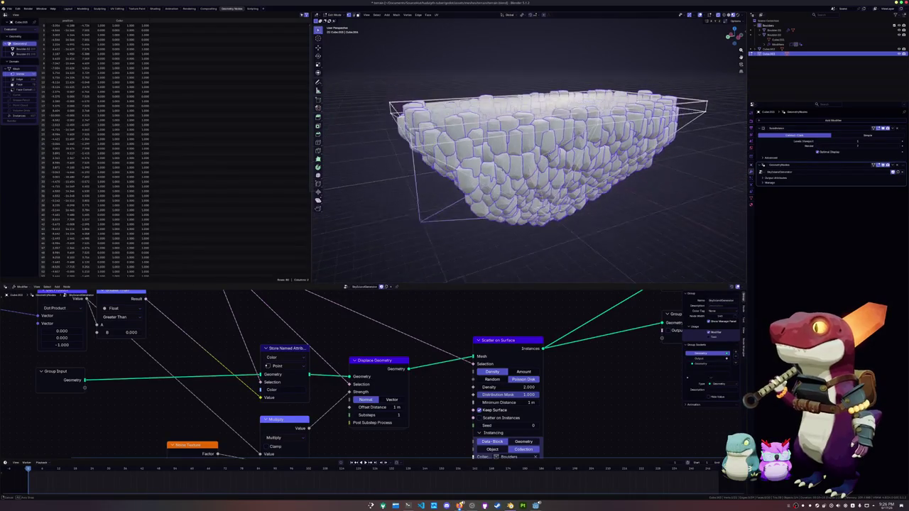
click(549, 150)
mouse_move(549, 151)
middle_down()
mouse_move(527, 203)
mouse_move(490, 186)
middle_up()
key(x)
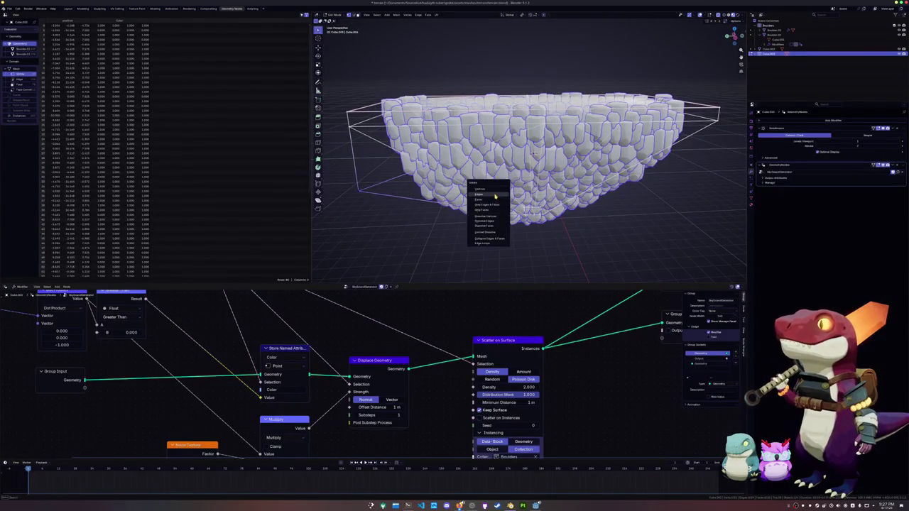
click(486, 216)
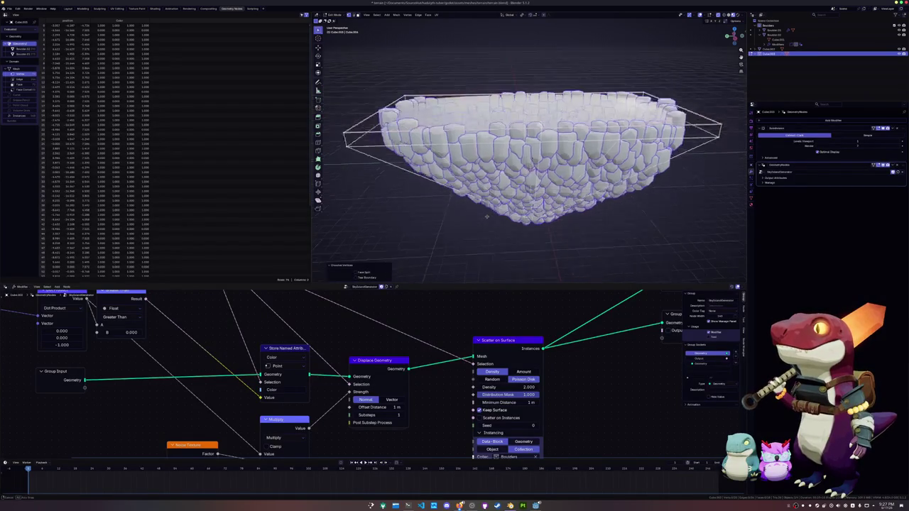
mouse_move(486, 216)
middle_down()
mouse_move(486, 226)
mouse_move(486, 163)
mouse_move(477, 210)
mouse_move(508, 203)
middle_up()
Lower the whole rock island 7 m along Z in Object Mode.
key(Tab)
scroll(501, 205, down, 3)
key(g)
key(z)
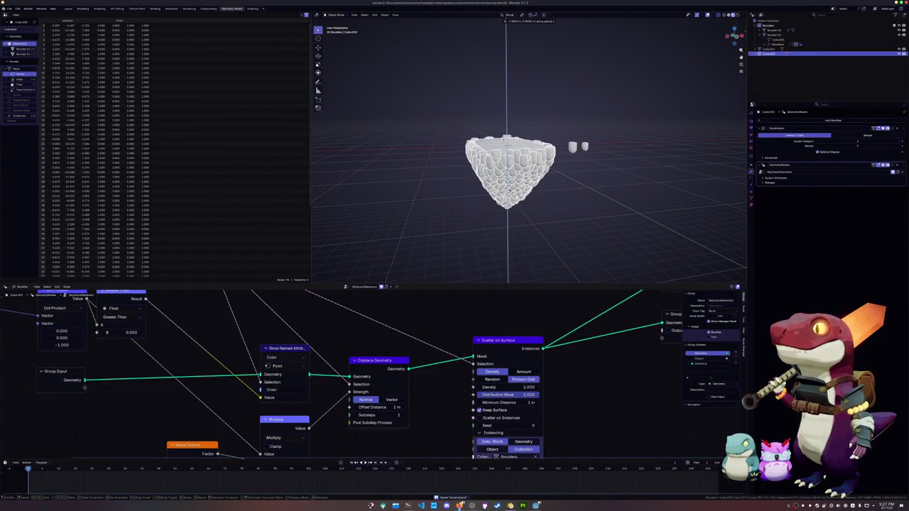
key(Return)
In front view, select the boulder cubes and shift them along X.
key(KP_1)
scroll(487, 158, up, 1)
scroll(529, 155, up, 1)
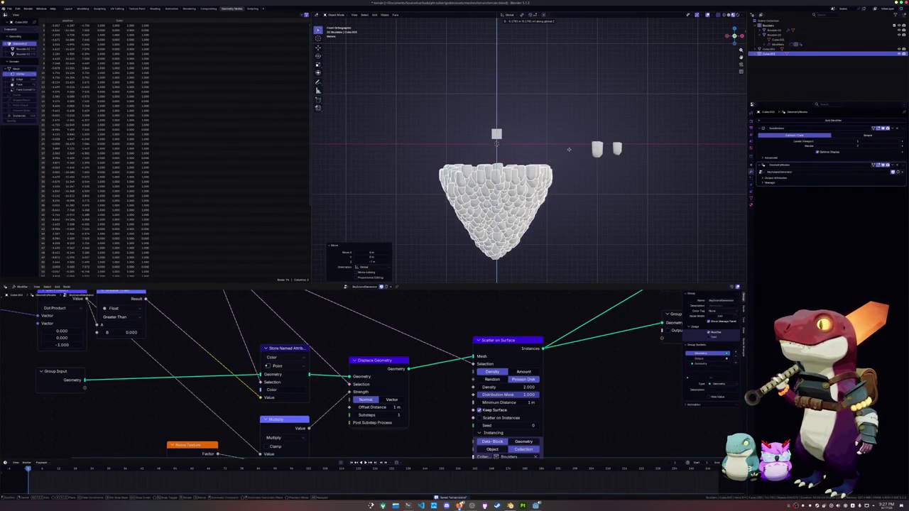
click(575, 206)
click(597, 148)
drag(652, 172, 579, 127)
key(g)
key(x)
key(Return)
Duplicate a boulder with Shift+D to create a third boulder piece.
key(shift+d)
key(x)
key(Escape)
key(Tab)
key(Tab)
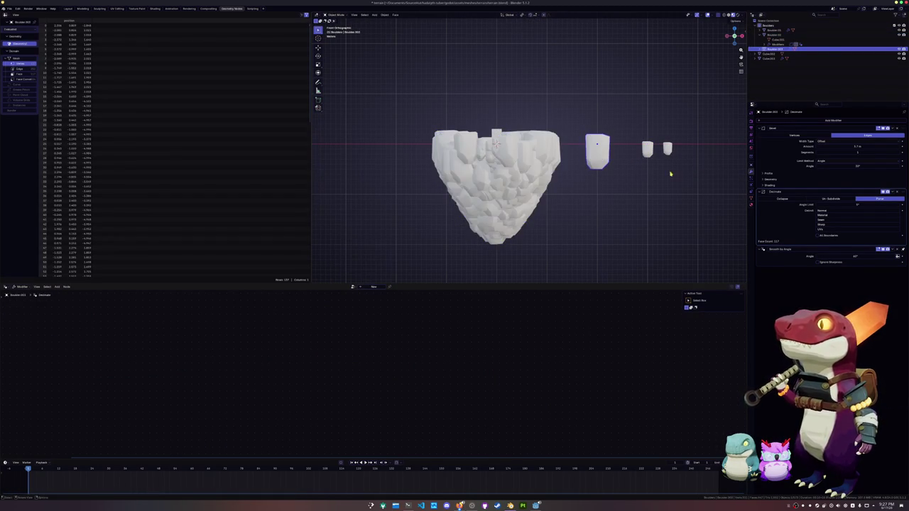
Lower the boulder's geometry below its origin in Edit Mode.
key(Tab)
key(g)
key(z)
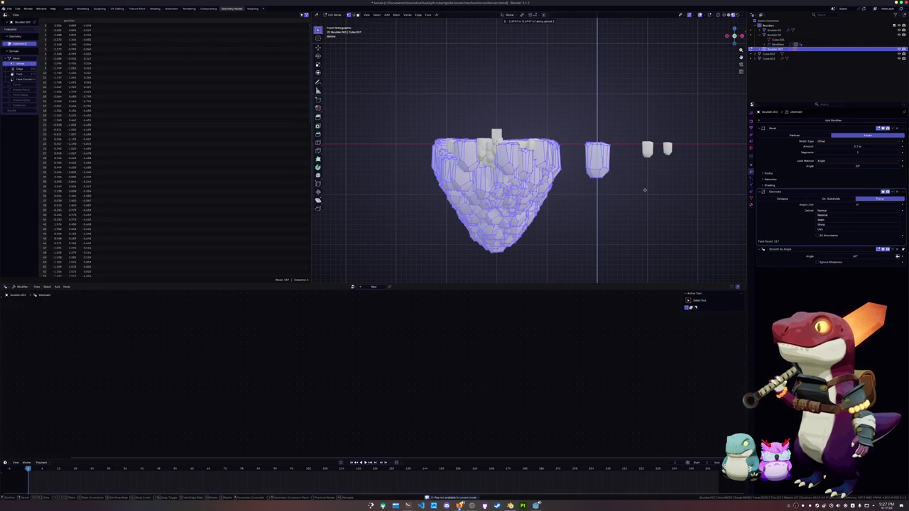
click(644, 189)
key(Tab)
scroll(606, 190, up, 2)
mouse_move(606, 190)
middle_down()
mouse_move(579, 206)
mouse_move(609, 182)
middle_up()
Move that boulder farther right along X, then select the rock island to show its node tree.
key(g)
key(x)
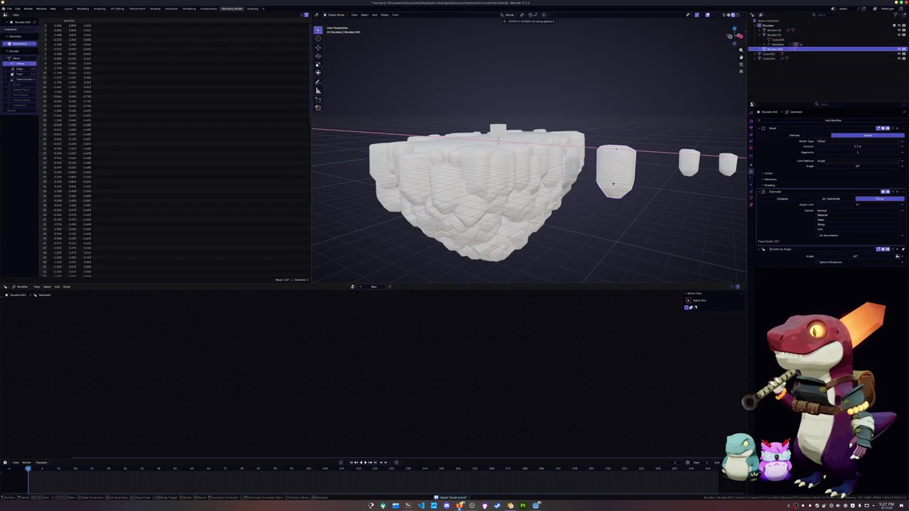
click(590, 213)
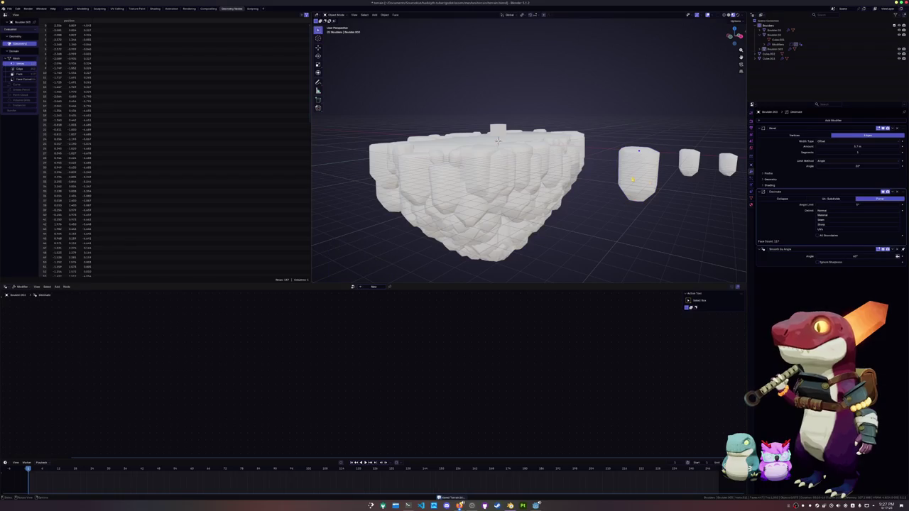
middle_drag(624, 206, 618, 220)
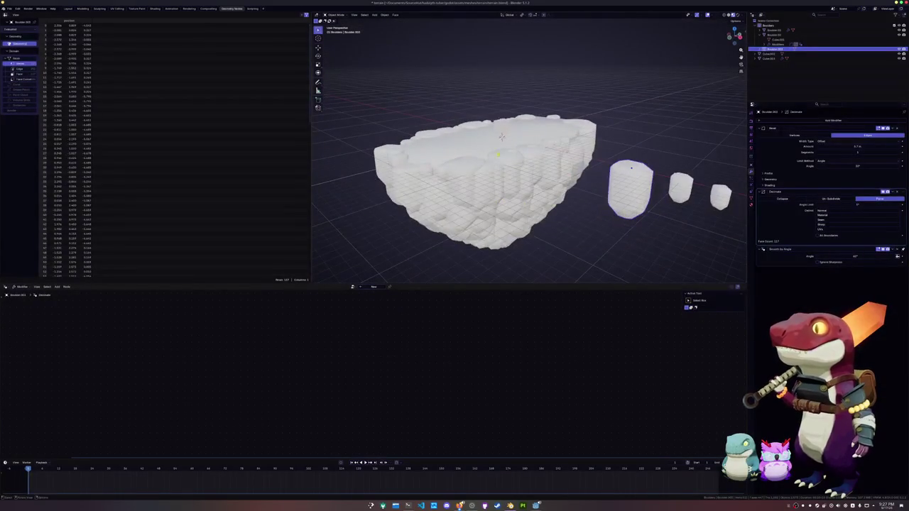
click(456, 201)
mouse_move(436, 452)
middle_down()
mouse_move(453, 305)
mouse_move(408, 348)
mouse_move(402, 398)
mouse_move(402, 387)
middle_up()
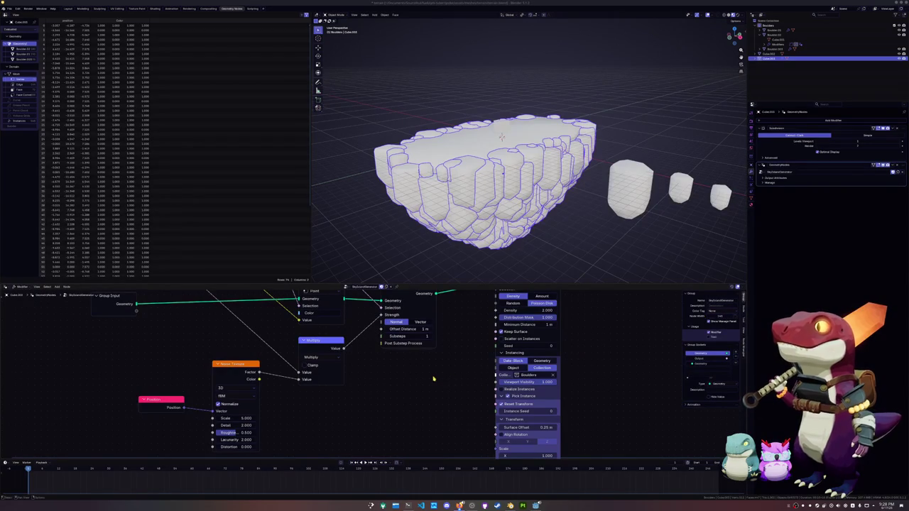
Add a Collection Info node set to the Boulders collection.
middle_drag(434, 380, 455, 357)
key(shift+a)
text(collection)
key(Return)
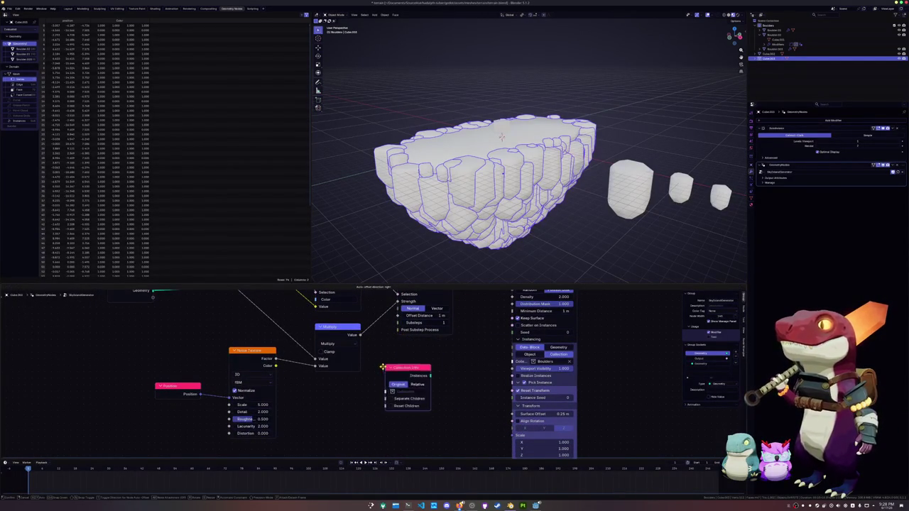
click(407, 380)
click(419, 402)
click(426, 412)
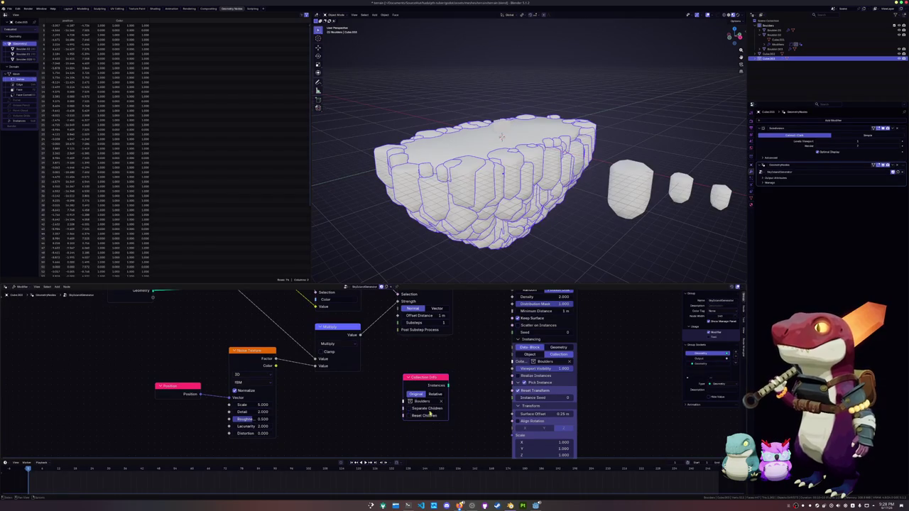
middle_drag(468, 399, 477, 376)
drag(440, 359, 415, 362)
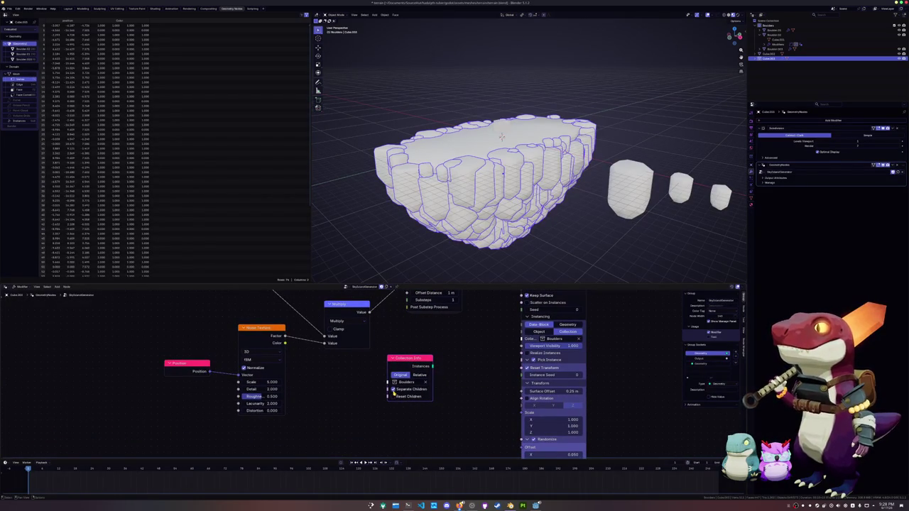
Set Scatter on Surface instancing to Geometry and link Collection Info's Instances to its Instance socket.
ctrl+scroll(458, 381, right, 3)
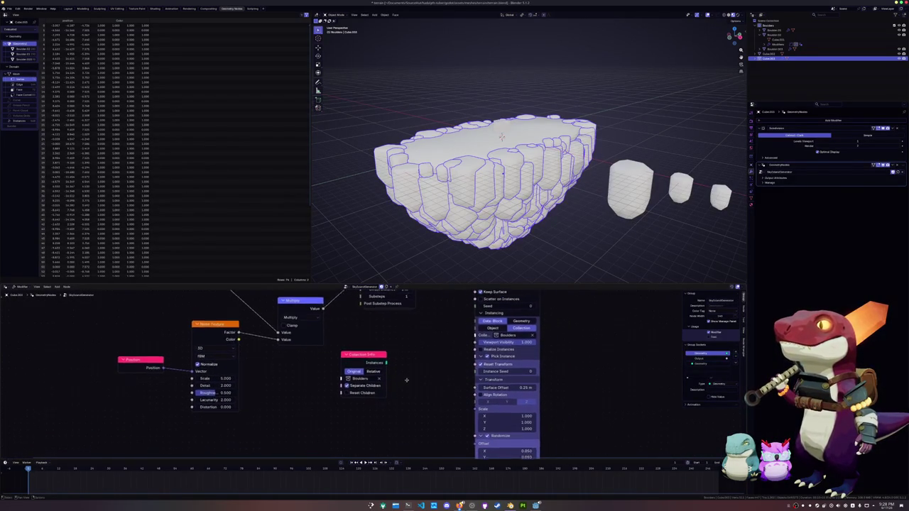
shift+scroll(464, 374, up, 1)
click(500, 350)
shift+scroll(460, 366, down, 1)
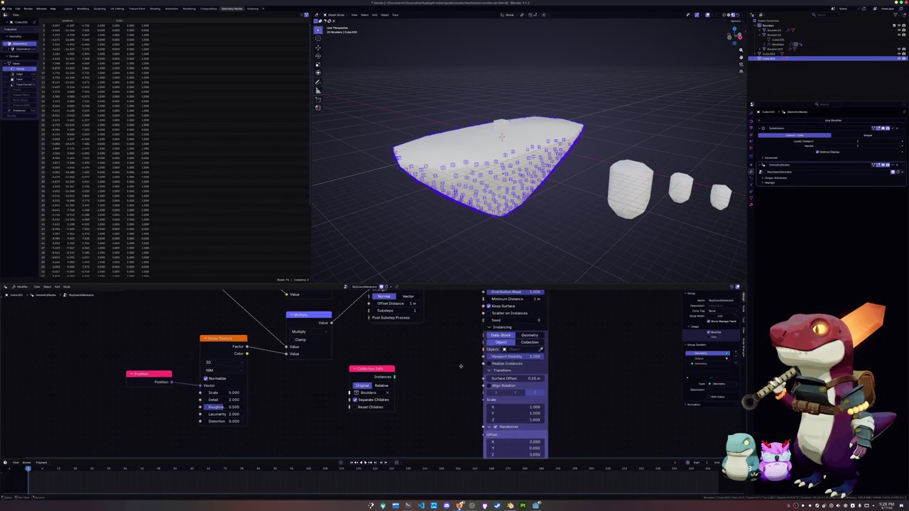
click(524, 343)
click(528, 337)
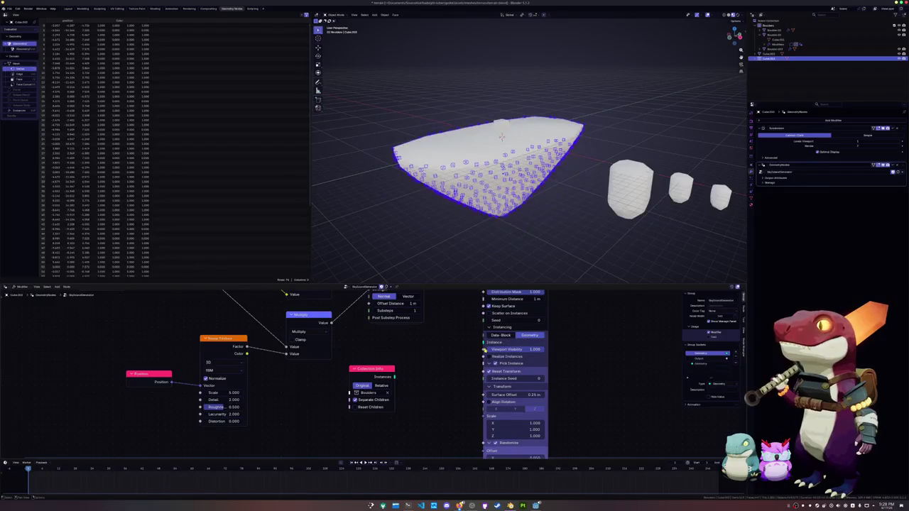
drag(395, 376, 483, 343)
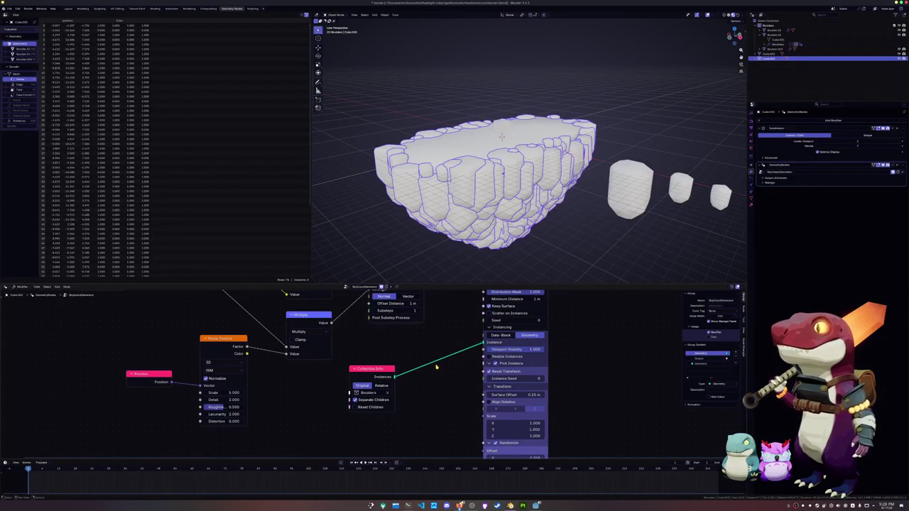
drag(379, 370, 324, 383)
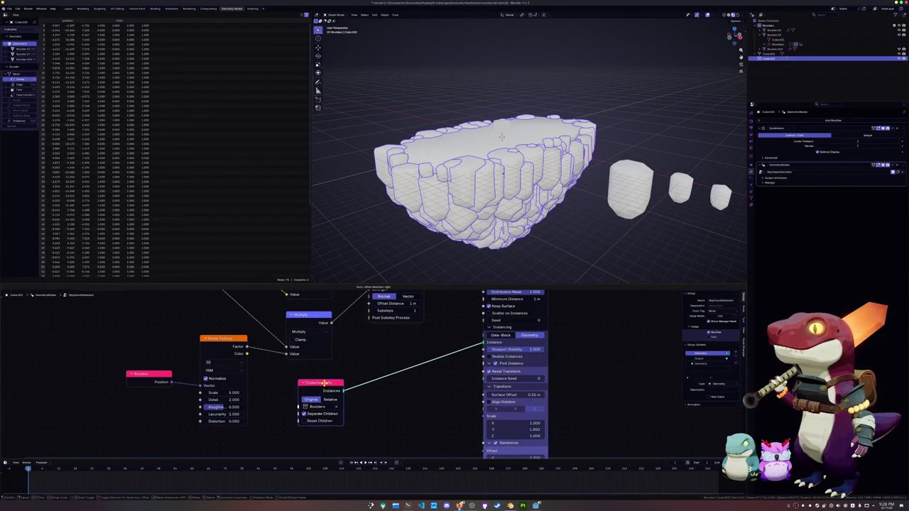
mouse_move(397, 385)
middle_down()
mouse_move(427, 365)
mouse_move(454, 366)
middle_up()
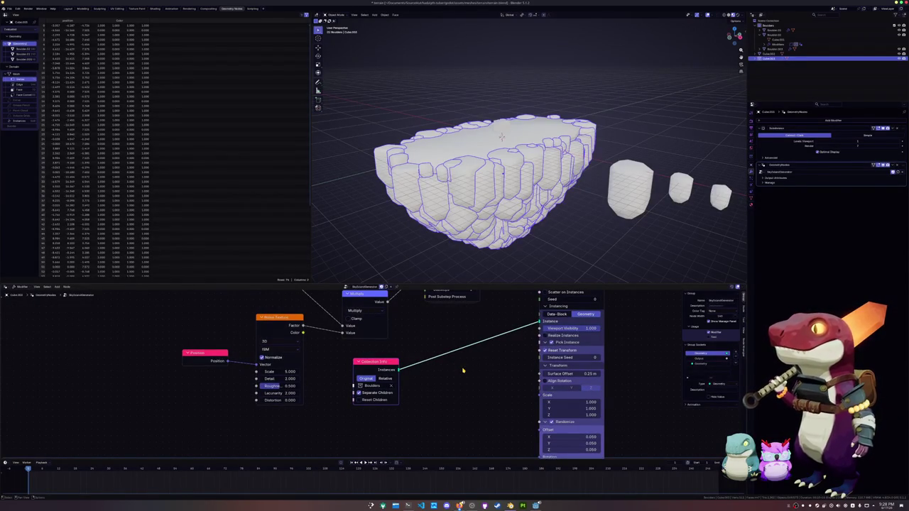
click(547, 343)
click(547, 342)
click(546, 342)
click(546, 347)
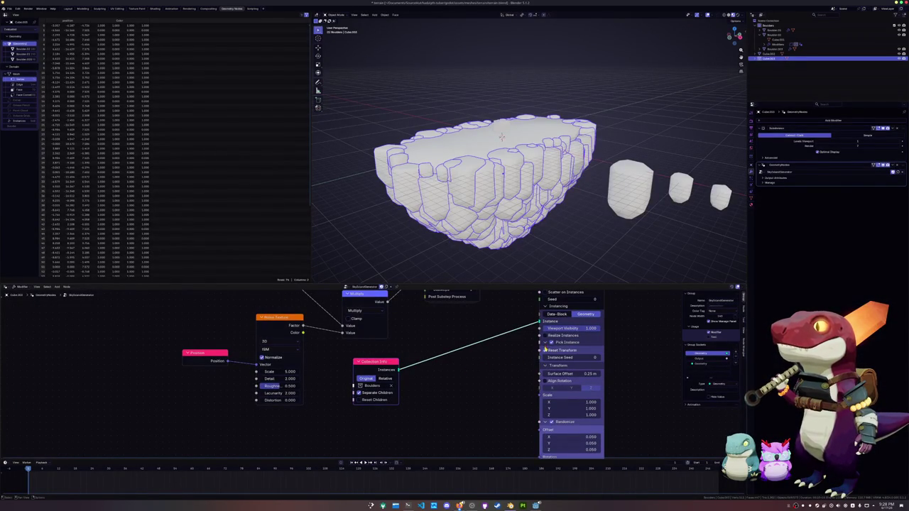
click(547, 347)
click(551, 343)
click(552, 343)
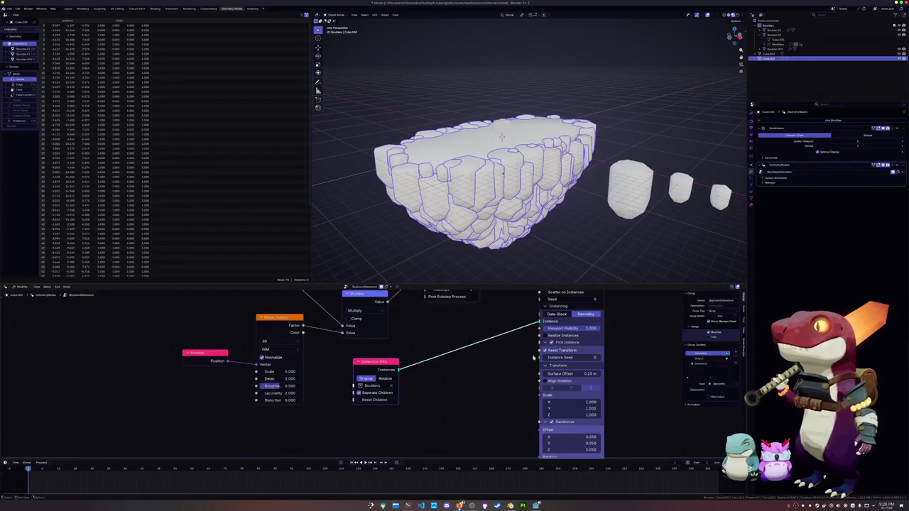
middle_drag(517, 380, 525, 373)
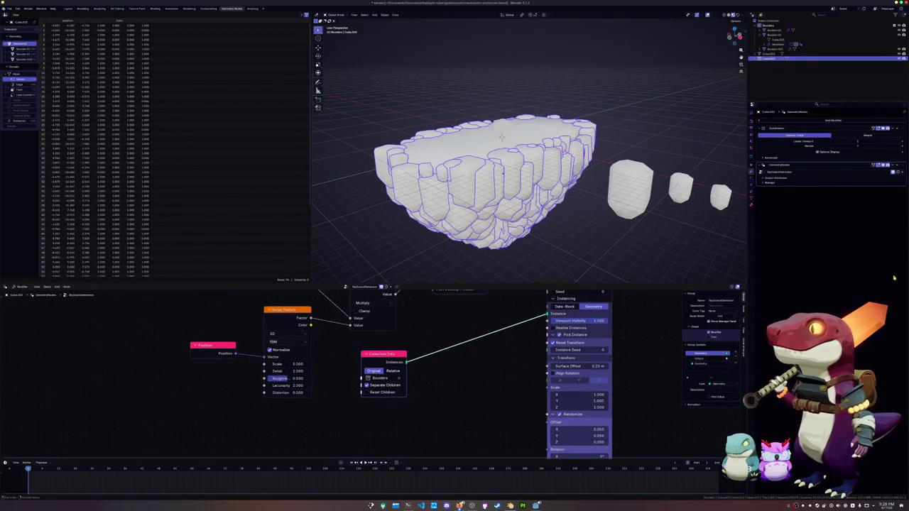
click(368, 385)
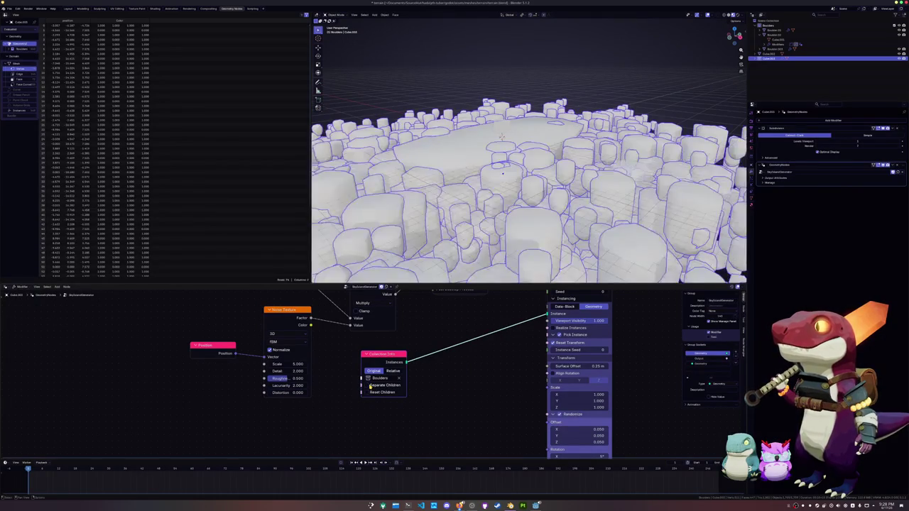
click(368, 385)
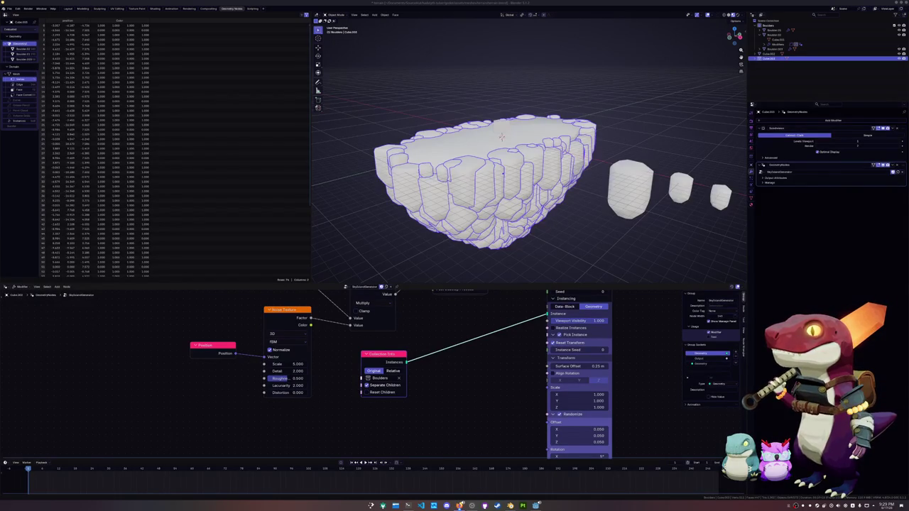
mouse_move(579, 349)
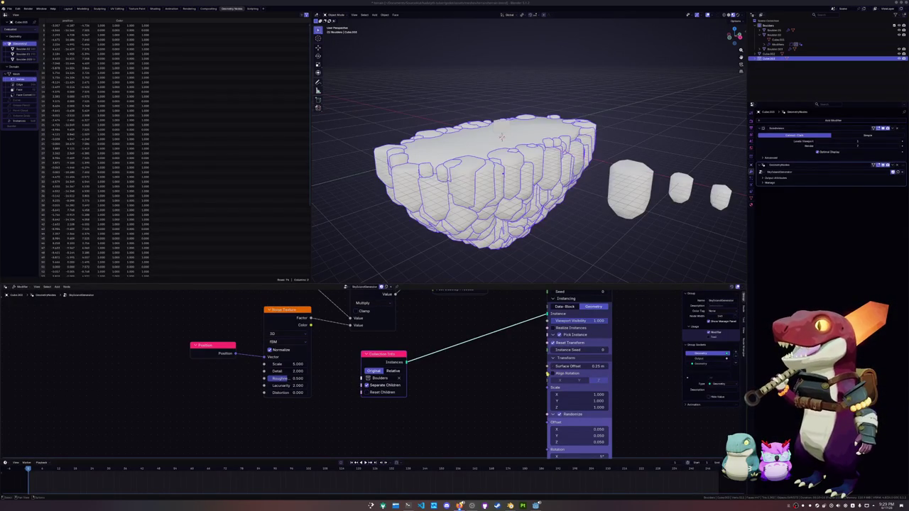
Try fading the scattered boulders' Viewport Visibility, then restore it to fully visible.
mouse_move(530, 368)
middle_down()
mouse_move(516, 371)
mouse_move(496, 291)
middle_up()
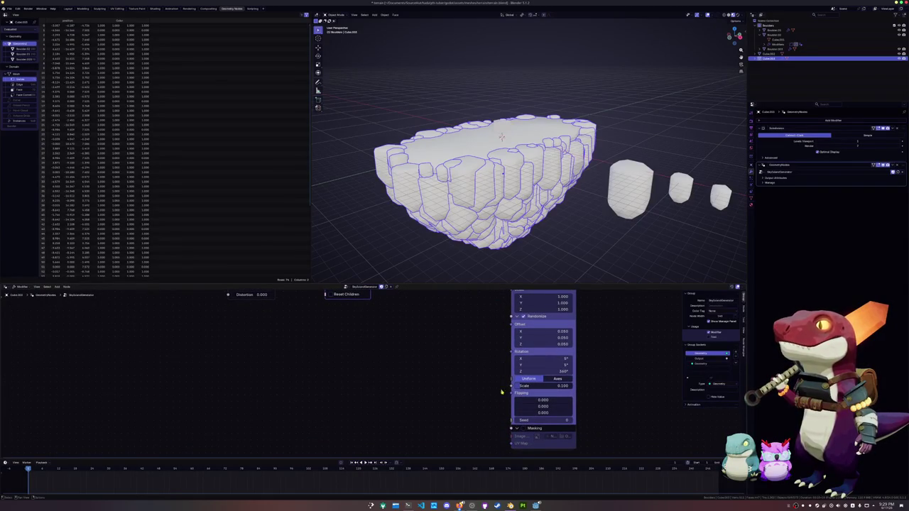
shift+scroll(501, 403, up, 1)
shift+scroll(504, 401, up, 1)
shift+scroll(508, 398, up, 1)
shift+scroll(513, 397, up, 1)
shift+scroll(514, 395, up, 1)
shift+scroll(522, 391, up, 1)
shift+scroll(529, 386, up, 1)
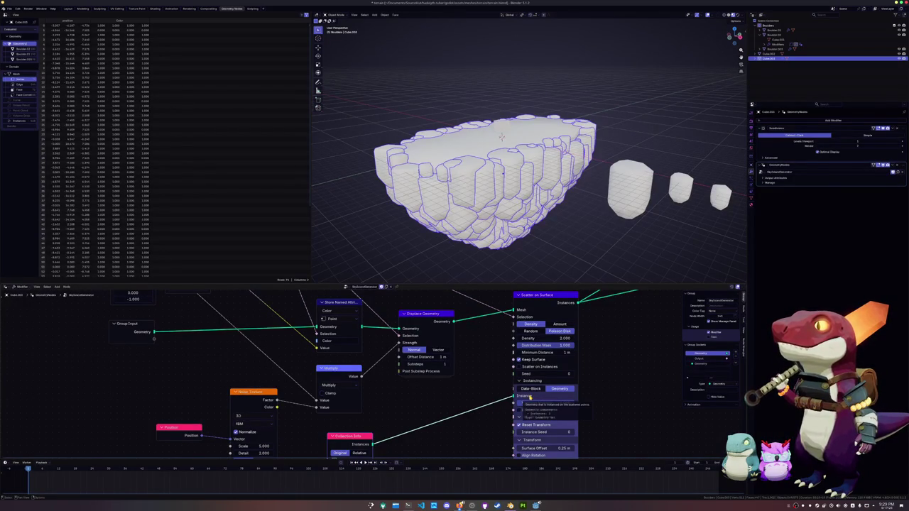
drag(543, 402, 498, 403)
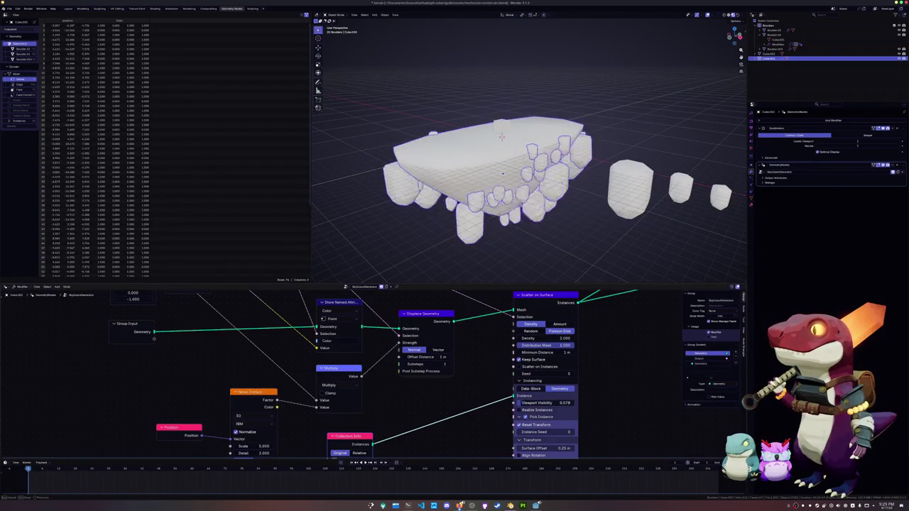
key(ctrl+z)
click(519, 410)
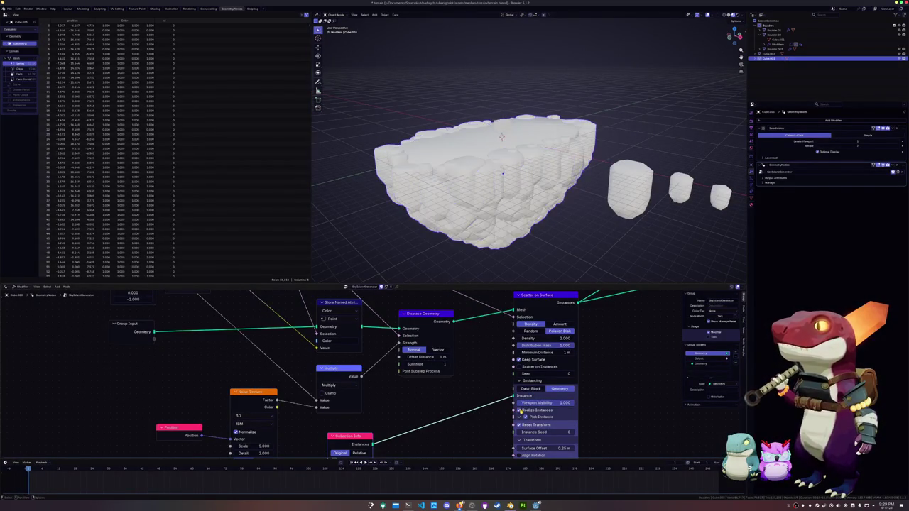
Enable Realize Instances on the Scatter on Surface node.
click(519, 410)
click(519, 411)
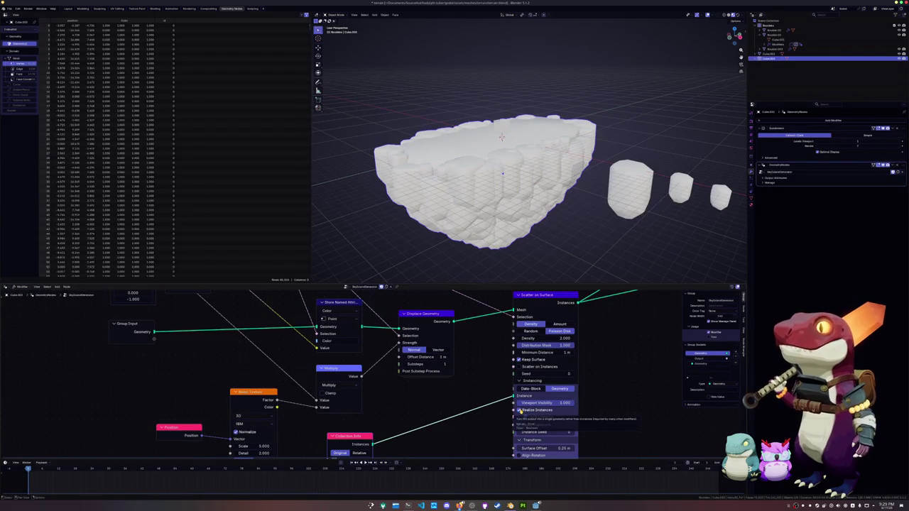
click(519, 411)
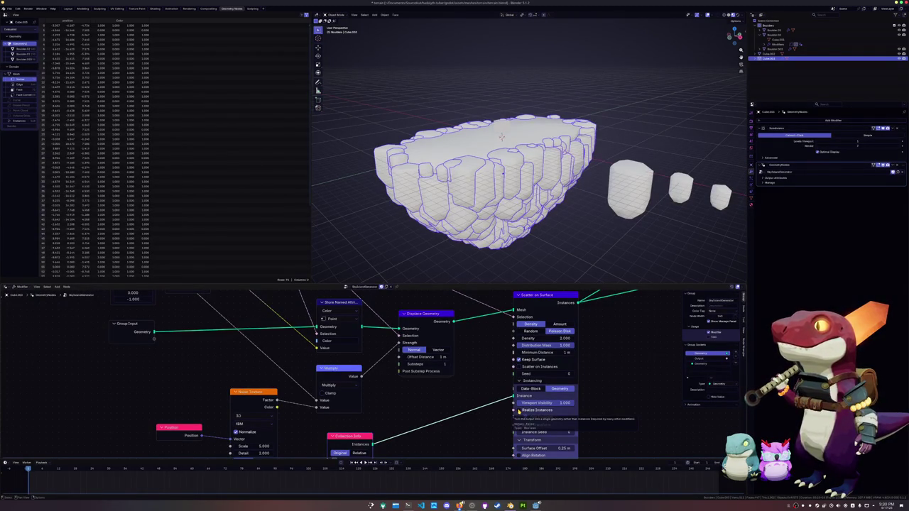
click(520, 411)
middle_drag(519, 410, 513, 383)
Toggle and expand the pick-instance options to inspect their effect.
click(514, 382)
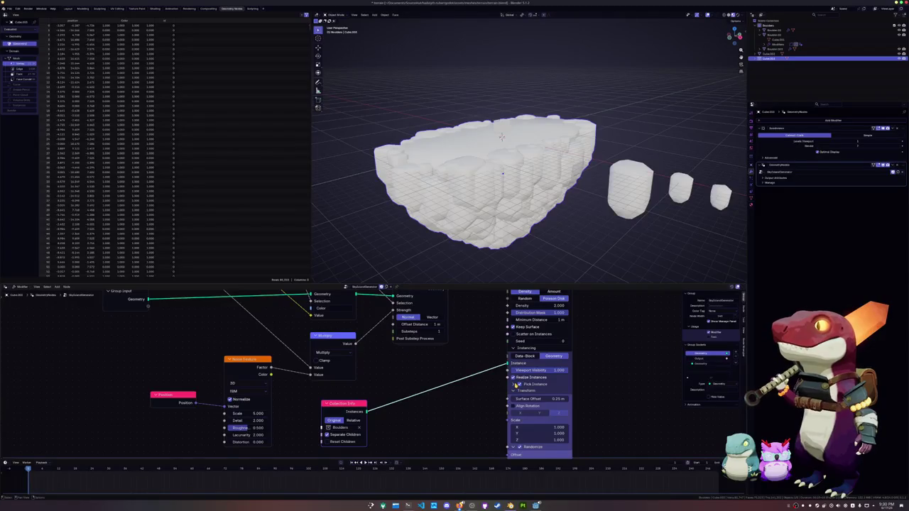
click(515, 385)
click(514, 386)
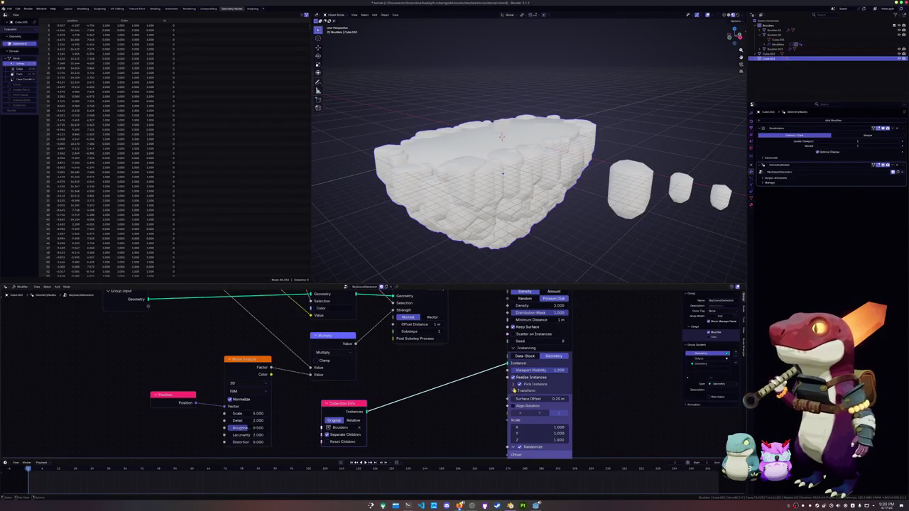
click(515, 385)
click(519, 384)
click(519, 384)
click(514, 385)
click(514, 391)
click(514, 390)
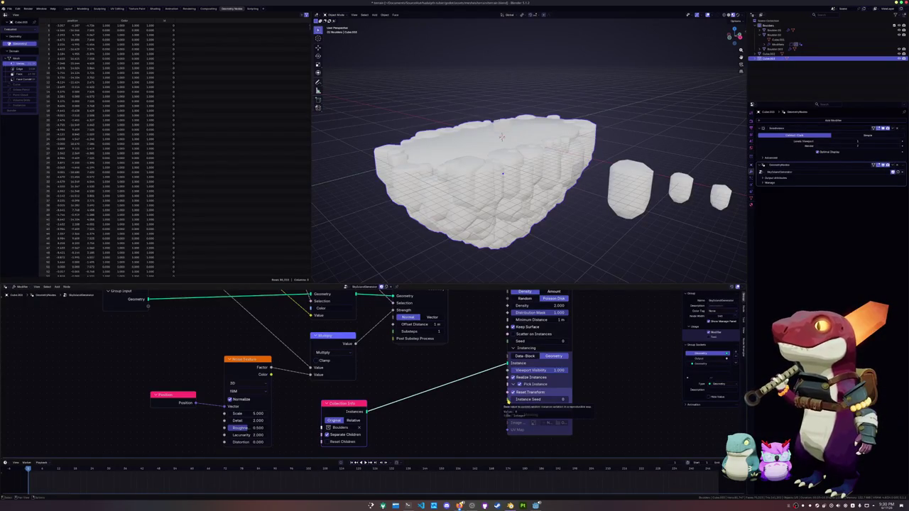
Try a different Instance Seed, then reset it to 0.
drag(525, 400, 466, 404)
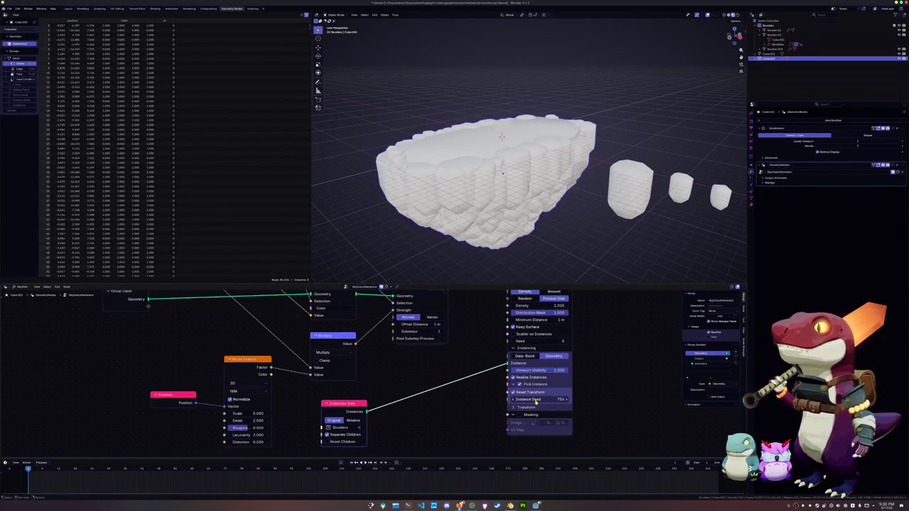
key(ctrl+z)
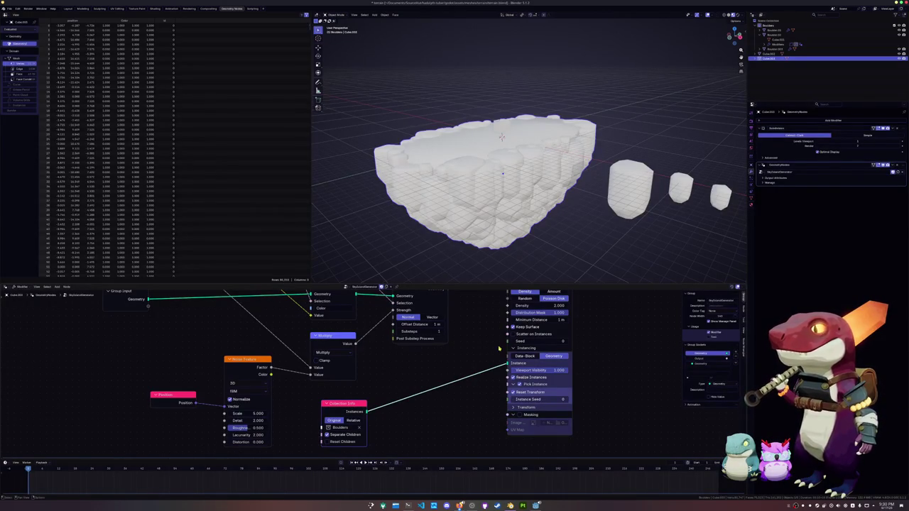
middle_drag(460, 365, 465, 356)
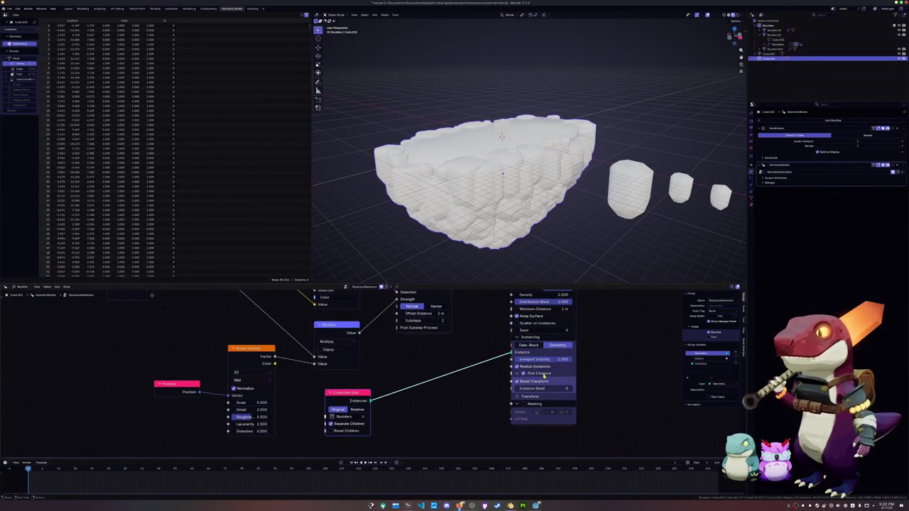
middle_drag(618, 349, 506, 357)
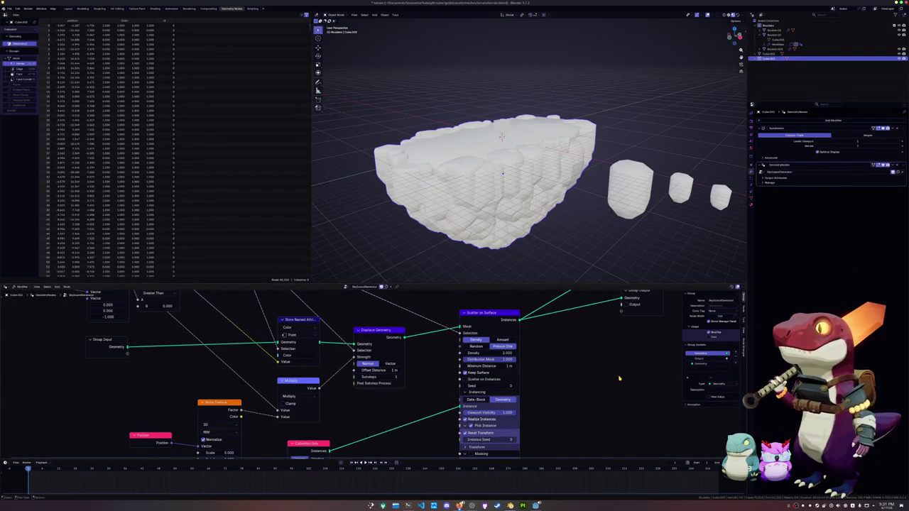
middle_drag(619, 378, 586, 379)
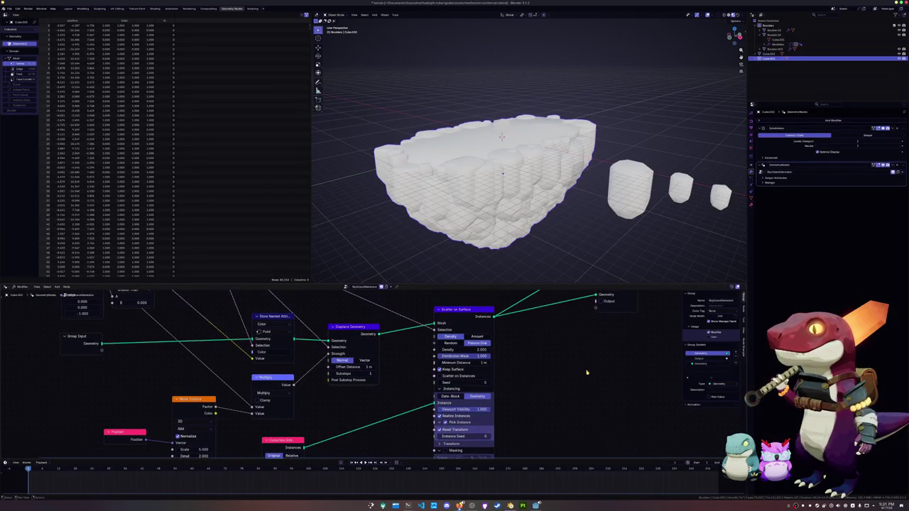
Add a Mesh to Points node fed by the selection mask and the displaced geometry.
drag(574, 287, 568, 181)
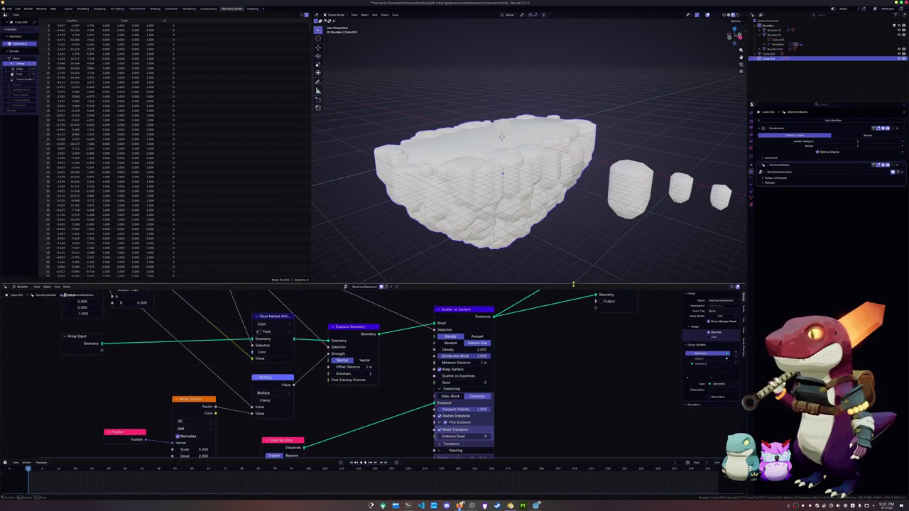
middle_drag(566, 277, 572, 298)
key(shift+a)
text(points)
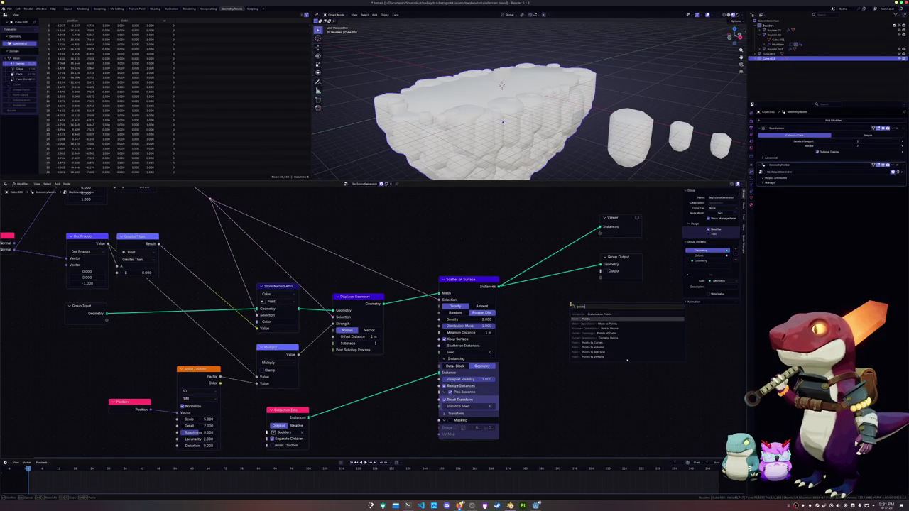
key(Return)
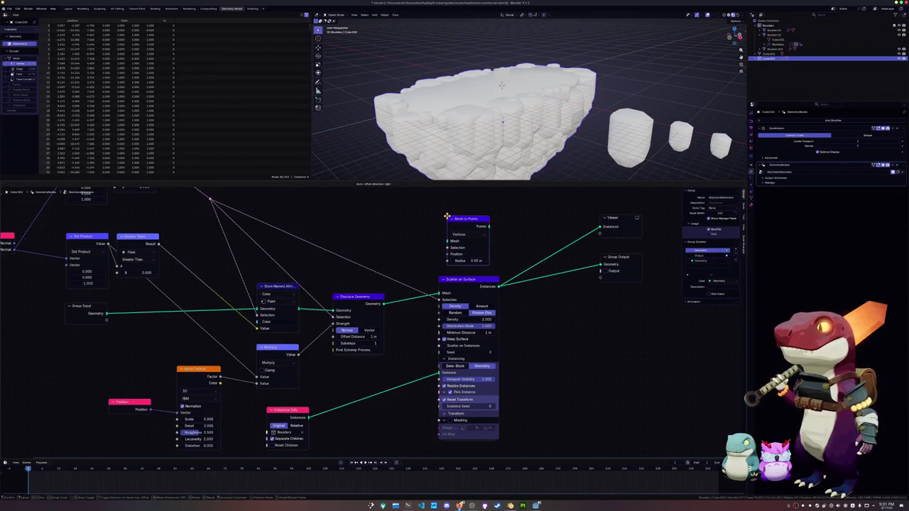
click(451, 207)
middle_drag(395, 225, 387, 272)
drag(205, 246, 438, 285)
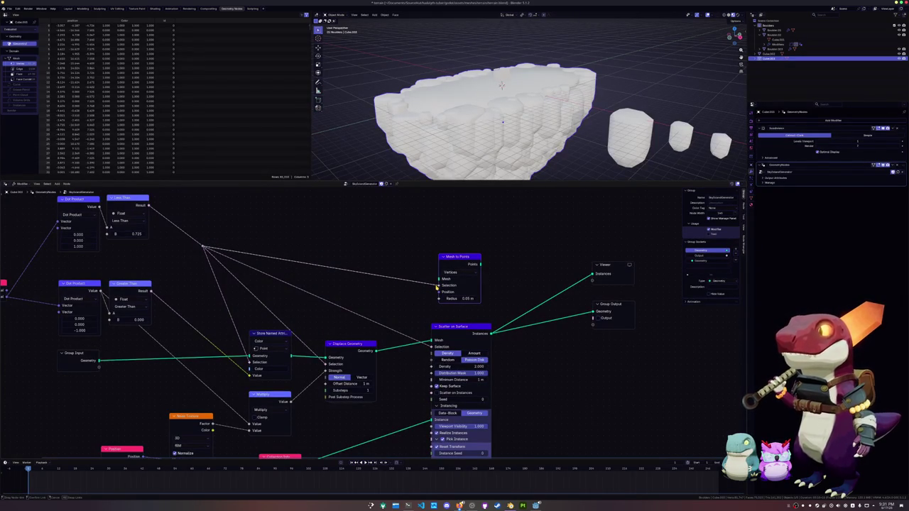
drag(376, 351, 437, 279)
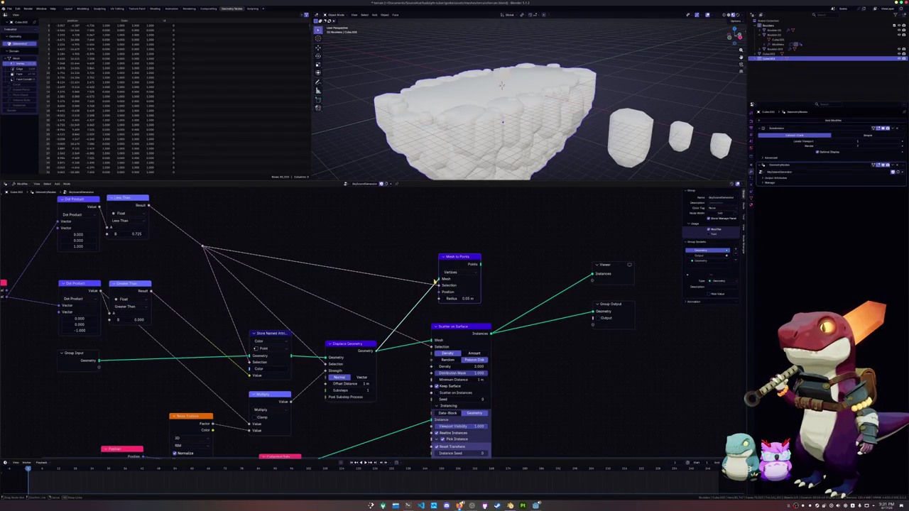
Add an Instance on Points node and feed Mesh to Points into its Points input.
scroll(489, 293, down, 1)
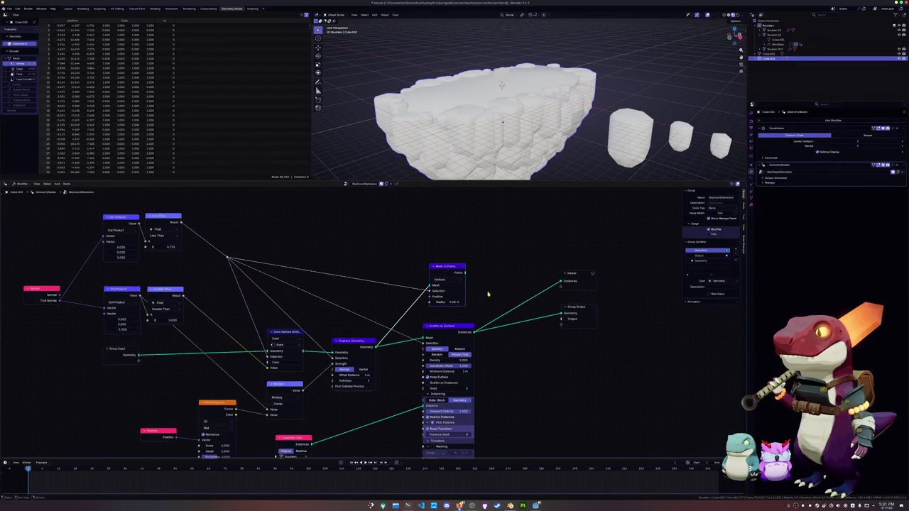
key(shift+a)
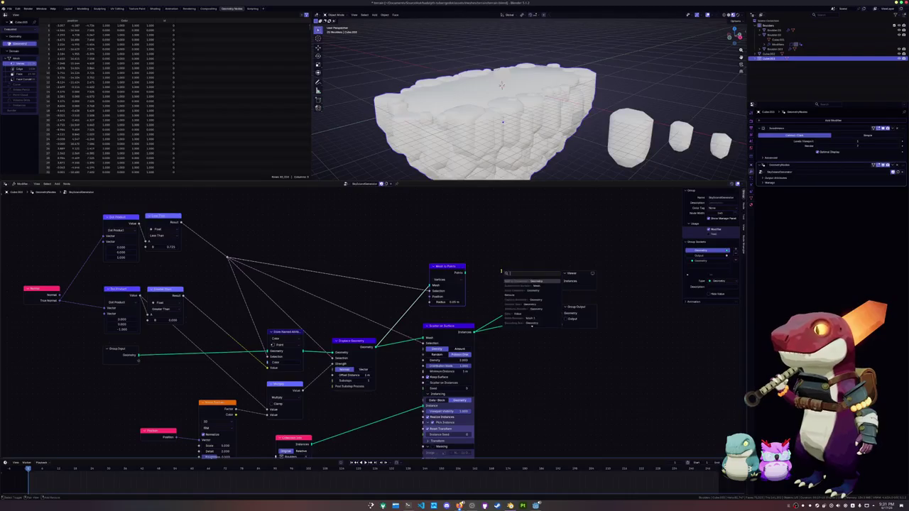
text(po)
key(BackSpace)
key(BackSpace)
text(scatter)
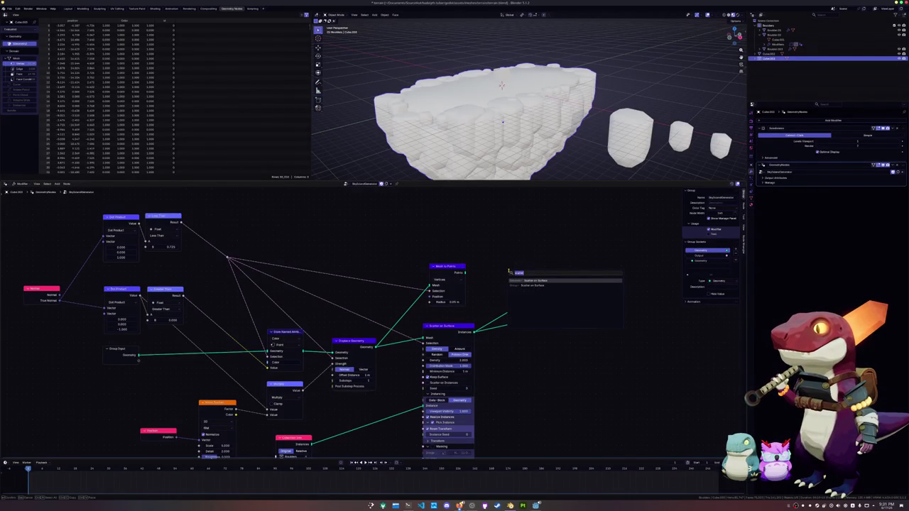
key(BackSpace)
key(BackSpace)
text(instance)
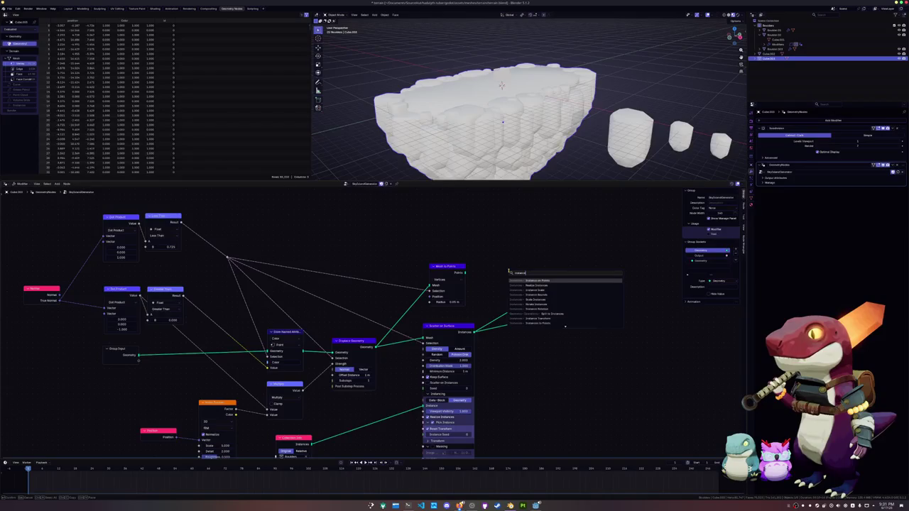
key(Return)
click(491, 234)
drag(466, 305, 493, 249)
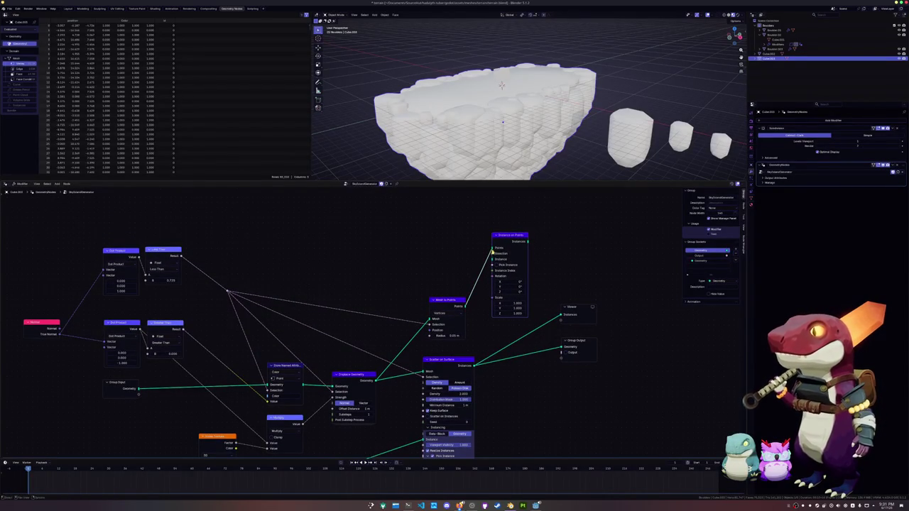
Feed a duplicated Collection Info into Instance on Points, preview it, and enable Pick Instance.
scroll(486, 267, down, 2)
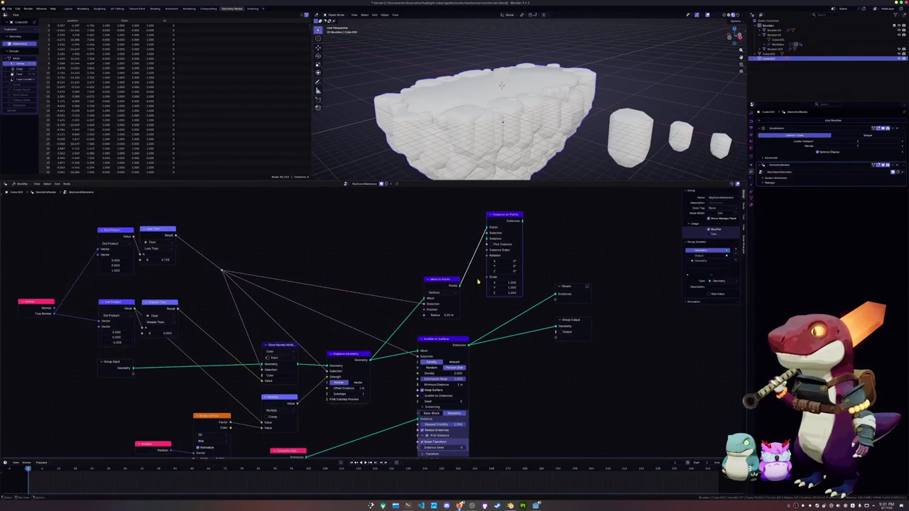
scroll(478, 282, down, 1)
key(shift+d)
click(412, 228)
drag(420, 235, 472, 251)
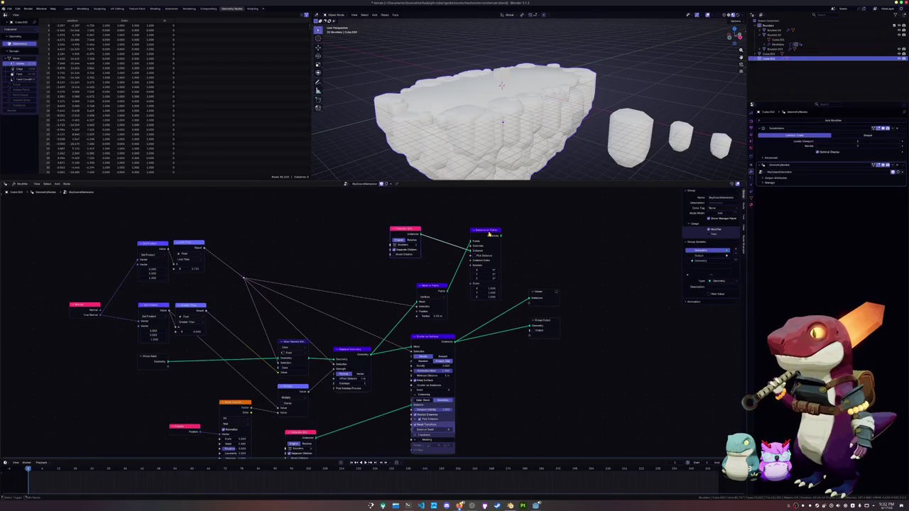
ctrl+shift+click(488, 233)
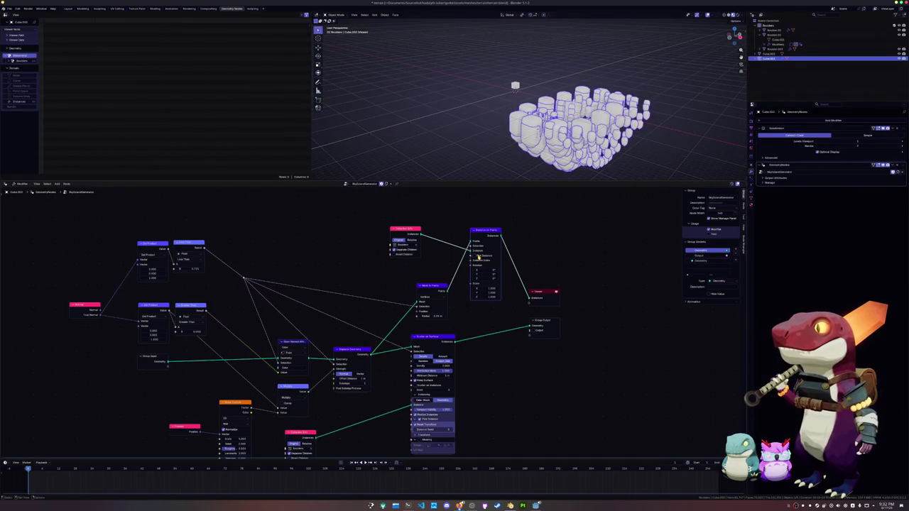
click(475, 256)
Inspect the boulder instances in the viewport and check the Mesh to Points radius.
mouse_move(465, 99)
middle_down()
mouse_move(495, 156)
mouse_move(500, 121)
mouse_move(490, 135)
middle_up()
scroll(495, 155, up, 3)
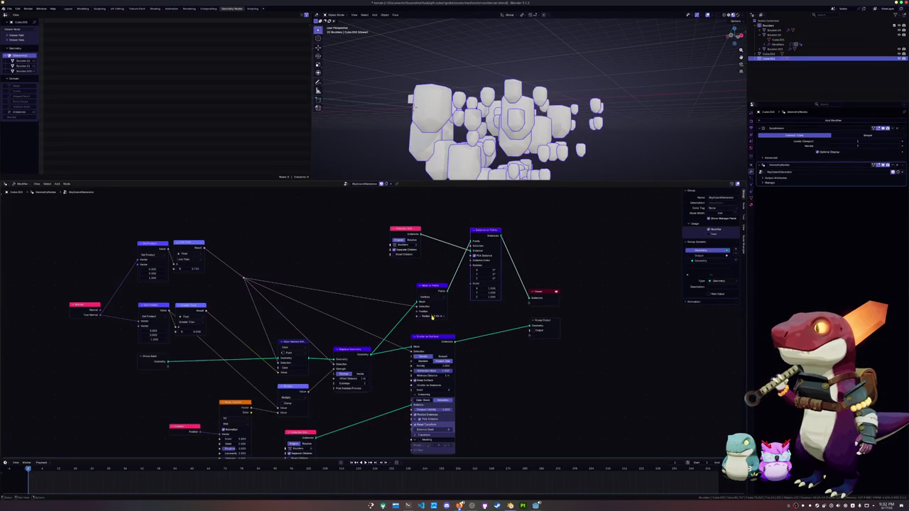
click(432, 316)
key(Escape)
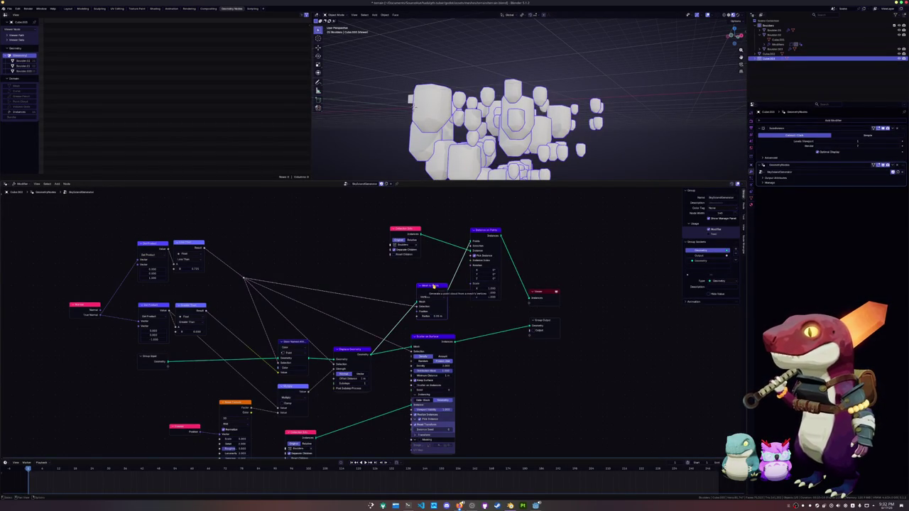
key(shift+a)
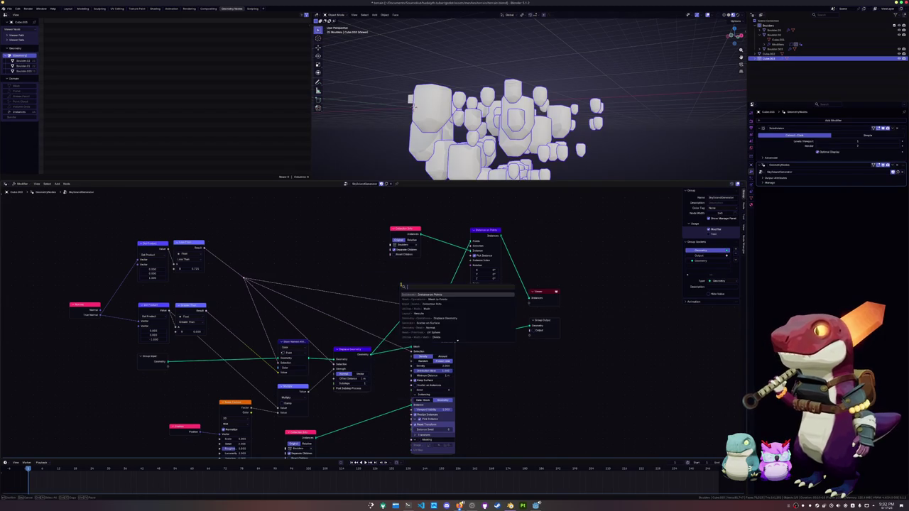
Try a Distribute Points on Faces node feeding Instance on Points and adjust its density.
text(distribute)
key(Down)
key(Down)
key(Up)
key(Return)
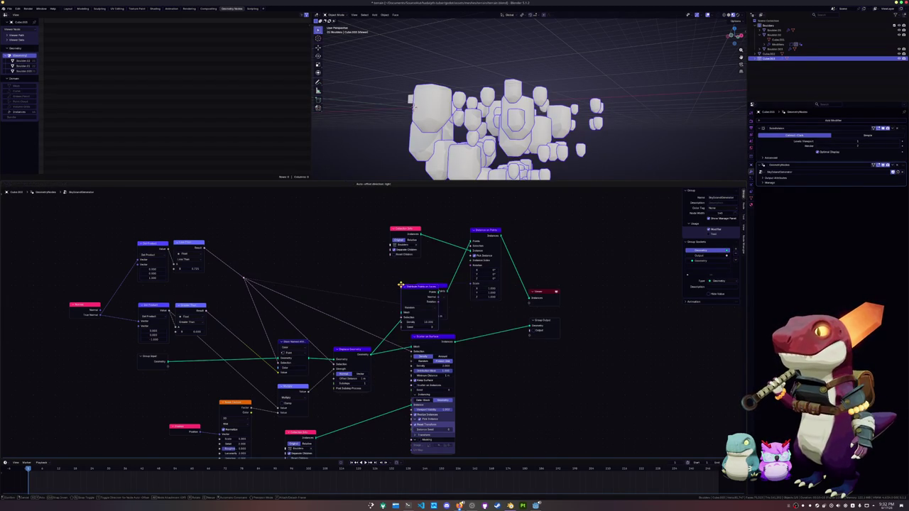
click(430, 286)
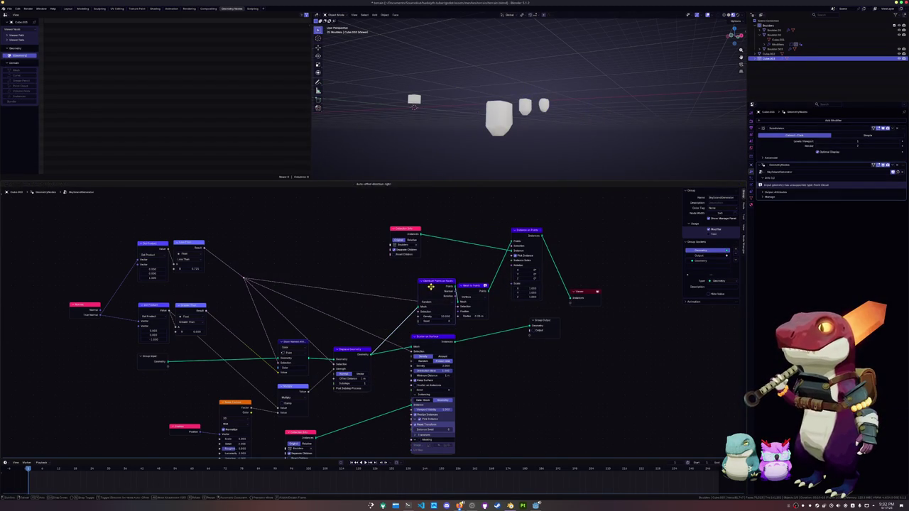
right_click(474, 288)
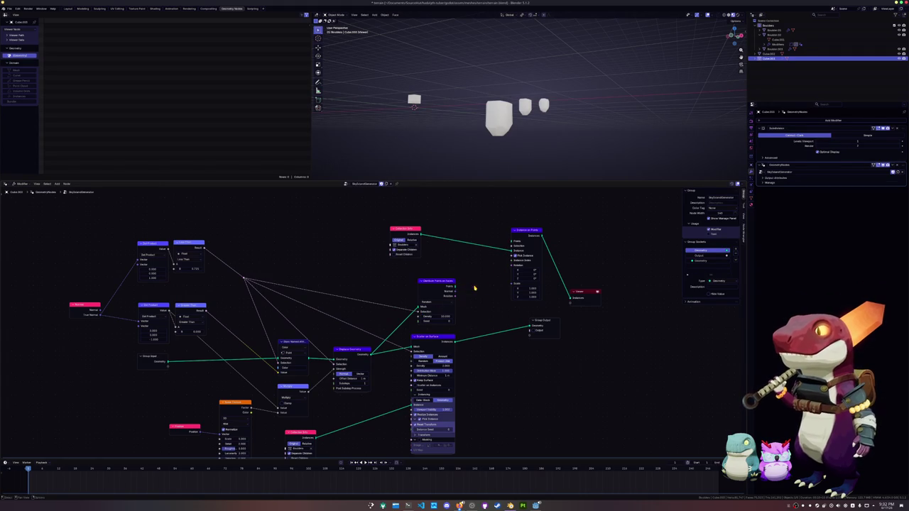
drag(456, 286, 511, 242)
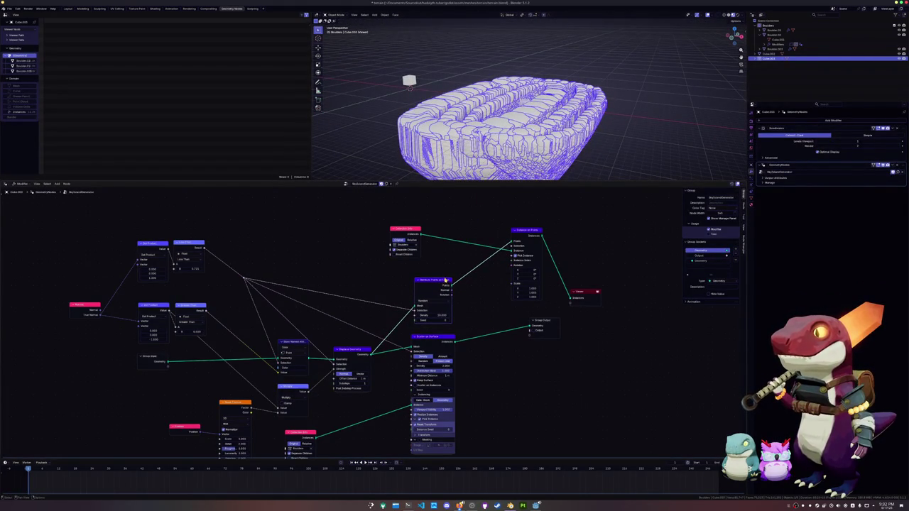
scroll(444, 302, up, 1)
mouse_move(446, 315)
mouse_down()
mouse_move(405, 314)
mouse_move(444, 313)
mouse_up()
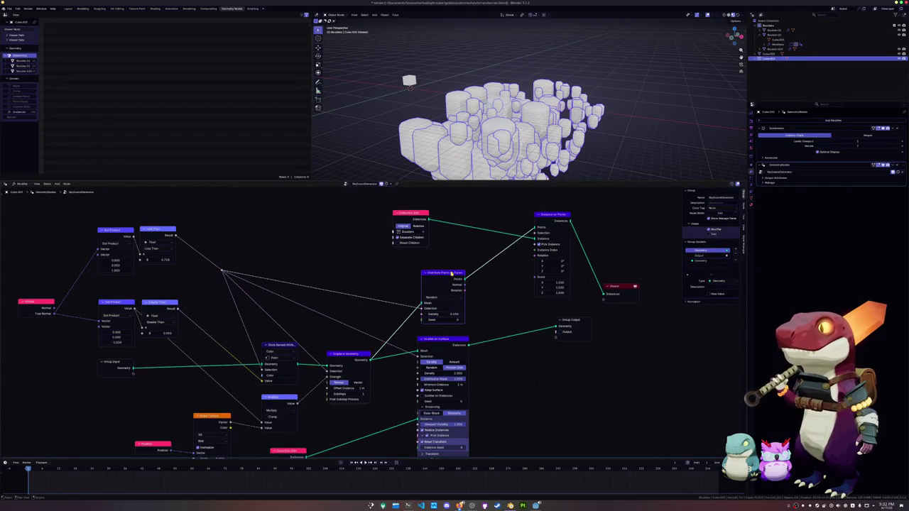
Delete Distribute Points, Instance on Points and Collection Info, then preview Scatter on Surface.
key(x)
click(556, 213)
key(x)
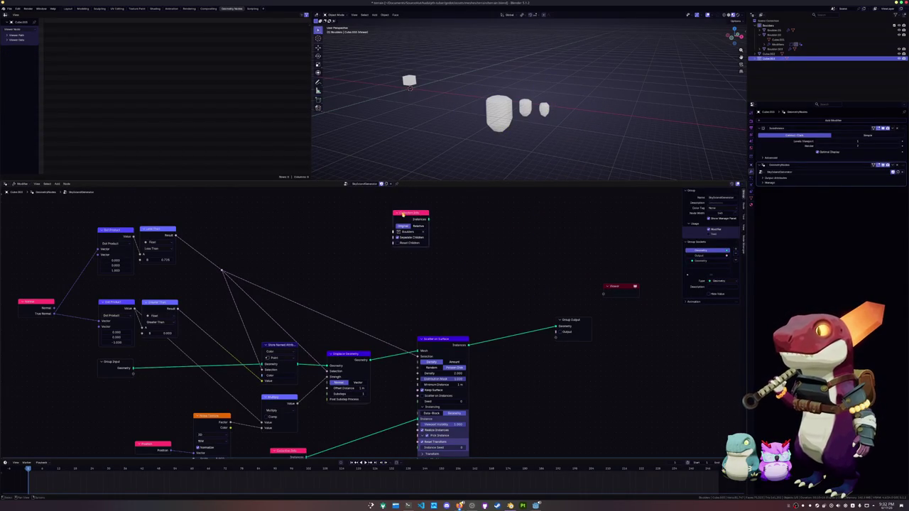
click(410, 213)
key(x)
ctrl+shift+click(436, 339)
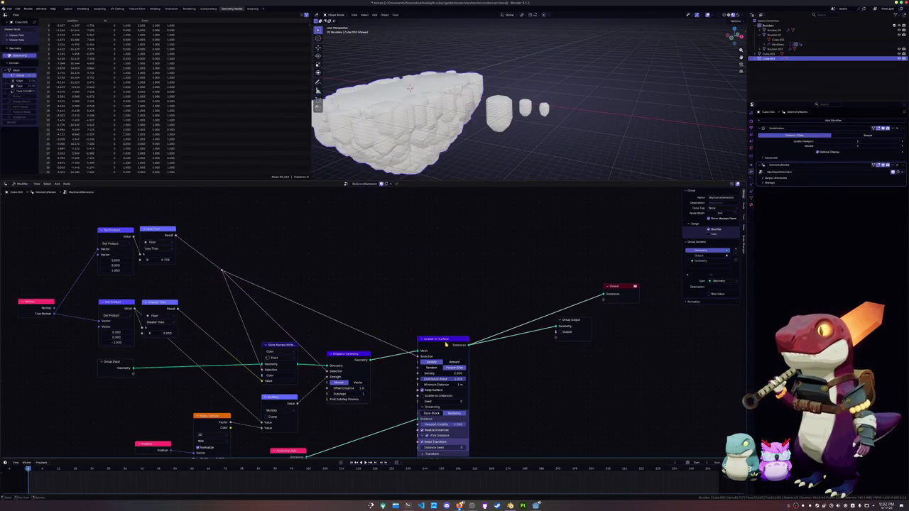
Delete one spare boulder, undo an accidental extra deletion, and collapse Boulder.02 in the Outliner.
scroll(518, 74, up, 3)
click(621, 108)
scroll(622, 108, up, 2)
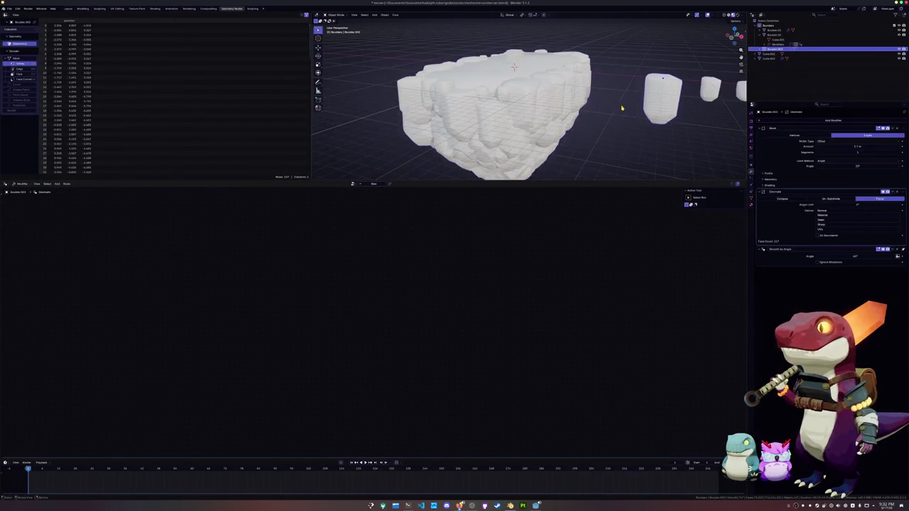
key(Delete)
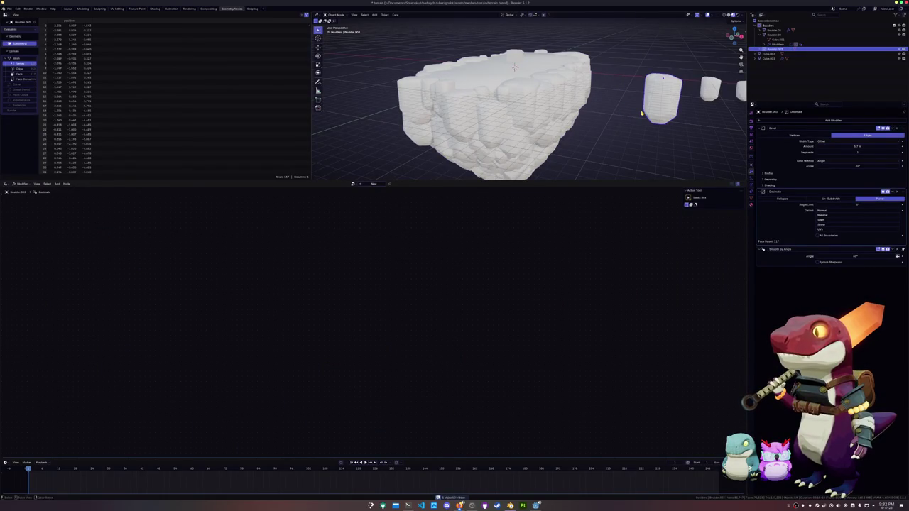
middle_drag(642, 113, 610, 130)
key(x)
click(625, 125)
key(ctrl+z)
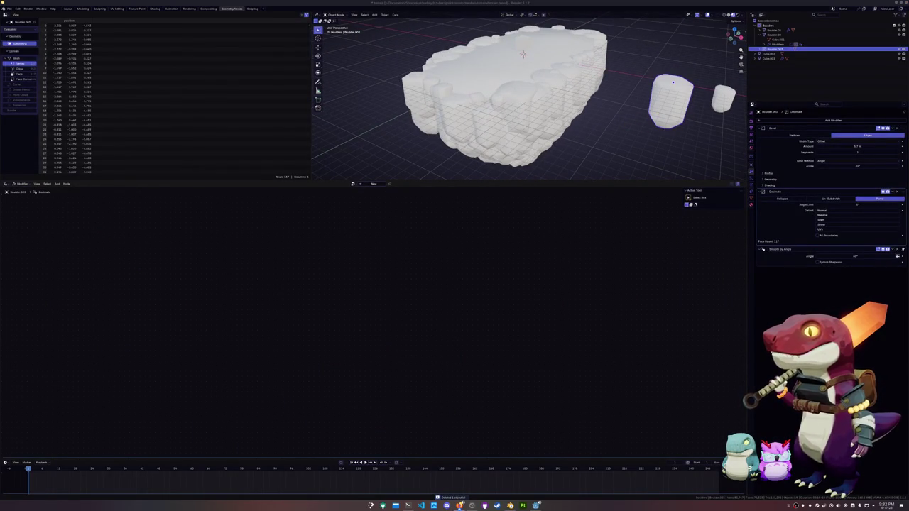
middle_drag(653, 134, 703, 80)
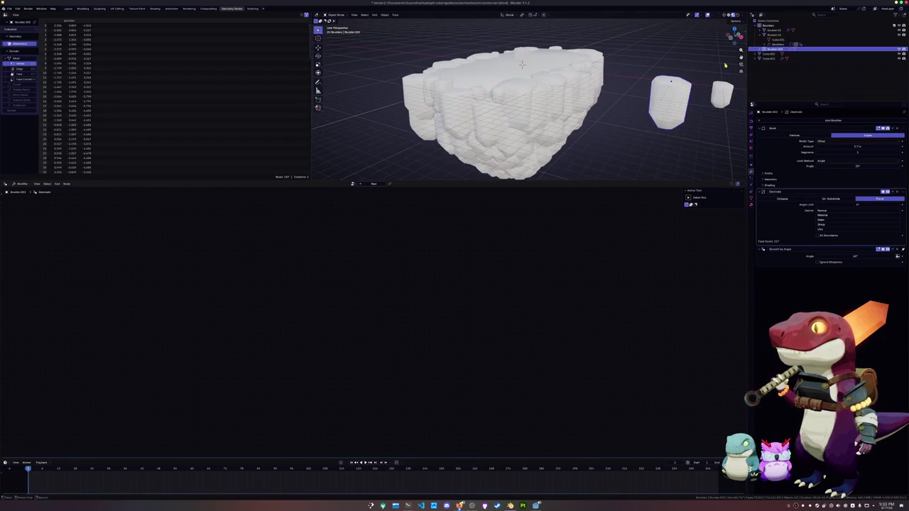
click(760, 33)
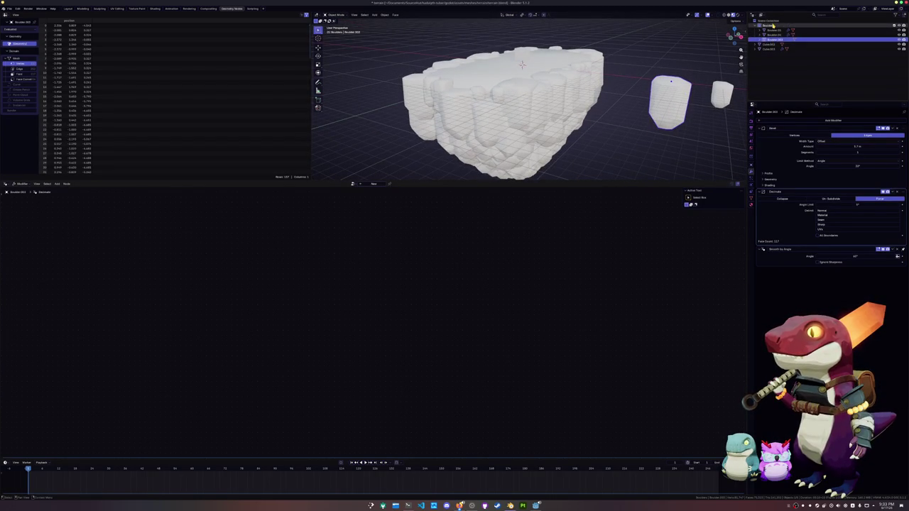
Create a new collection under Boulders and rename it BoulderLarge.
click(771, 22)
right_click(772, 21)
click(760, 21)
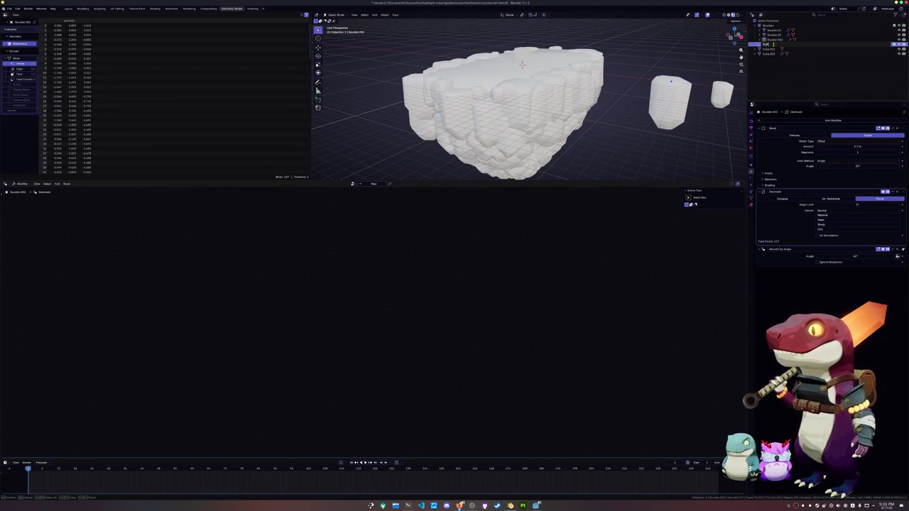
key(Return)
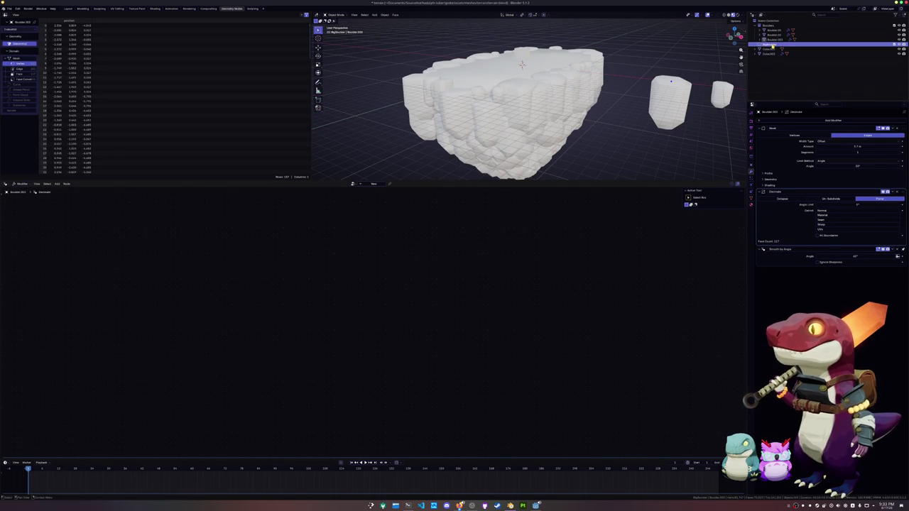
drag(772, 45, 780, 44)
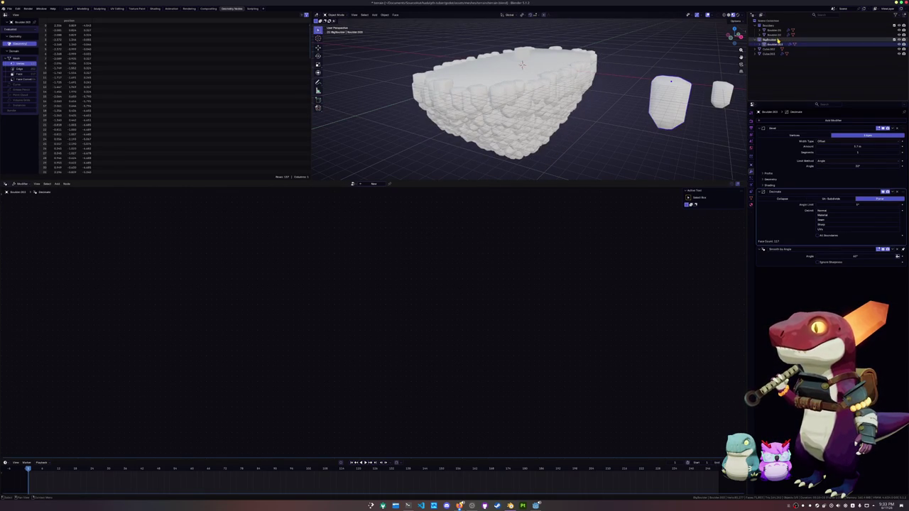
double_click(777, 41)
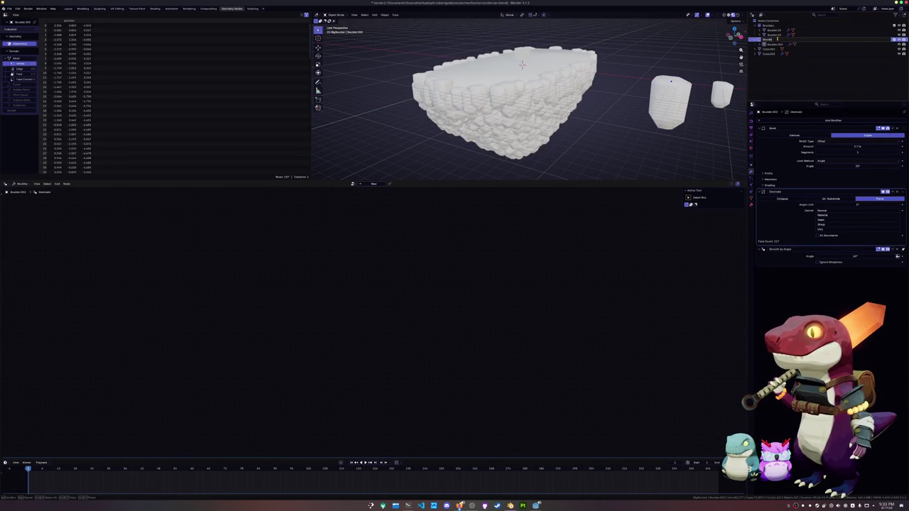
key(Return)
double_click(777, 41)
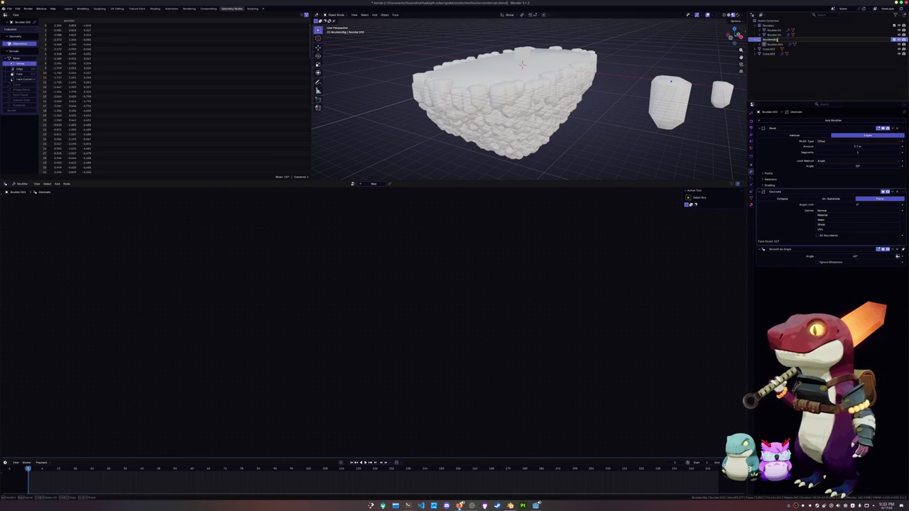
key(Return)
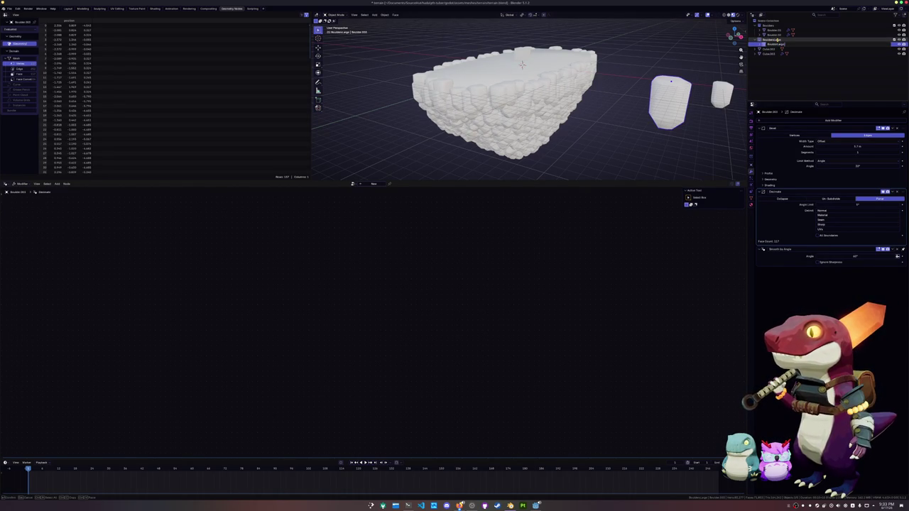
Select Cube.003 and duplicate its Scatter on Surface node, placing the copy below.
key(Up)
key(Up)
key(Up)
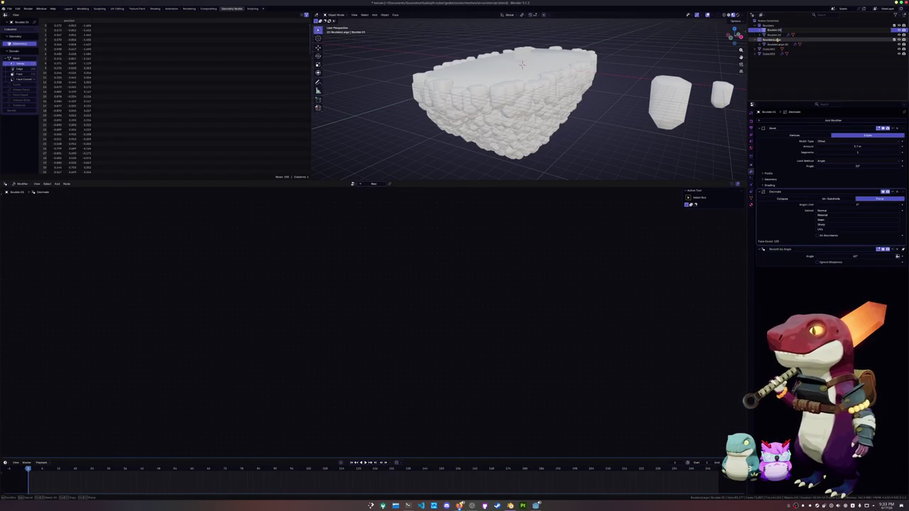
key(Down)
key(Up)
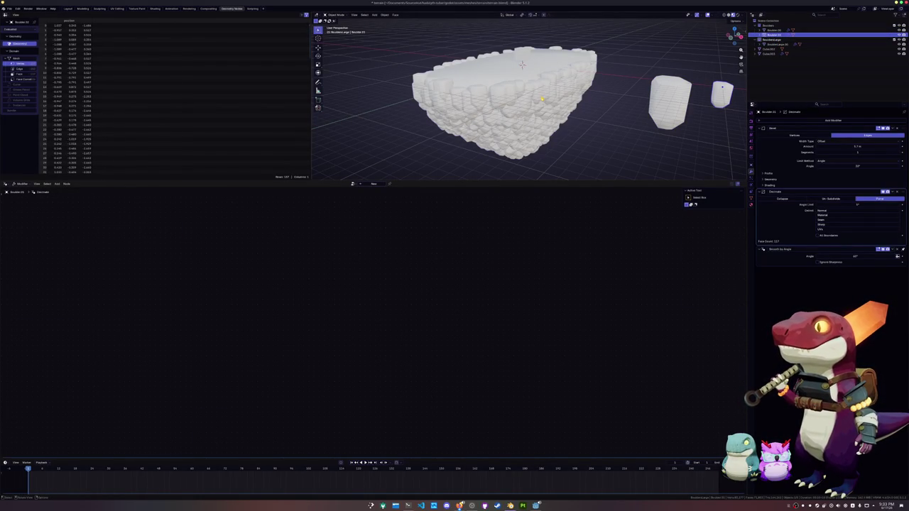
click(769, 53)
middle_drag(439, 272, 450, 224)
key(shift+d)
click(491, 371)
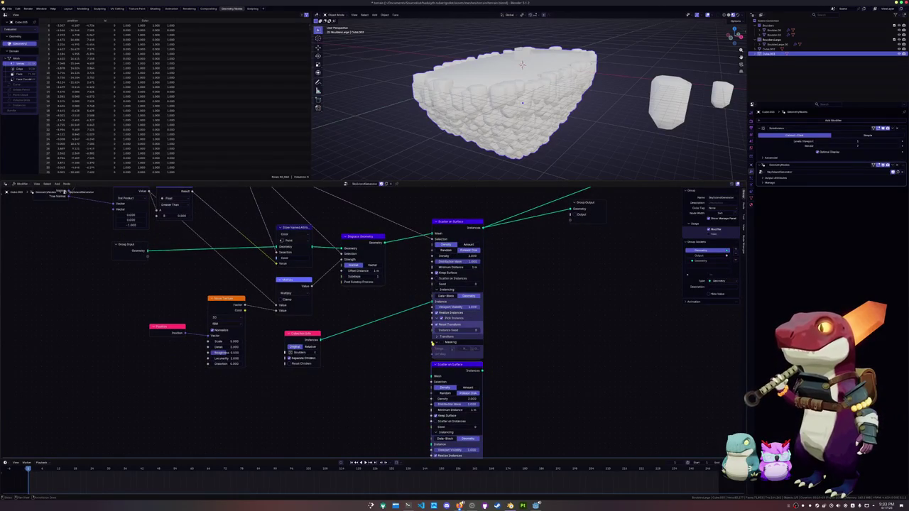
Duplicate the Collection Info node and place the copy beside the second scatter node.
scroll(420, 331, down, 1)
scroll(415, 314, down, 1)
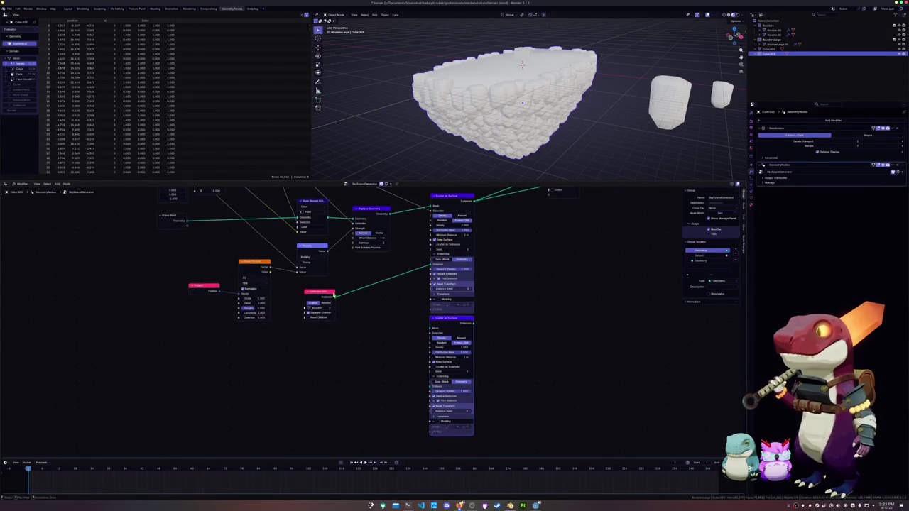
click(460, 261)
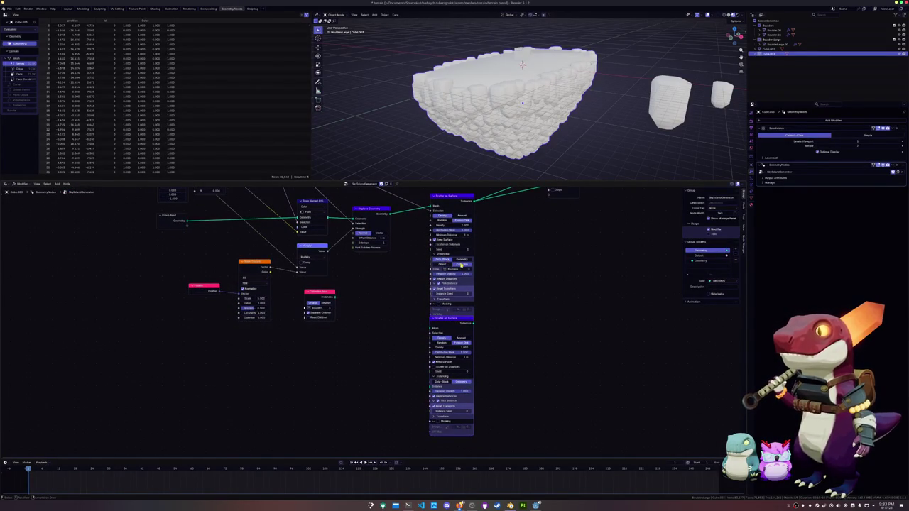
drag(329, 297, 402, 276)
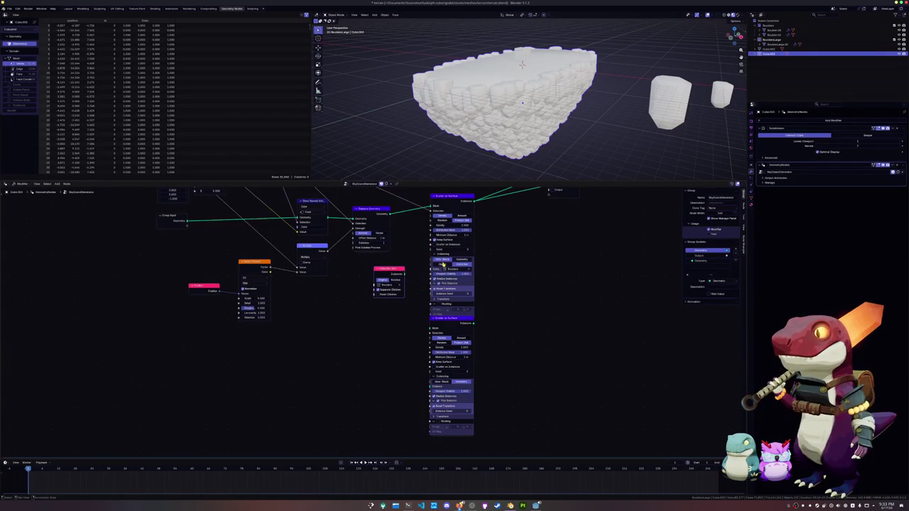
click(459, 263)
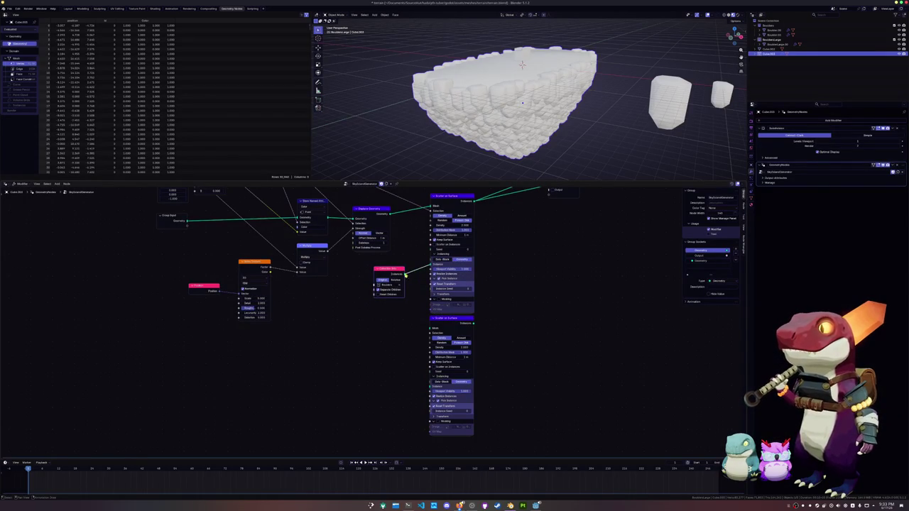
drag(408, 279, 423, 271)
key(shift+d)
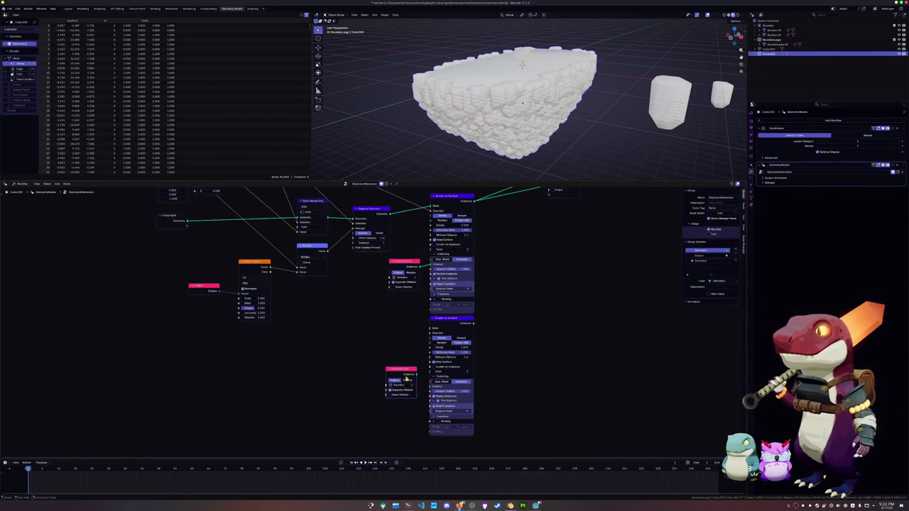
click(407, 377)
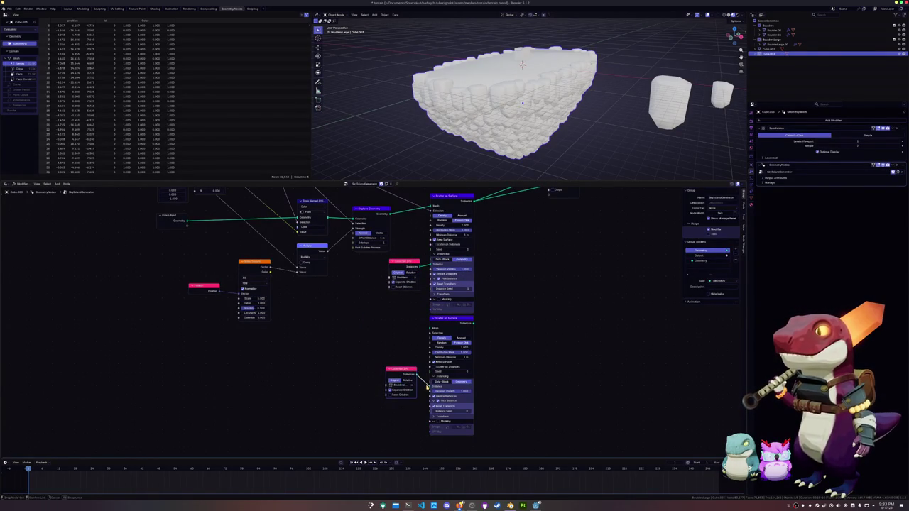
Add a Join Geometry node to the right of the scatter nodes.
middle_drag(499, 345, 430, 384)
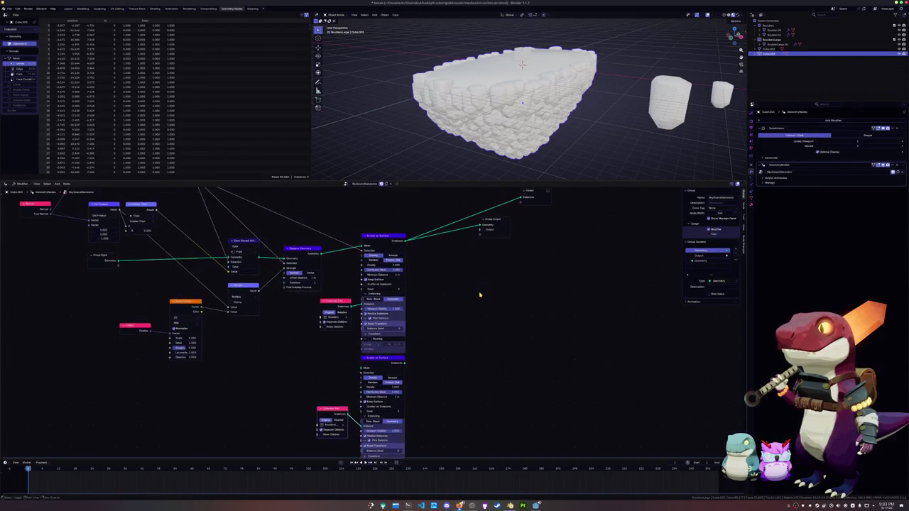
key(shift+a)
text(join)
key(Return)
click(439, 252)
scroll(402, 344, down, 2)
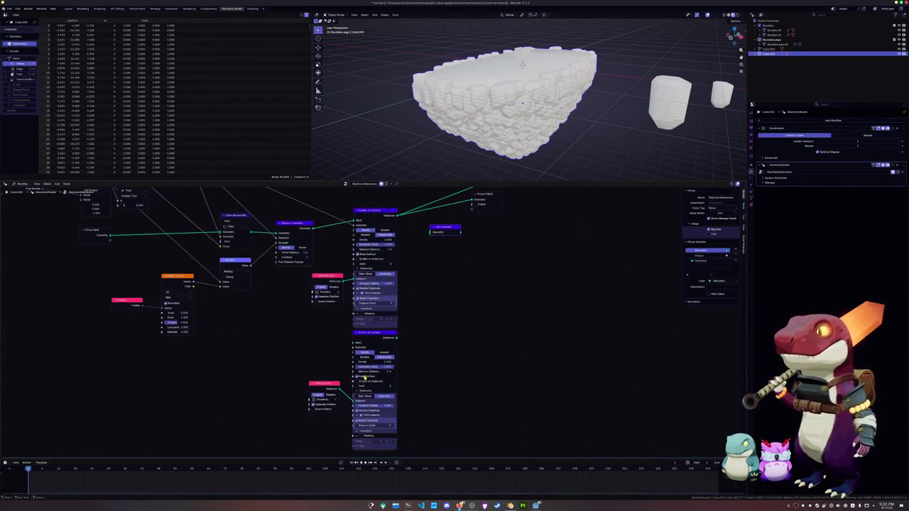
Join both scatter outputs in Join Geometry and send the result to Group Output.
drag(397, 338, 424, 227)
middle_drag(430, 233, 441, 294)
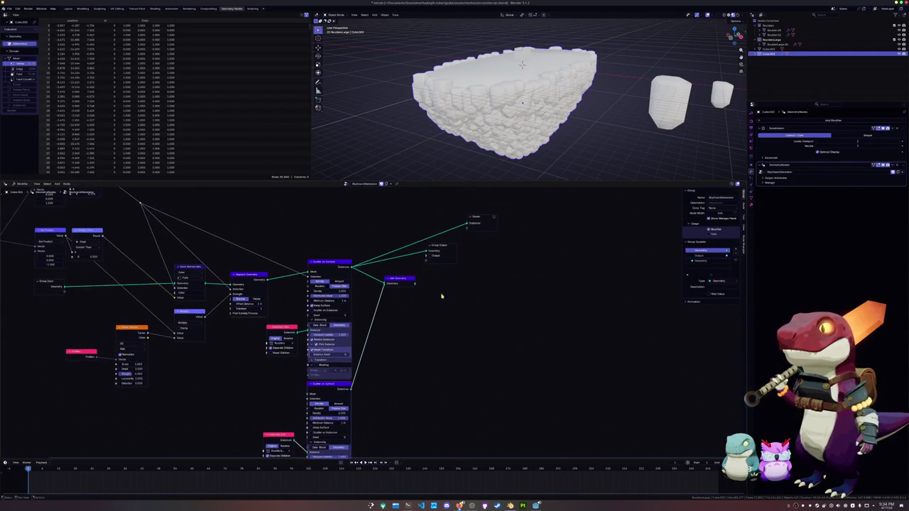
drag(439, 246, 489, 254)
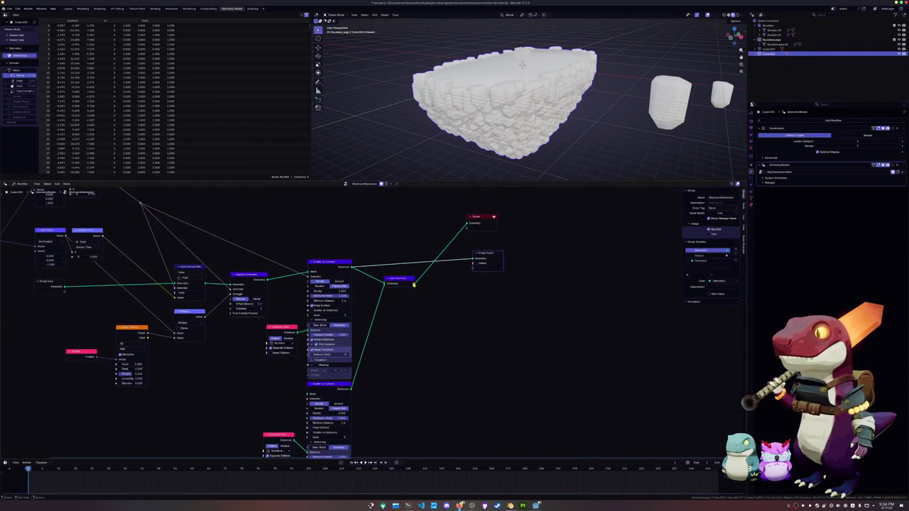
drag(414, 282, 473, 260)
drag(404, 279, 410, 262)
drag(485, 218, 495, 235)
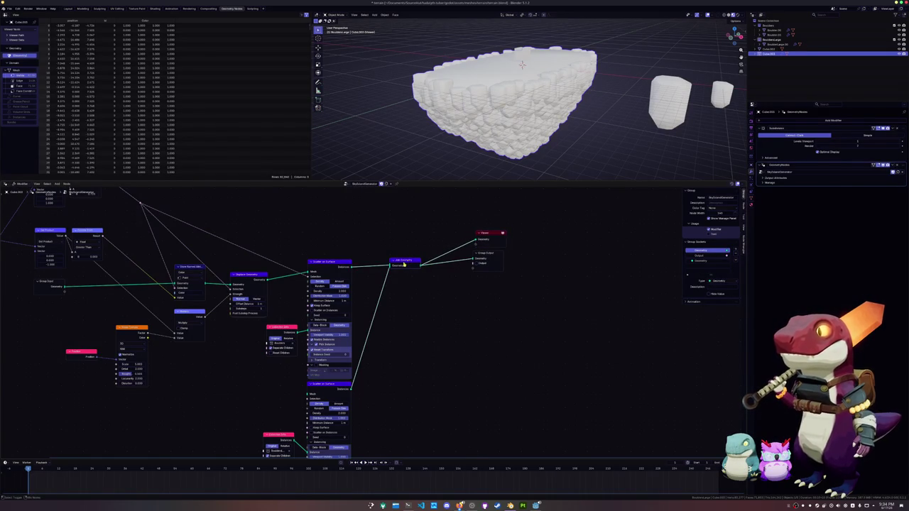
middle_drag(359, 291, 380, 247)
Feed Displace Geometry's output into the second Scatter on Surface's Mesh input.
click(351, 345)
middle_drag(343, 352, 400, 356)
mouse_move(347, 236)
mouse_down()
mouse_move(376, 353)
mouse_move(388, 353)
mouse_up()
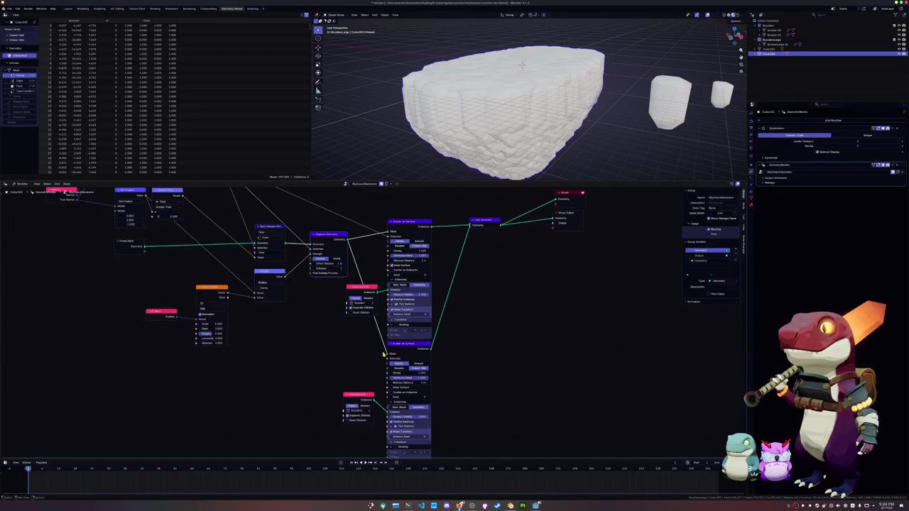
middle_drag(410, 380, 410, 348)
drag(410, 345, 430, 350)
Set the second scatter's Minimum Distance to 10 m, then fine-tune Density and Minimum Distance.
click(409, 350)
text(10)
key(Return)
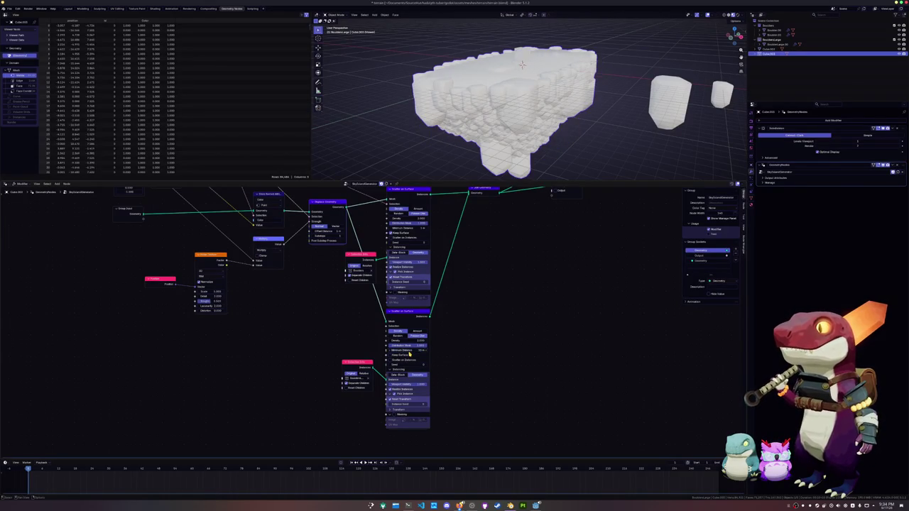
mouse_move(490, 167)
middle_down()
mouse_move(498, 145)
mouse_move(568, 128)
middle_up()
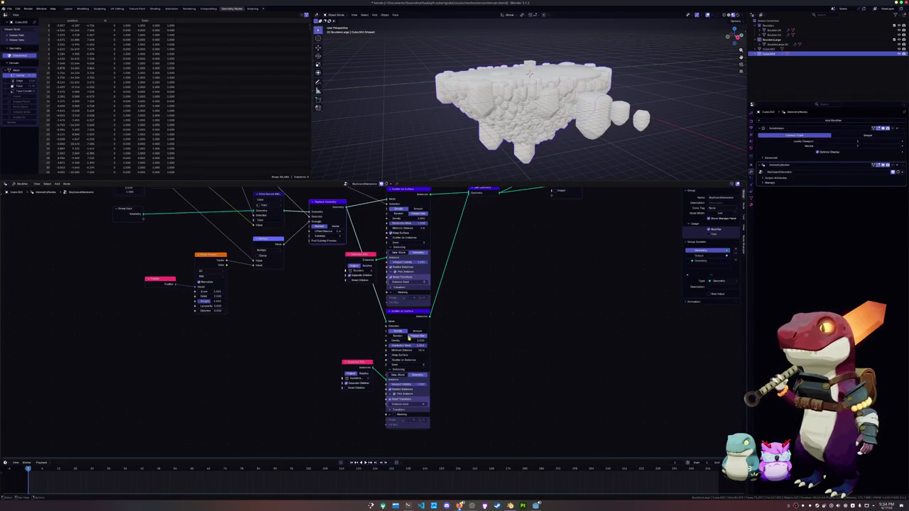
drag(409, 344, 419, 344)
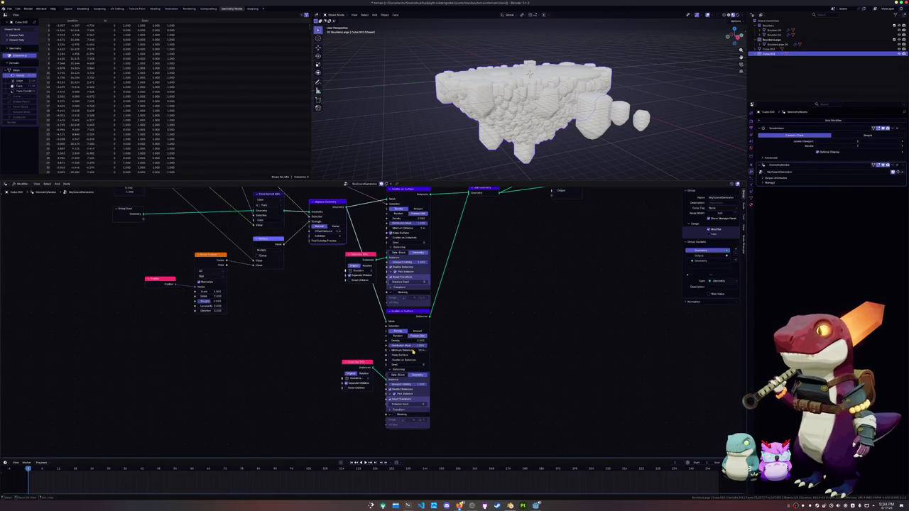
mouse_move(413, 351)
mouse_down()
mouse_move(512, 351)
mouse_move(412, 349)
mouse_up()
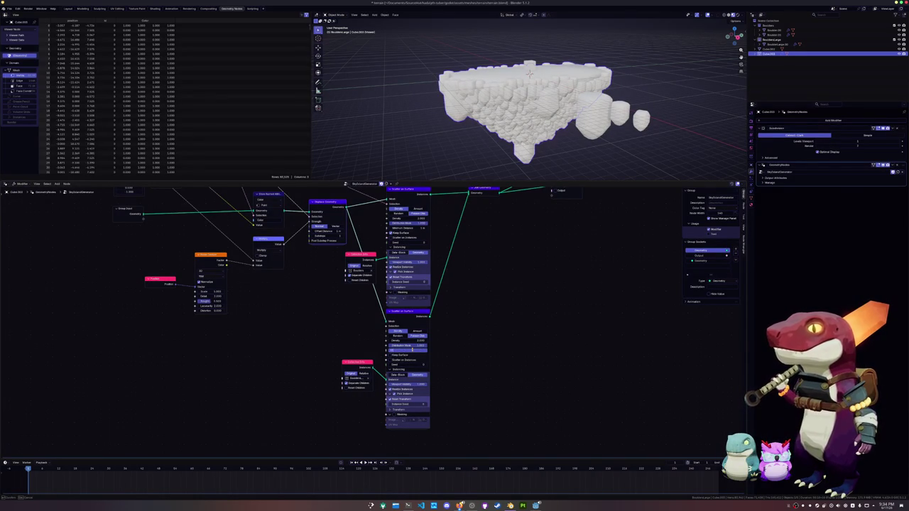
drag(411, 349, 414, 352)
Inspect the rock mesh and delete the unneeded object from the scene.
mouse_move(529, 73)
middle_down()
mouse_move(328, 137)
mouse_move(727, 118)
middle_up()
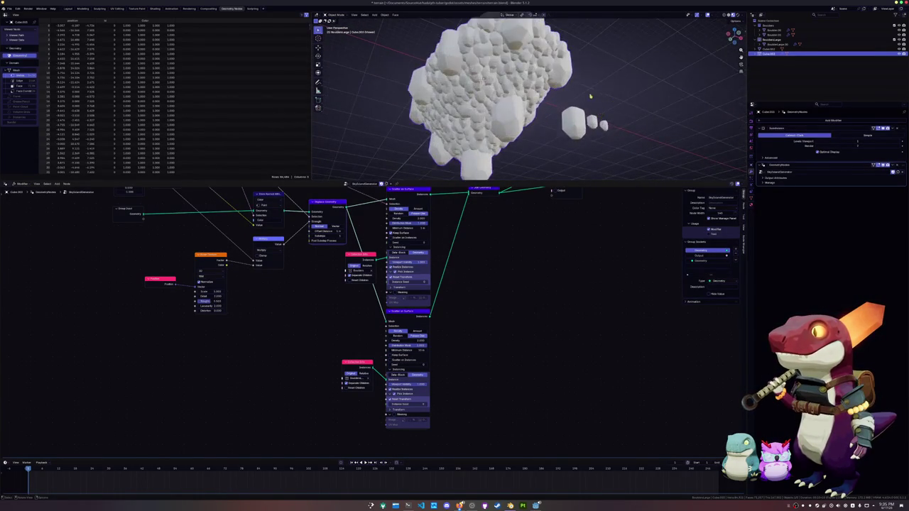
key(Tab)
mouse_move(727, 118)
middle_down()
mouse_move(488, 76)
mouse_move(565, 110)
middle_up()
key(Tab)
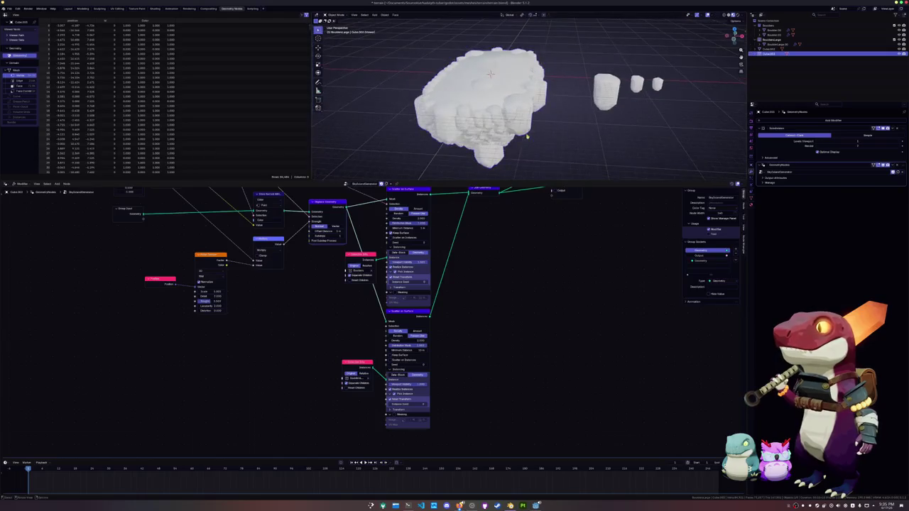
middle_drag(495, 80, 497, 64)
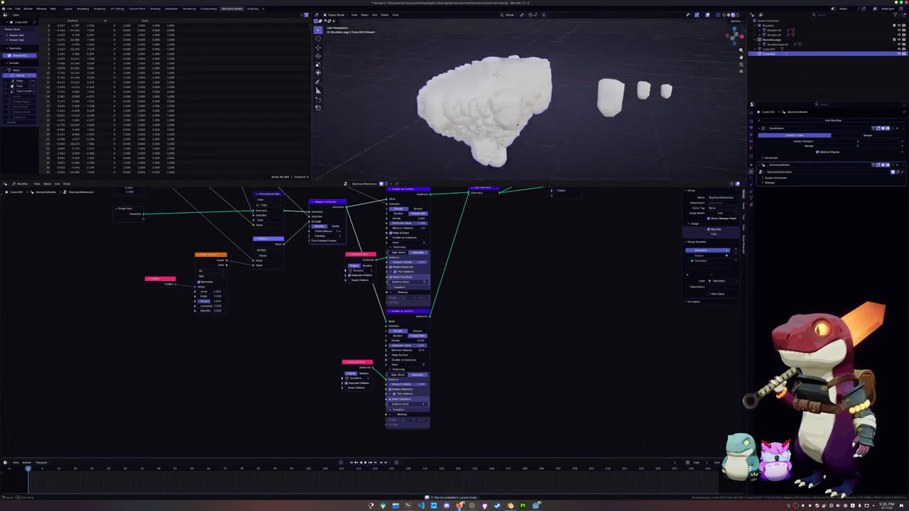
click(497, 62)
key(x)
click(494, 61)
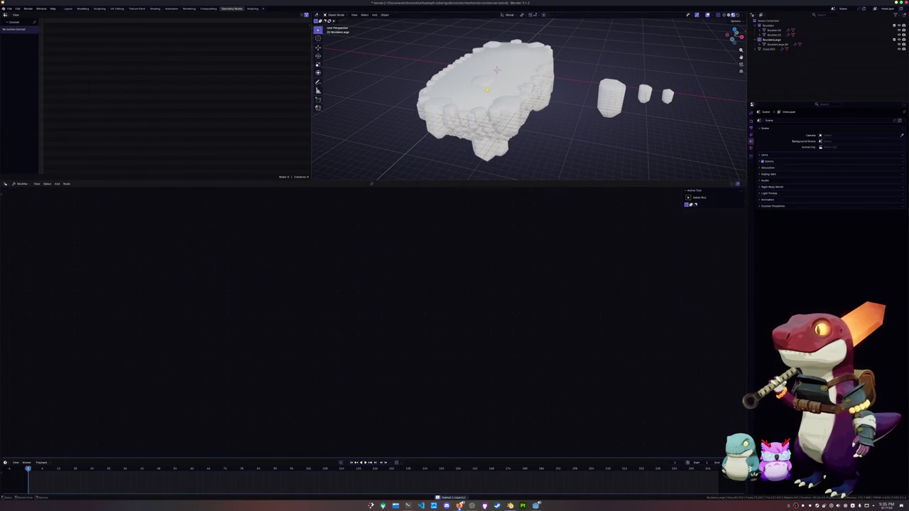
Select all of Cube.003's vertices, merge them by distance, and return to Object Mode.
middle_drag(498, 68, 503, 110)
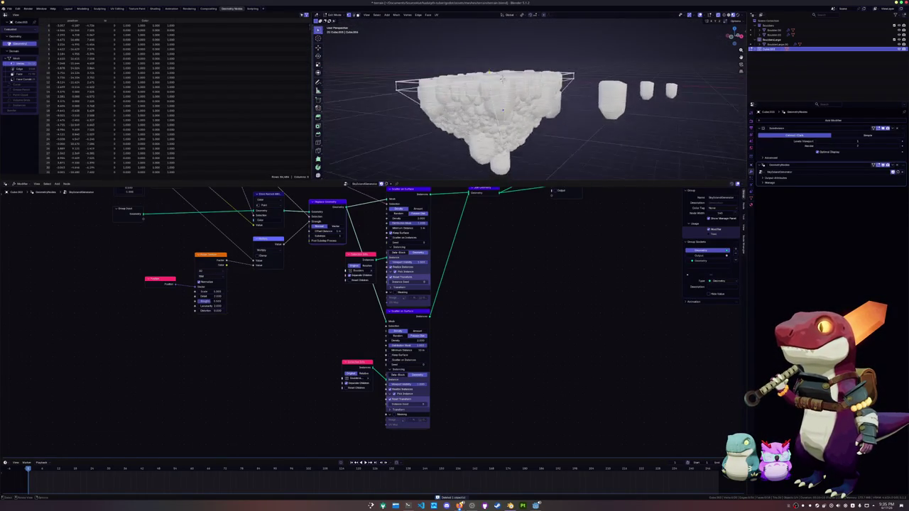
click(503, 110)
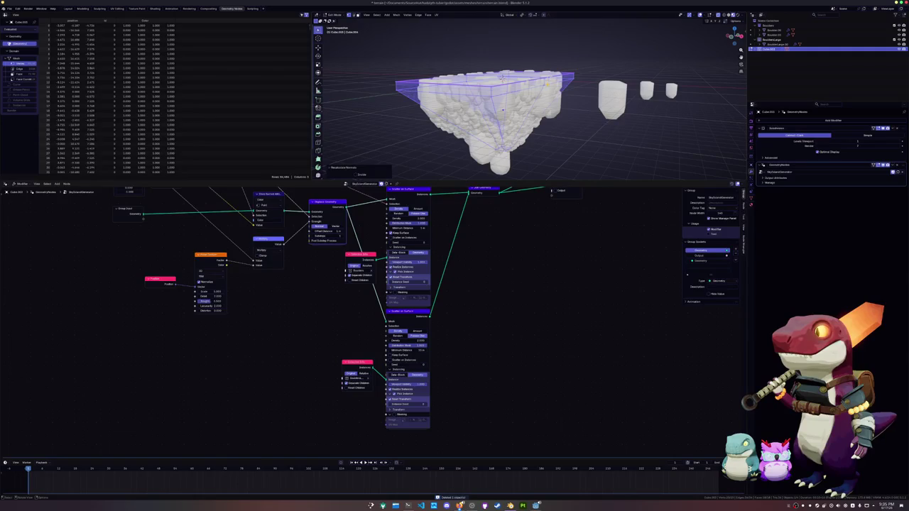
right_click(538, 83)
mouse_move(533, 178)
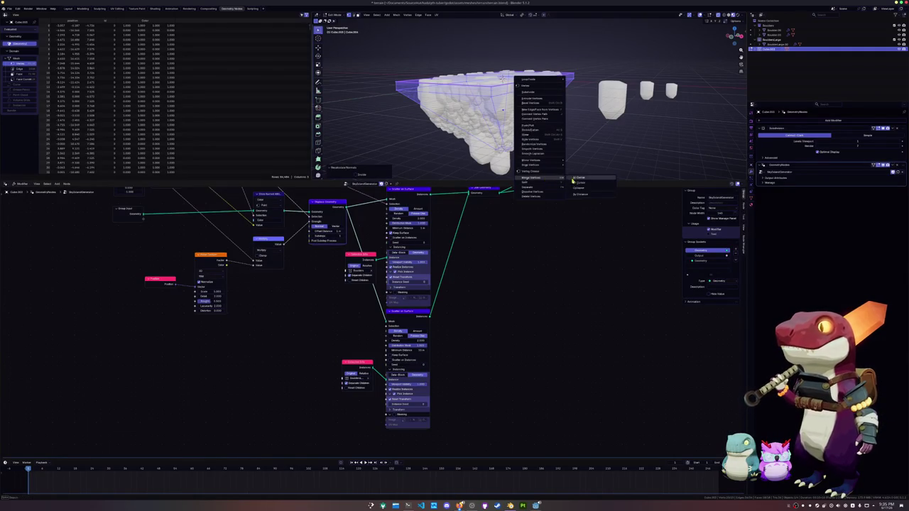
click(585, 195)
key(Tab)
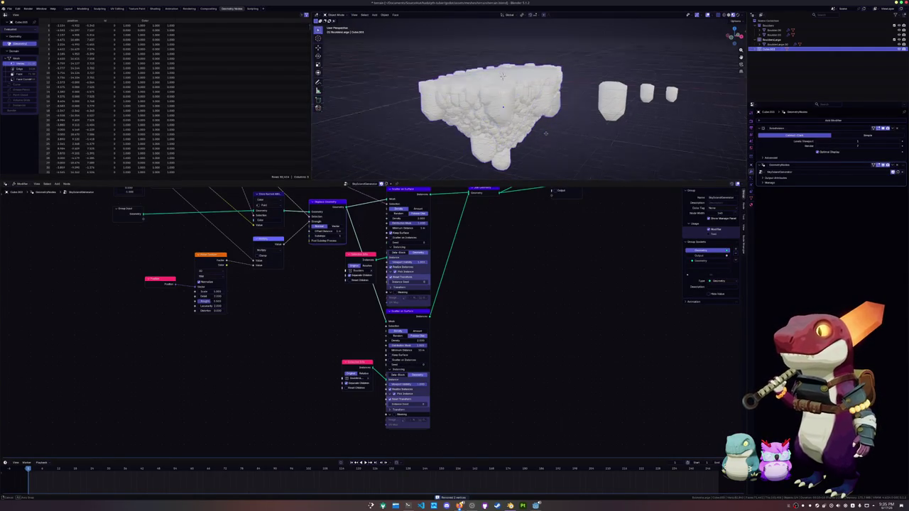
scroll(457, 327, up, 2)
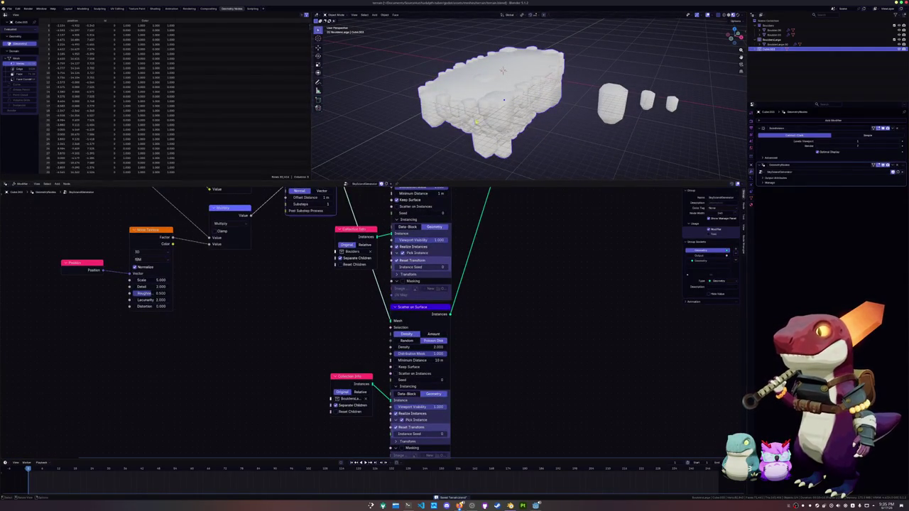
Frame the whole node tree, then reposition the reroute point and raise an upper node.
scroll(498, 99, up, 2)
scroll(497, 99, up, 2)
scroll(365, 315, down, 2)
scroll(356, 315, down, 2)
key(Home)
drag(320, 220, 428, 350)
mouse_move(312, 212)
mouse_down()
mouse_move(409, 224)
mouse_move(390, 202)
mouse_up()
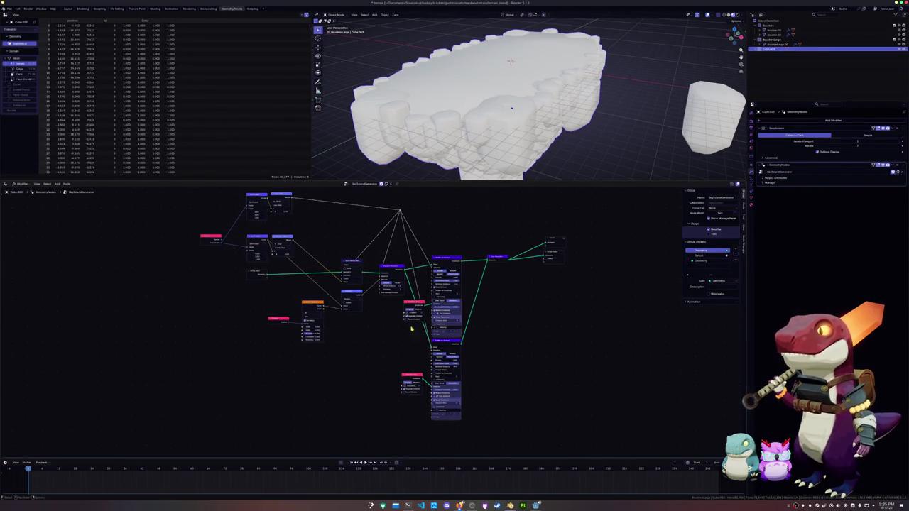
drag(448, 261, 446, 222)
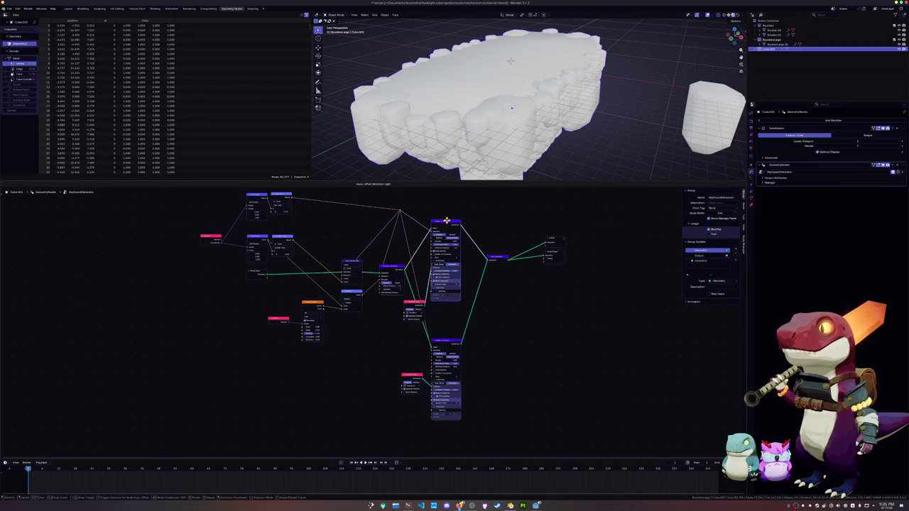
drag(446, 221, 448, 223)
Line up the two Scatter on Surface nodes side by side with the red node beneath them.
drag(424, 317, 390, 346)
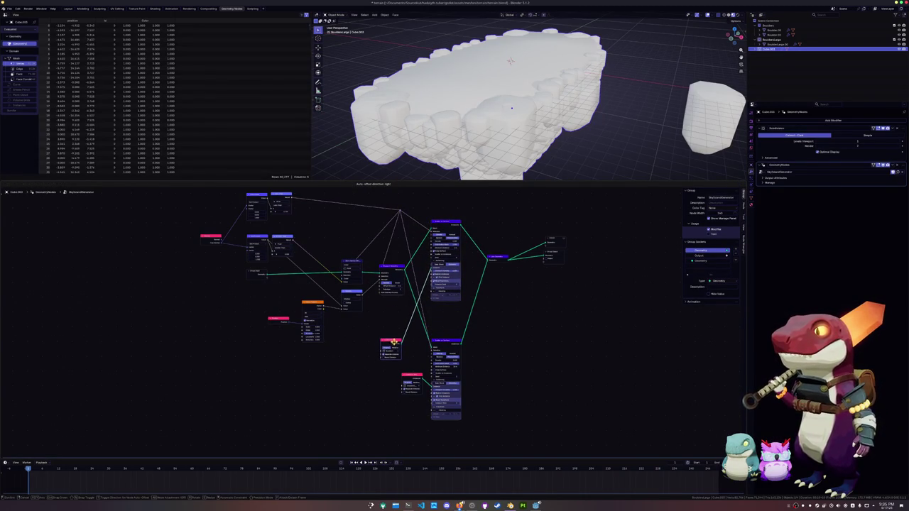
mouse_move(390, 346)
mouse_down()
mouse_move(398, 352)
mouse_move(388, 389)
mouse_up()
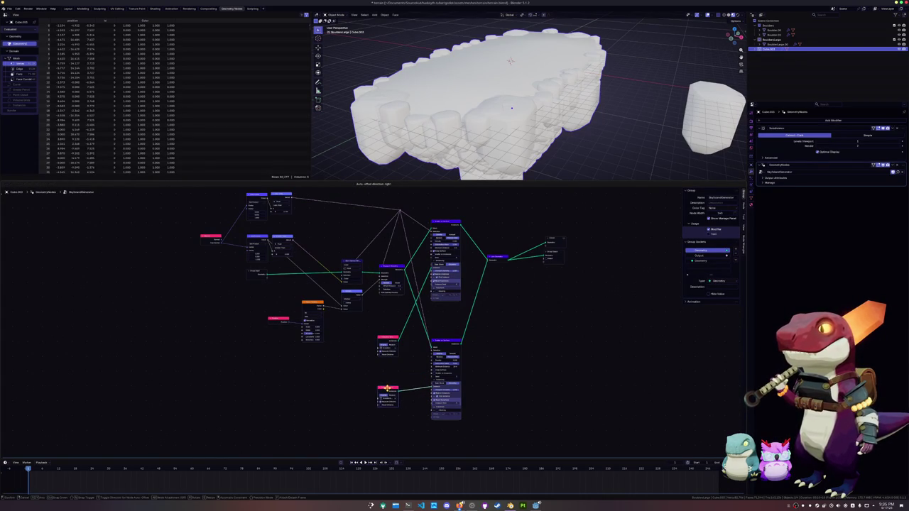
drag(437, 343, 493, 346)
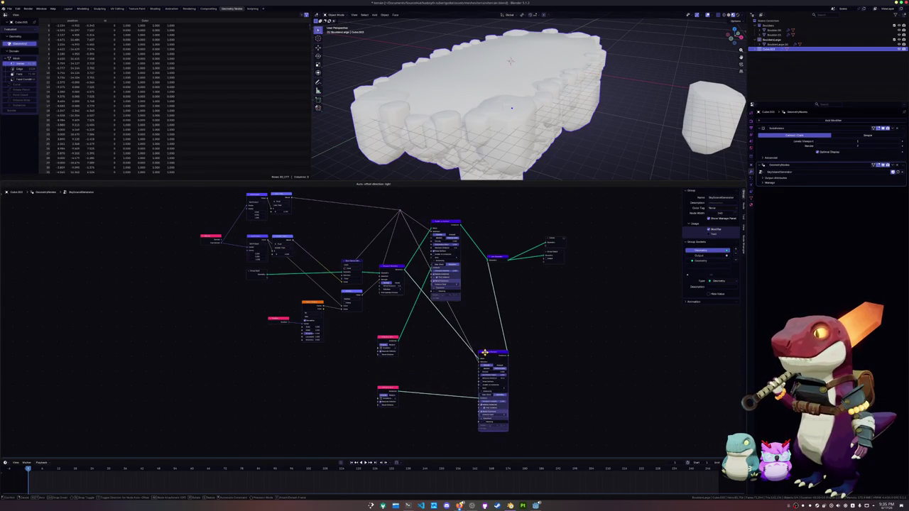
drag(446, 221, 459, 347)
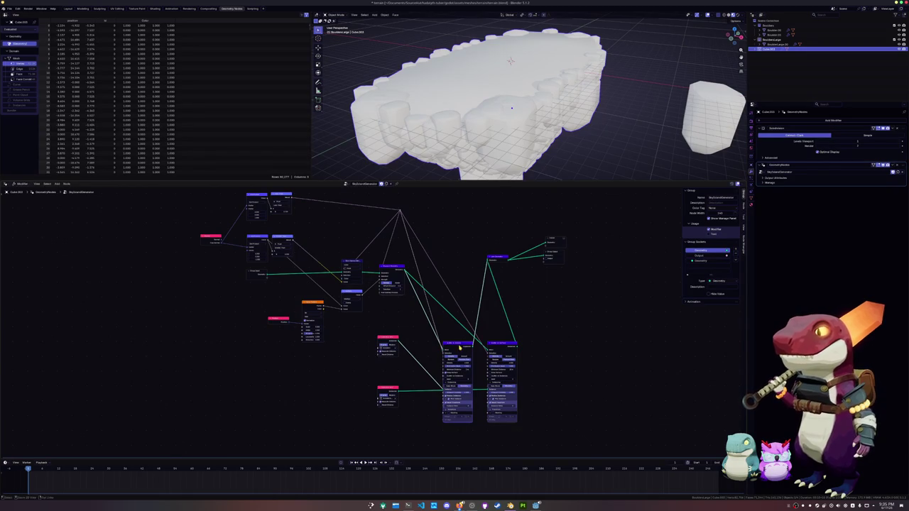
middle_drag(416, 362, 424, 353)
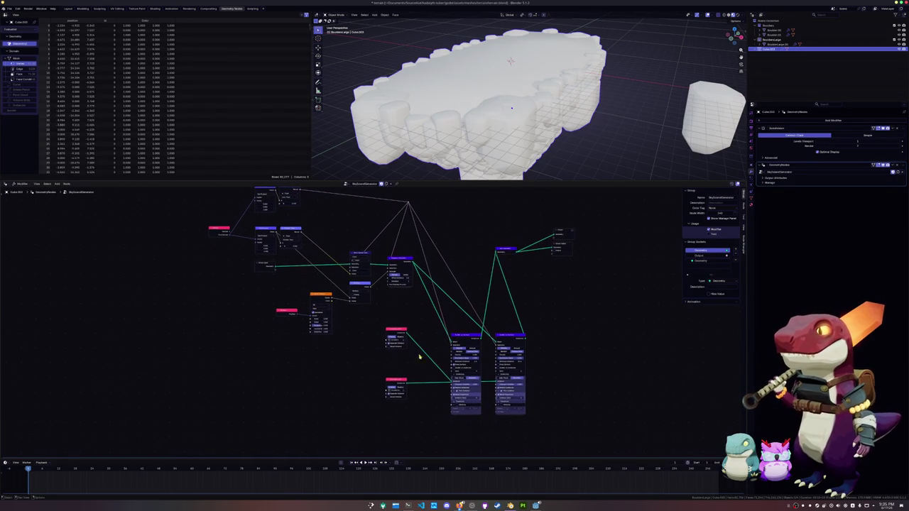
drag(392, 382, 467, 426)
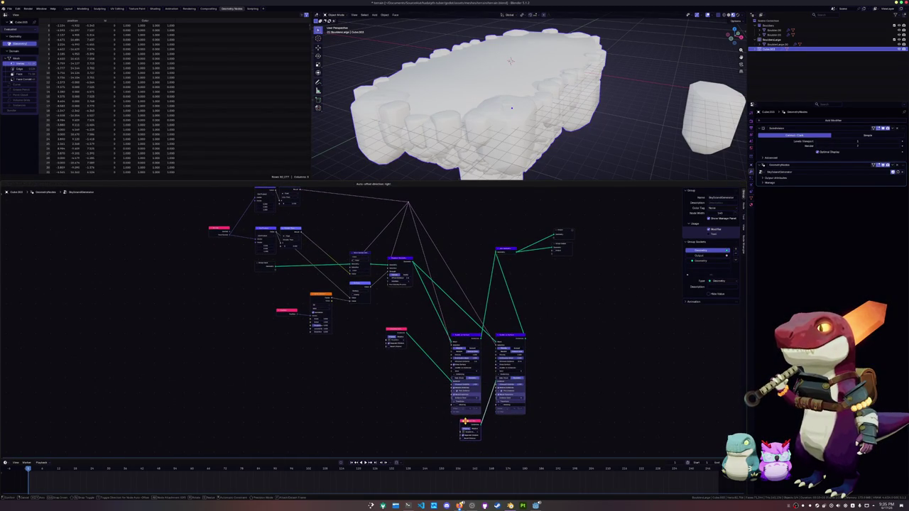
drag(399, 337, 433, 422)
drag(432, 422, 426, 421)
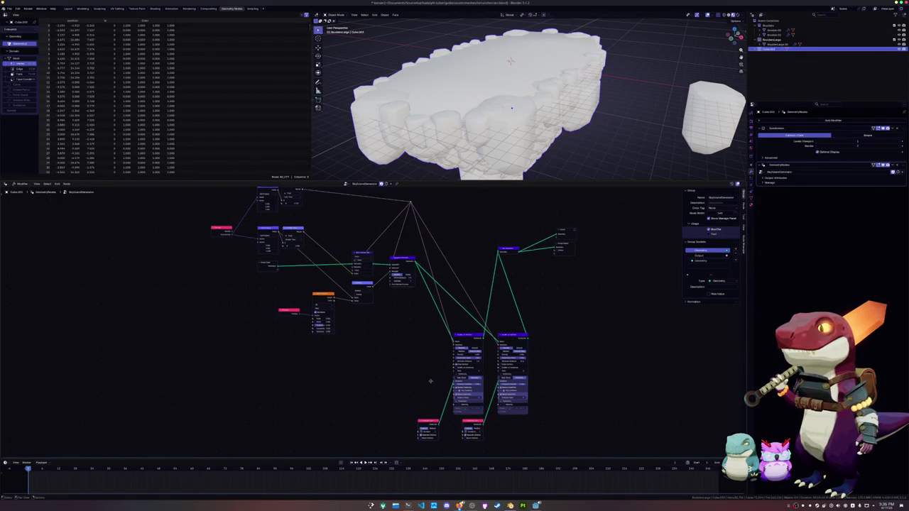
Lower the purple, output and Join Geometry nodes, plus the reroute, blue and orange nodes.
drag(515, 251, 565, 315)
drag(578, 247, 593, 328)
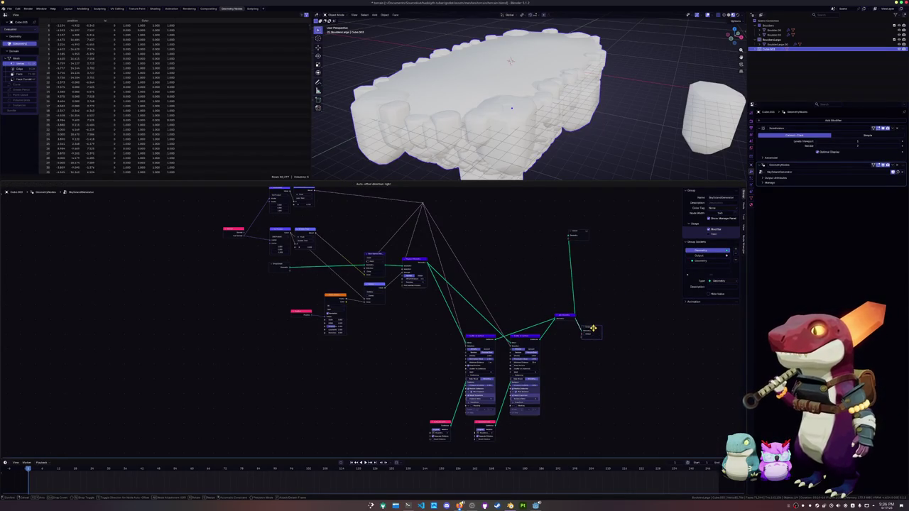
click(595, 324)
drag(574, 232, 594, 307)
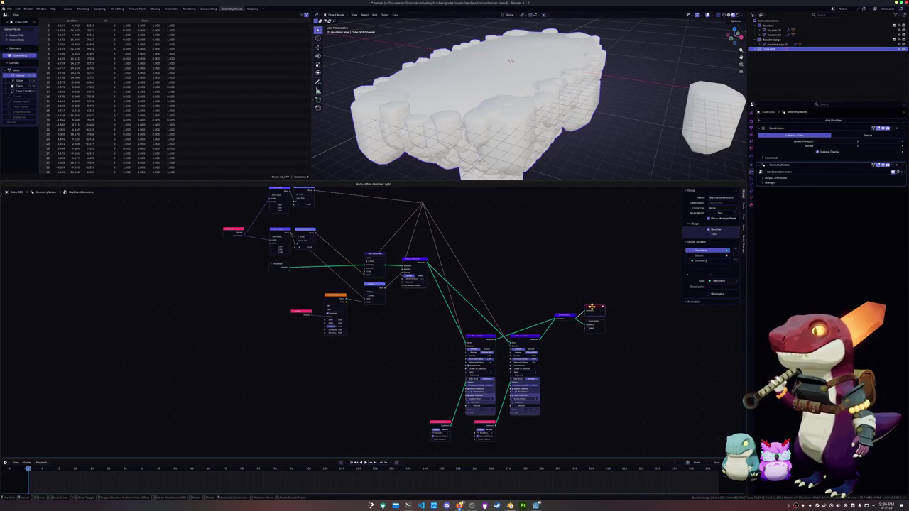
ctrl+scroll(533, 297, left, 3)
mouse_move(449, 262)
mouse_down()
mouse_move(468, 307)
mouse_move(470, 294)
mouse_up()
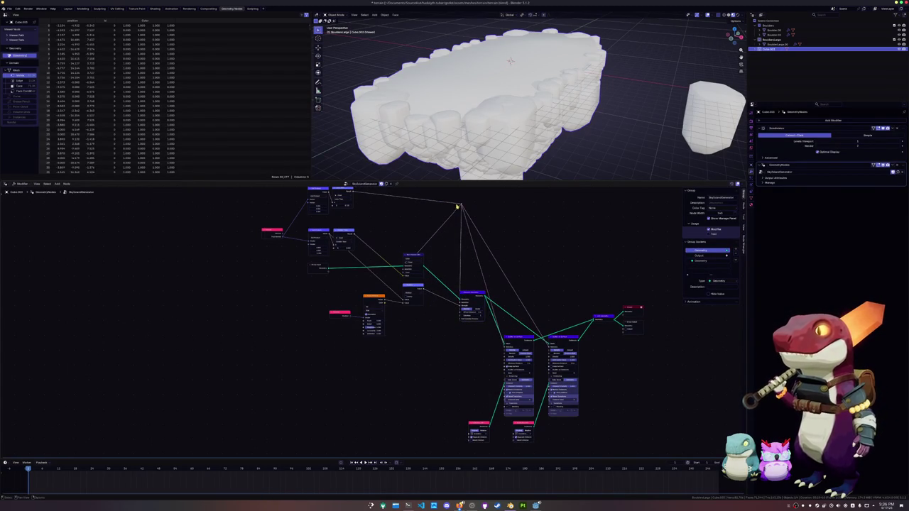
drag(461, 204, 488, 248)
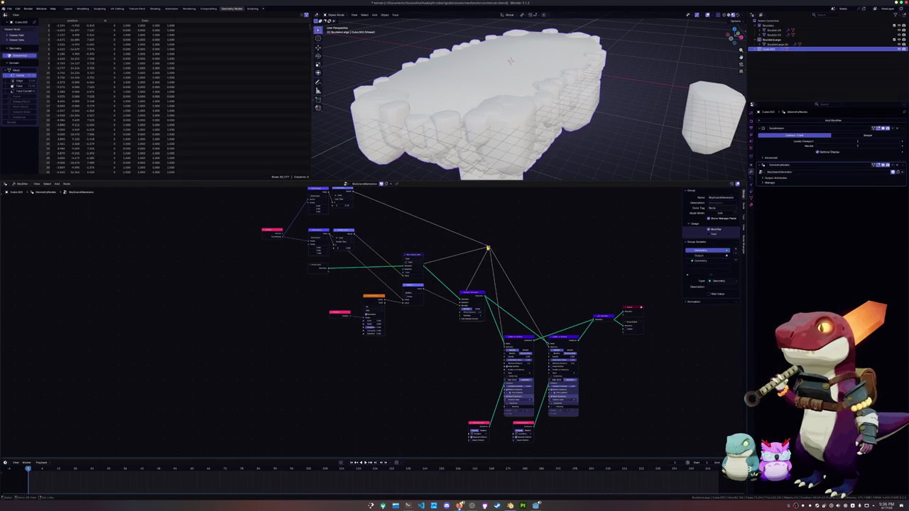
mouse_move(414, 289)
mouse_down()
mouse_move(431, 331)
mouse_move(425, 324)
mouse_up()
mouse_move(375, 296)
mouse_down()
mouse_move(381, 344)
mouse_move(399, 341)
mouse_up()
mouse_move(339, 314)
mouse_down()
mouse_move(341, 334)
mouse_move(367, 336)
mouse_up()
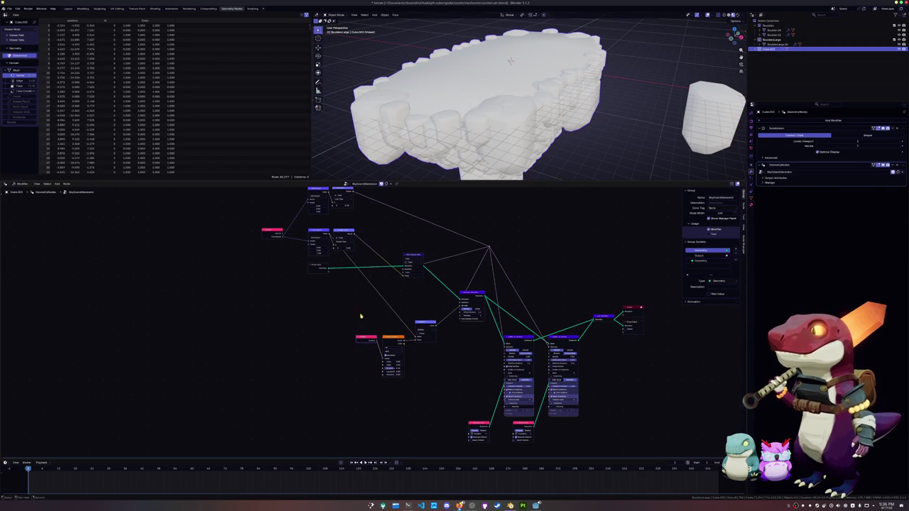
drag(411, 256, 420, 281)
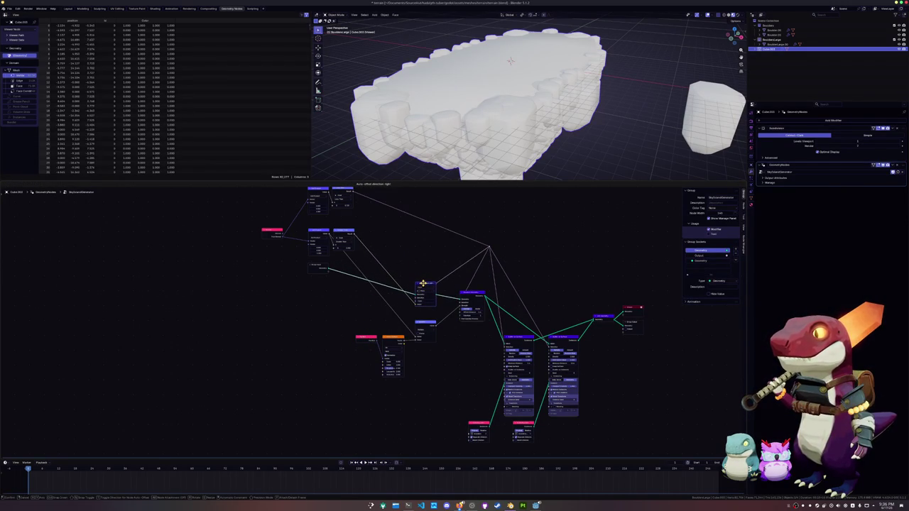
drag(420, 281, 419, 279)
Move the Group Input node and the small upper nodes down toward the rest of the tree.
scroll(355, 307, up, 1)
middle_drag(355, 307, 371, 329)
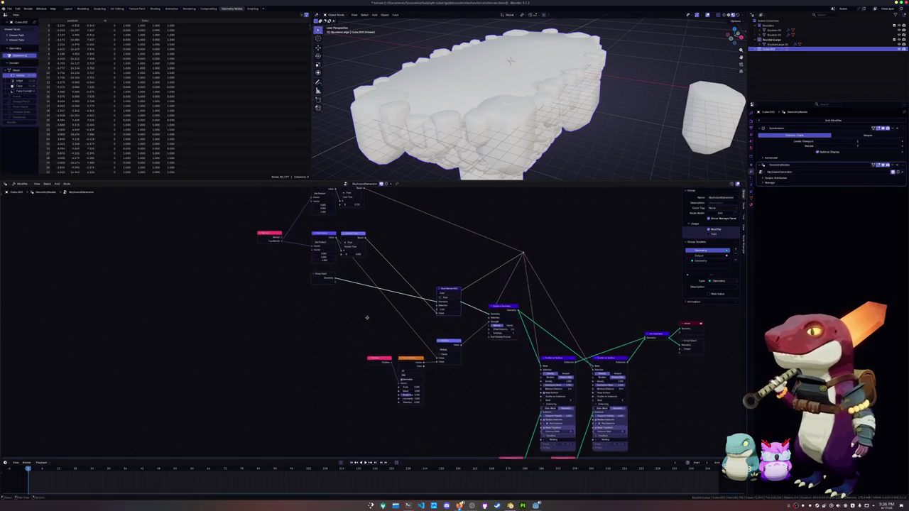
drag(330, 278, 329, 328)
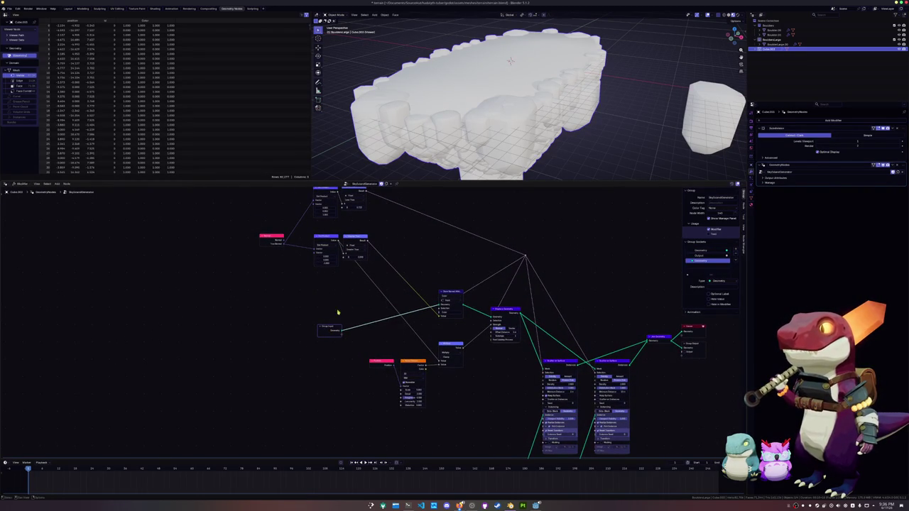
drag(353, 241, 416, 296)
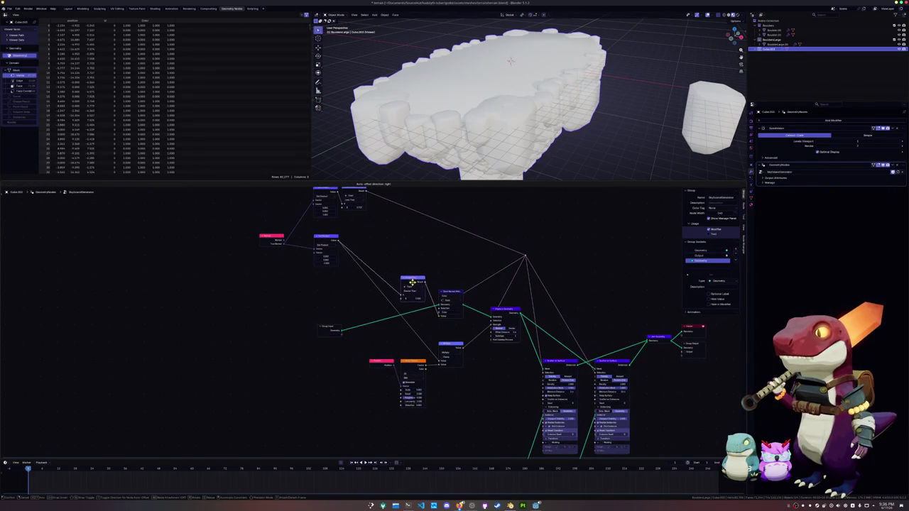
drag(416, 295, 416, 274)
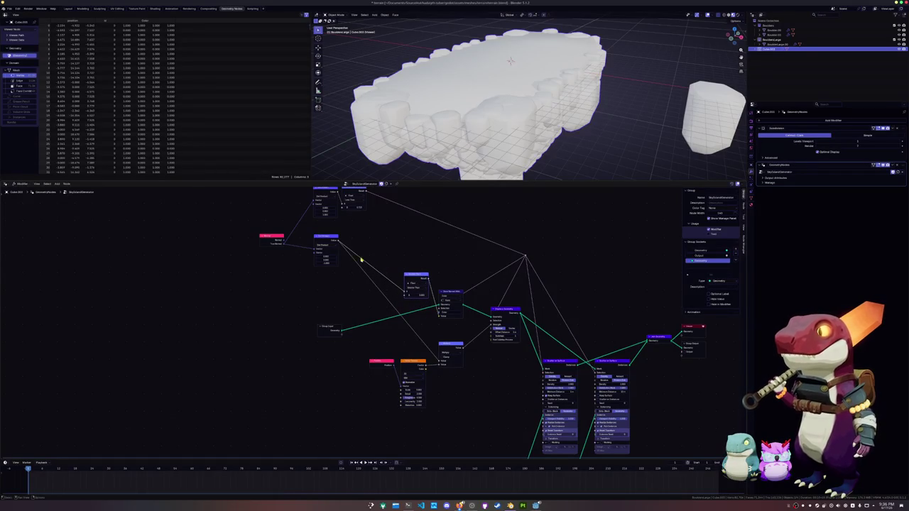
drag(325, 238, 380, 277)
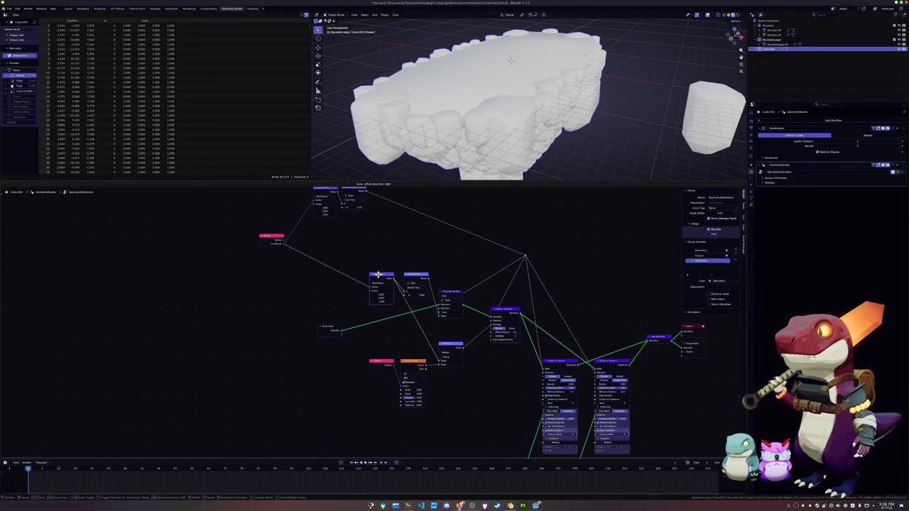
middle_drag(353, 259, 353, 276)
drag(351, 208, 415, 258)
Bring the Dot Product, pink and Group Input nodes closer, then turn off X-ray.
drag(324, 208, 380, 258)
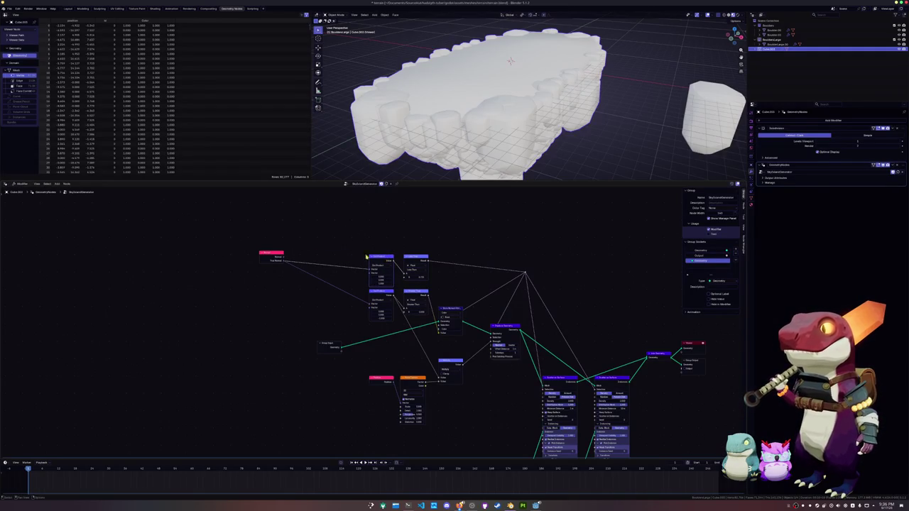
drag(270, 254, 347, 263)
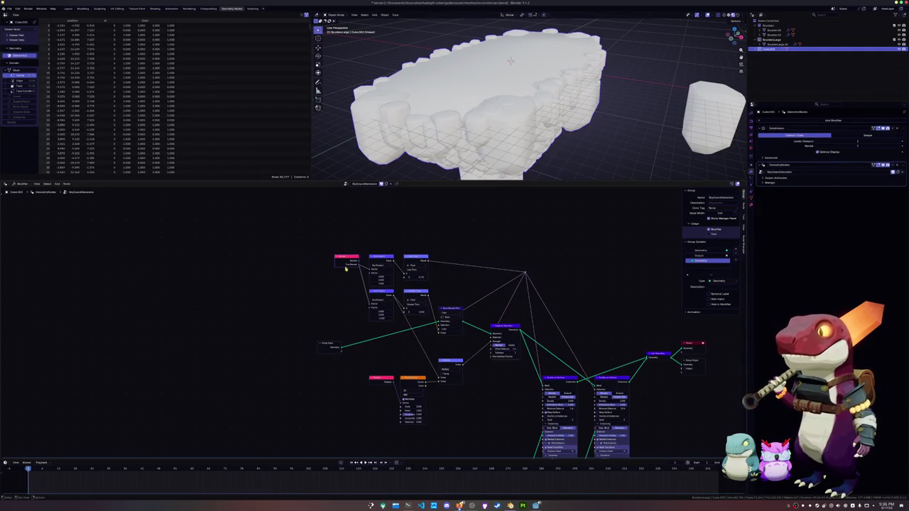
middle_drag(346, 308, 357, 327)
drag(297, 317, 313, 317)
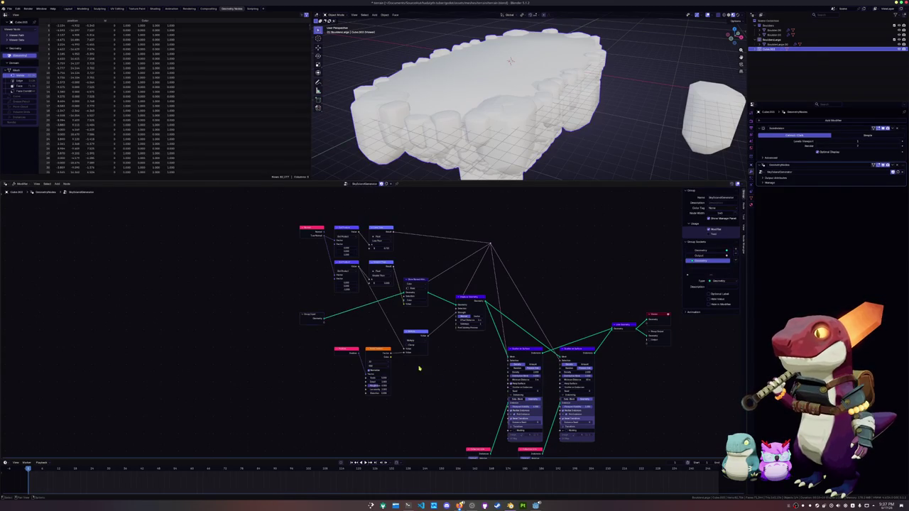
middle_drag(409, 361, 408, 348)
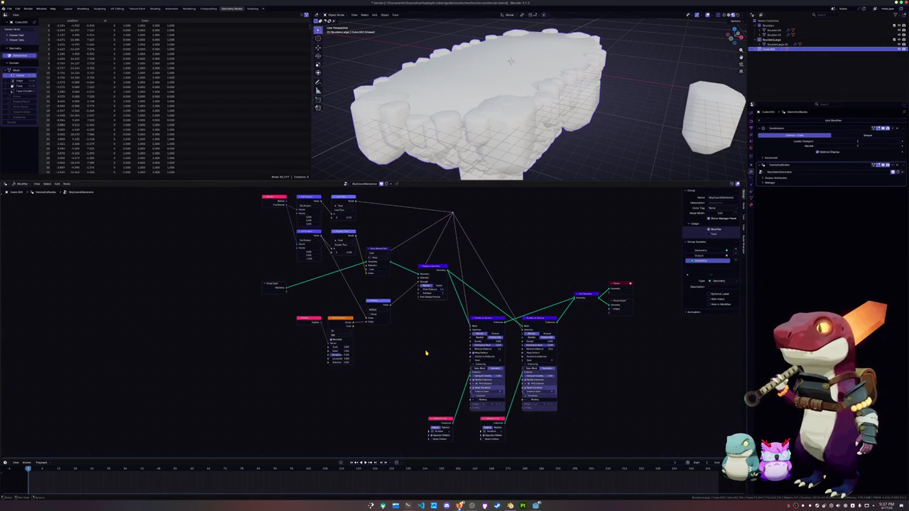
key(alt+z)
View the island from below and align each Collection Info node under its scatter node.
middle_drag(510, 61, 508, 181)
scroll(502, 313, up, 2)
scroll(495, 381, up, 1)
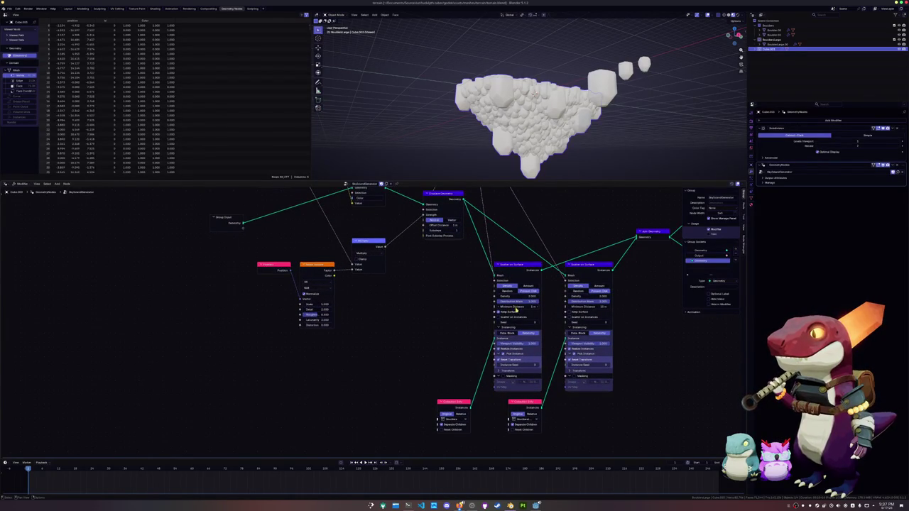
drag(519, 403, 575, 407)
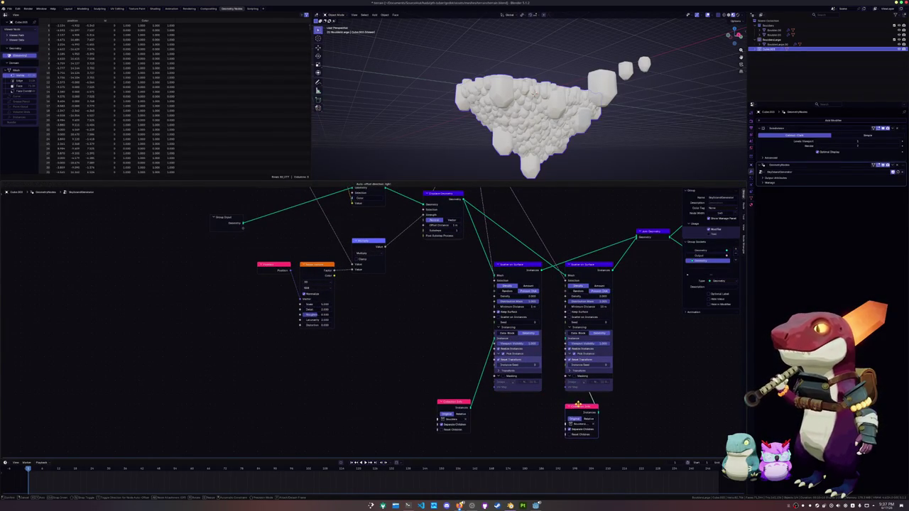
drag(461, 402, 480, 407)
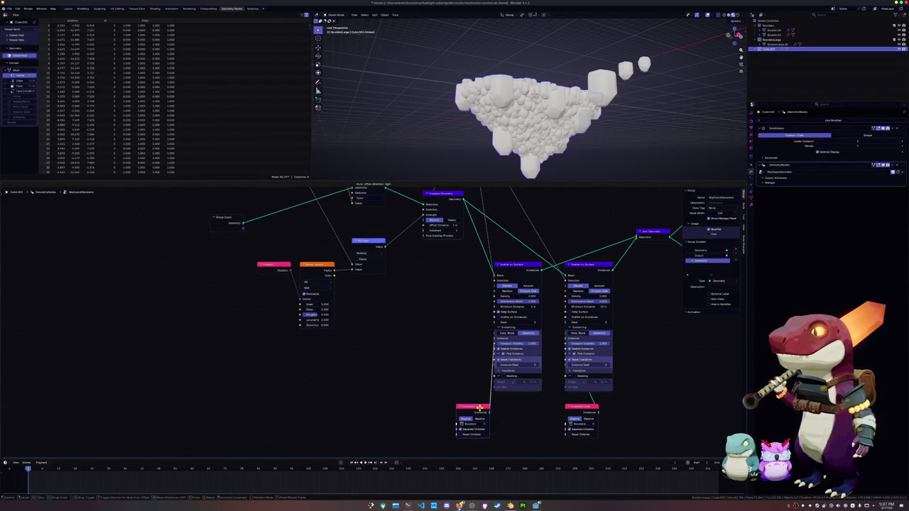
drag(567, 410, 542, 409)
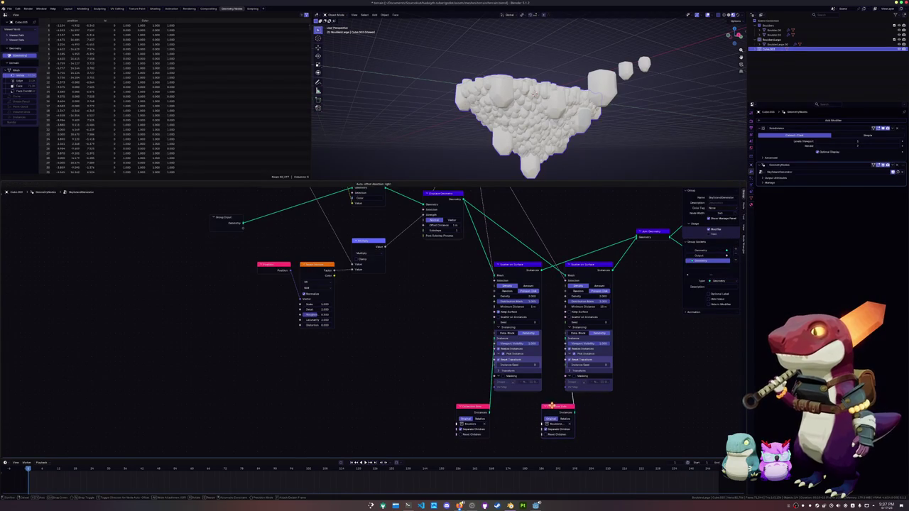
Move the right Scatter on Surface node further right and expand the left one's Transform settings.
drag(581, 270, 604, 268)
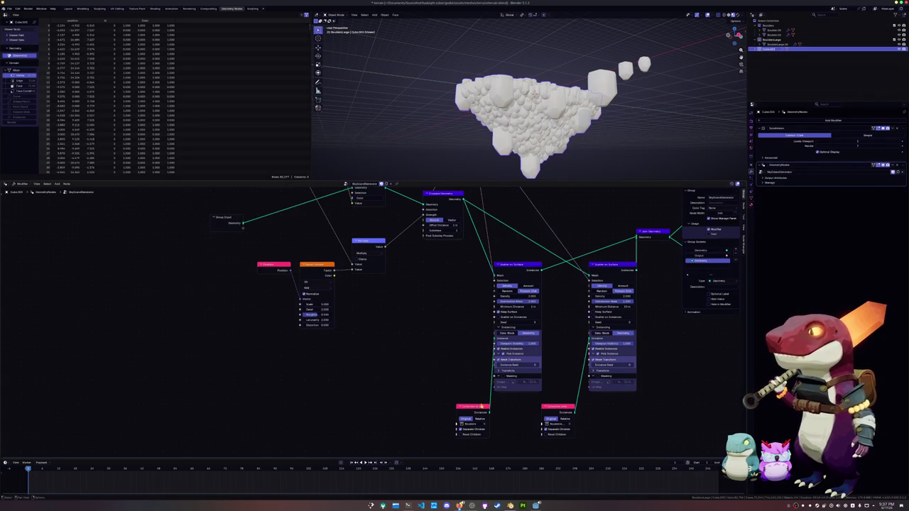
middle_drag(471, 386, 471, 395)
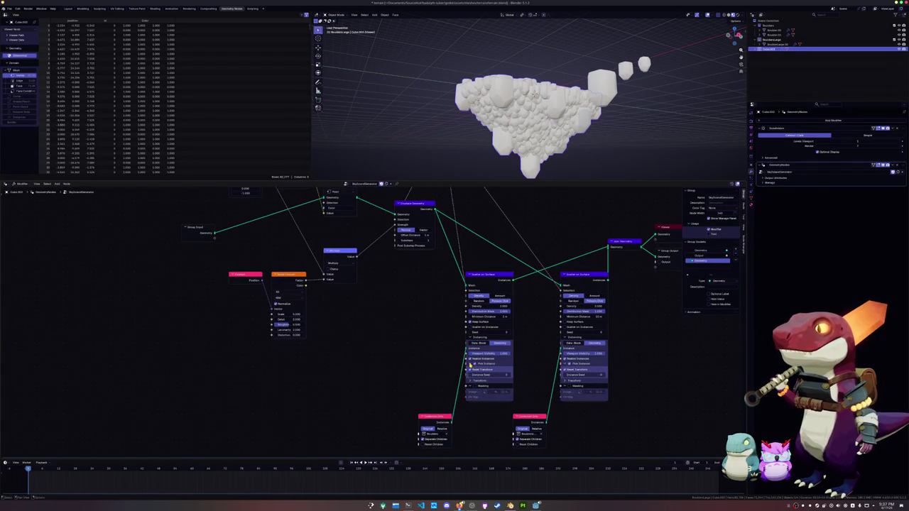
click(469, 381)
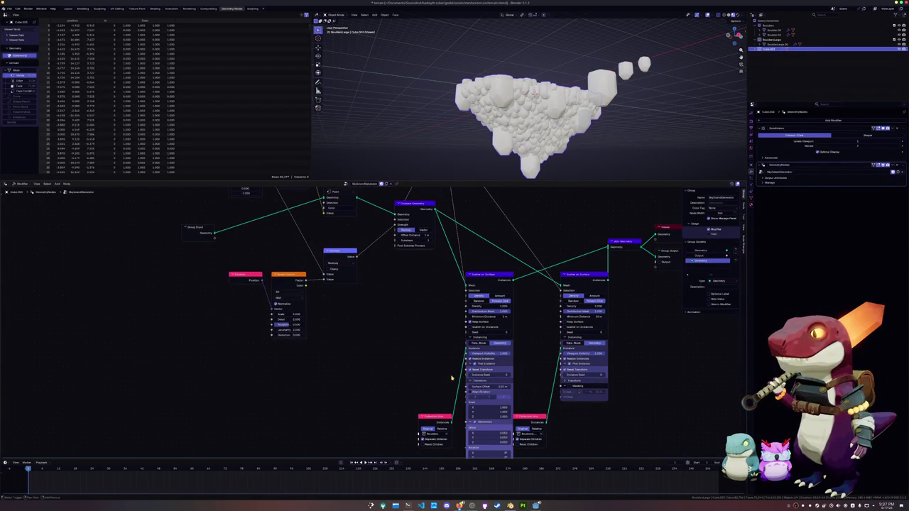
Give the second Scatter on Surface a negative Surface Offset to sink its boulders.
middle_drag(469, 382, 476, 365)
click(556, 365)
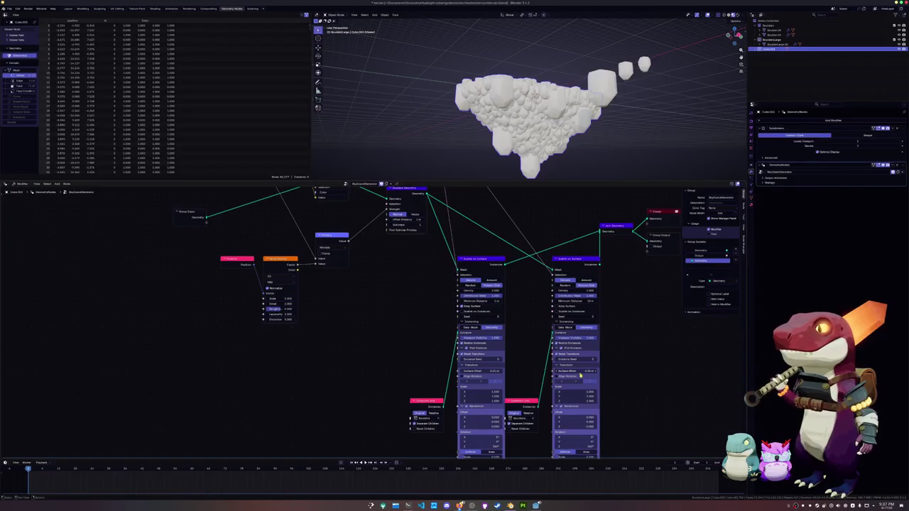
key(BackSpace)
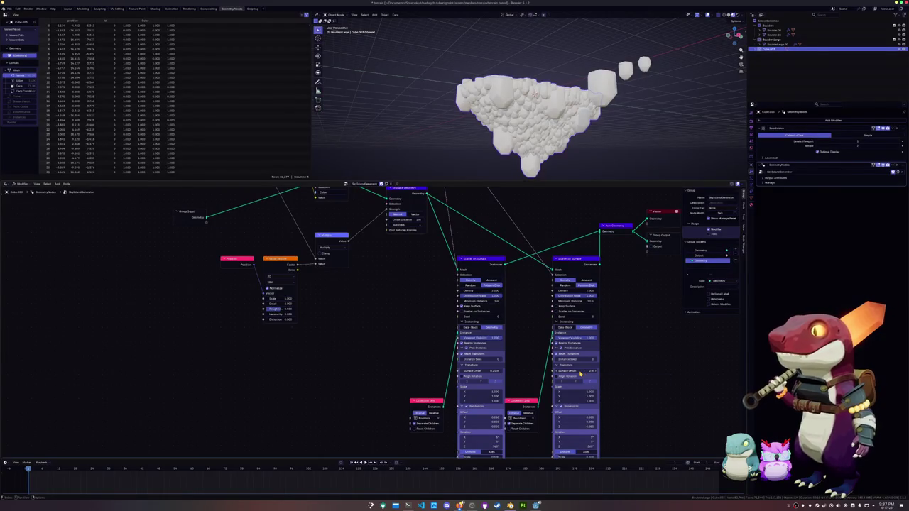
drag(571, 371, 586, 370)
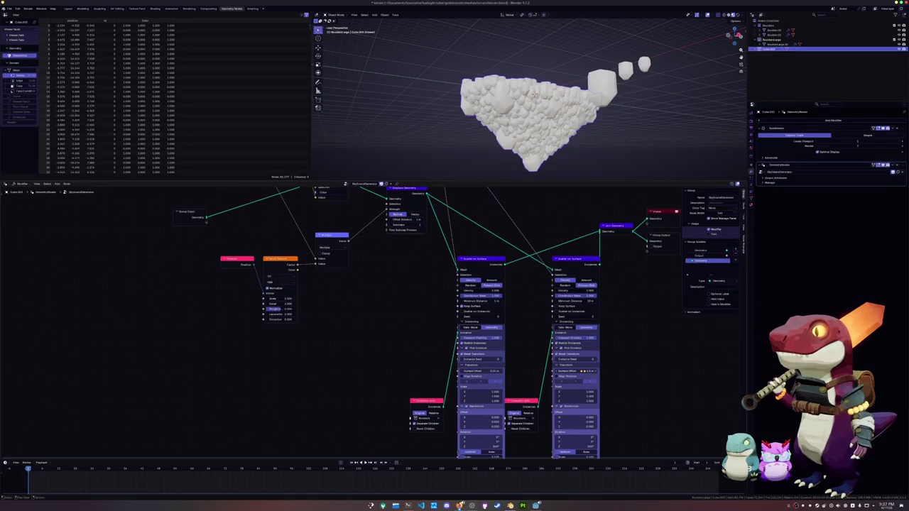
Set the second scatter's Minimum Distance to 4.5 m.
mouse_move(497, 69)
middle_down()
mouse_move(503, 105)
mouse_move(512, 104)
mouse_move(516, 81)
mouse_move(528, 114)
middle_up()
scroll(504, 106, up, 3)
scroll(504, 104, down, 2)
scroll(549, 318, up, 1)
scroll(550, 316, up, 1)
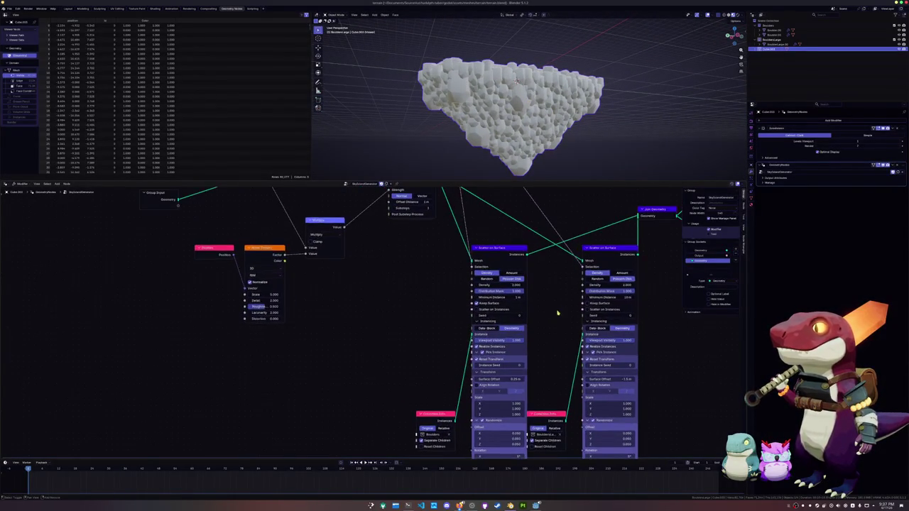
scroll(547, 315, right, 2)
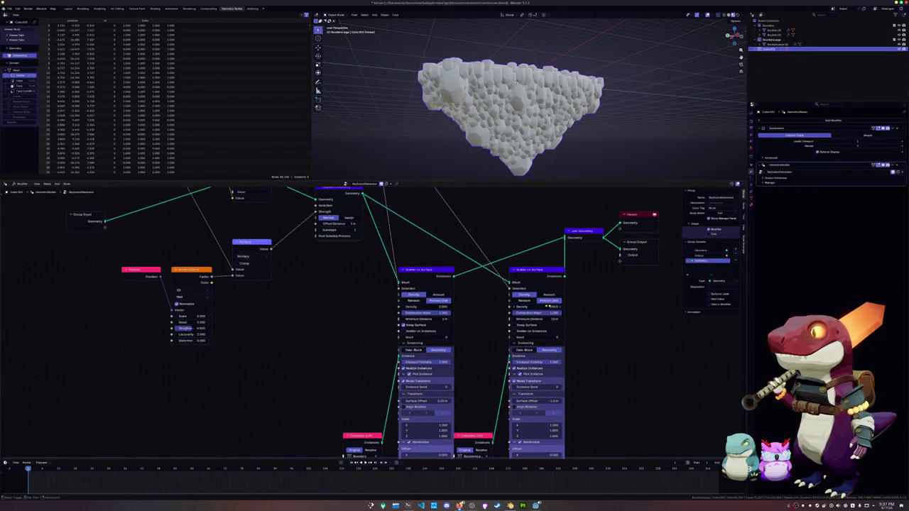
mouse_move(546, 319)
mouse_down()
mouse_move(561, 319)
mouse_move(539, 319)
mouse_up()
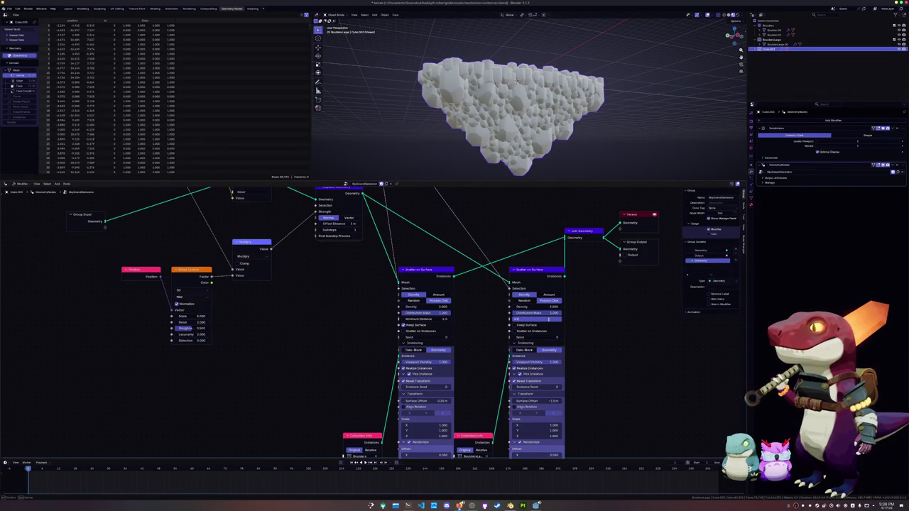
Confirm the 4.5 m distance and slide Join Geometry right, pushing Viewer and Group Output along.
key(Return)
middle_drag(620, 123, 576, 135)
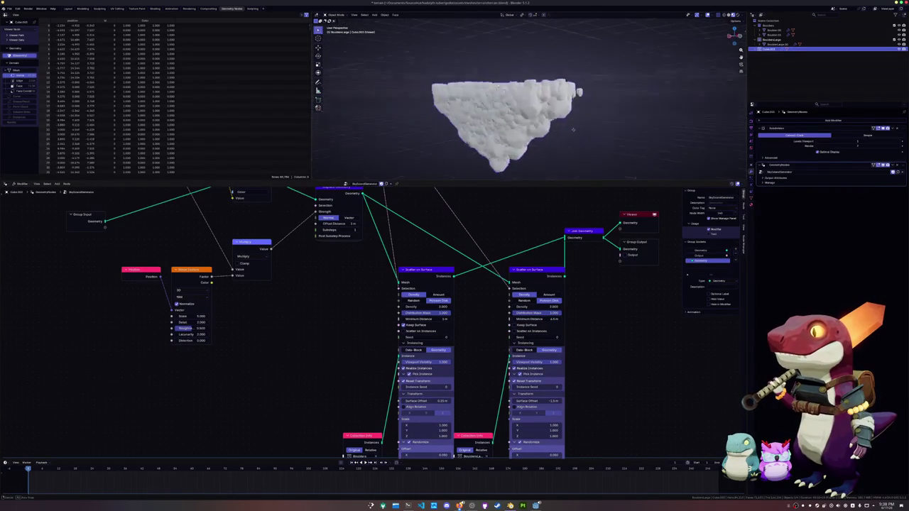
middle_drag(675, 284, 588, 311)
drag(496, 258, 549, 245)
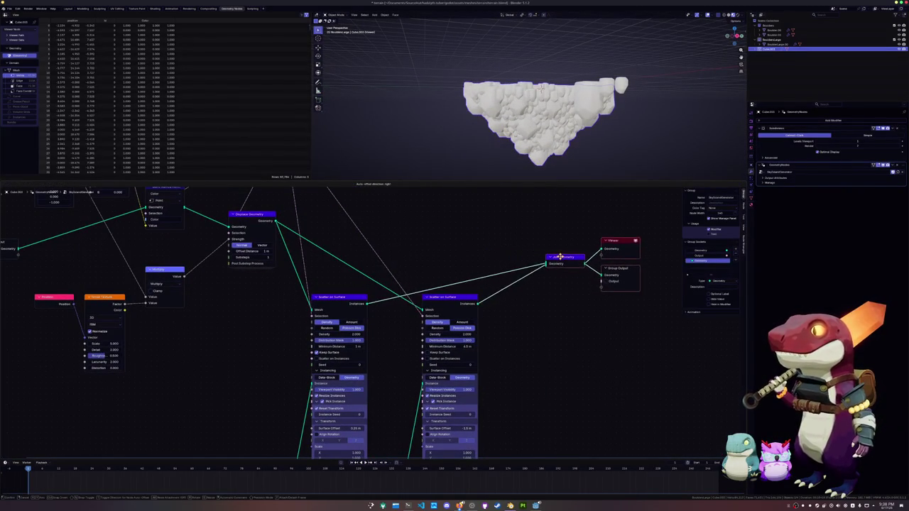
click(547, 282)
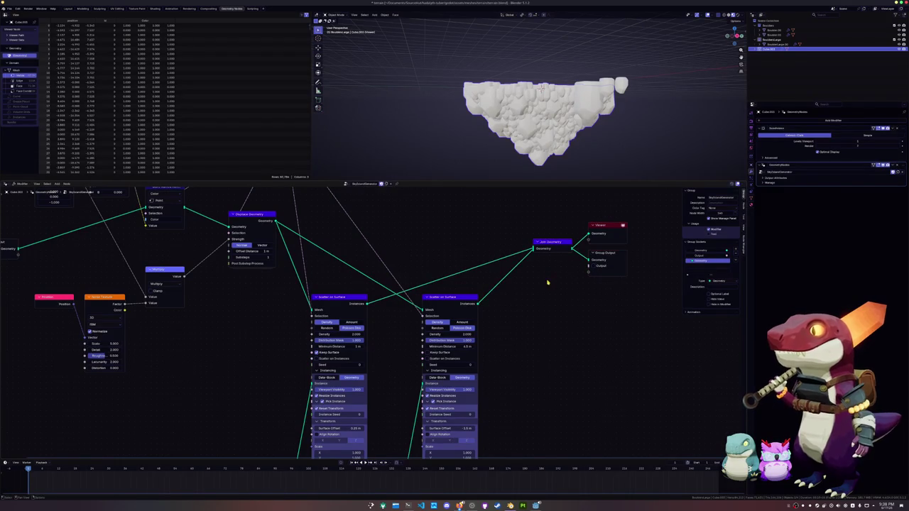
mouse_move(540, 107)
middle_down()
mouse_move(569, 85)
mouse_move(488, 80)
middle_up()
click(648, 122)
Make the terrain the active object again and save the file.
click(531, 78)
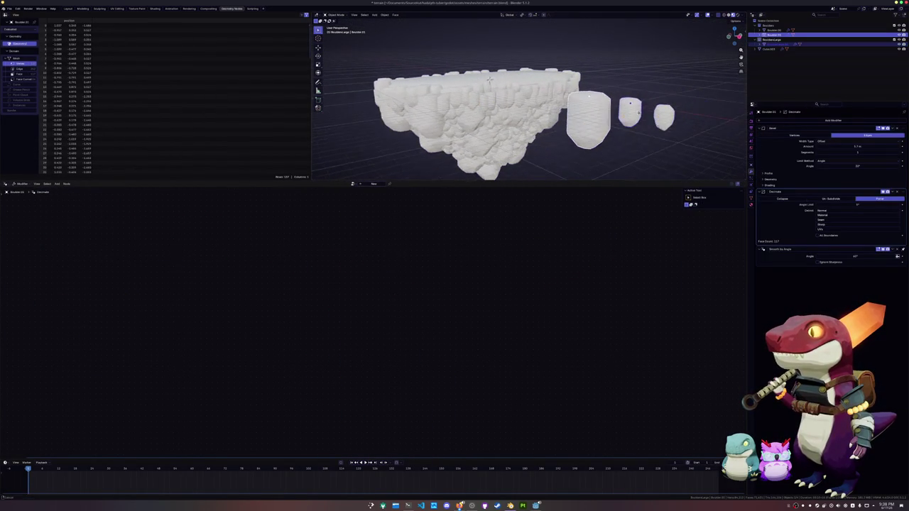
click(488, 80)
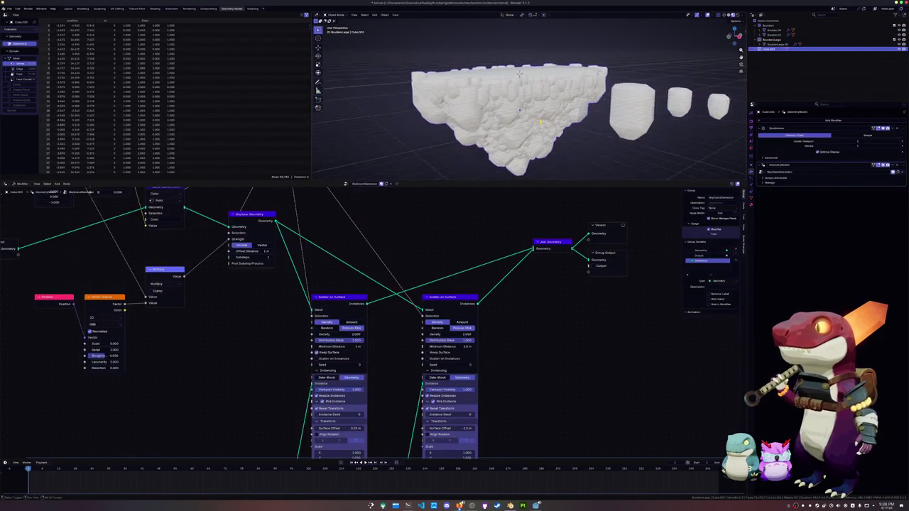
mouse_move(489, 80)
middle_down()
mouse_move(596, 134)
mouse_move(570, 74)
mouse_move(499, 261)
middle_up()
key(ctrl+s)
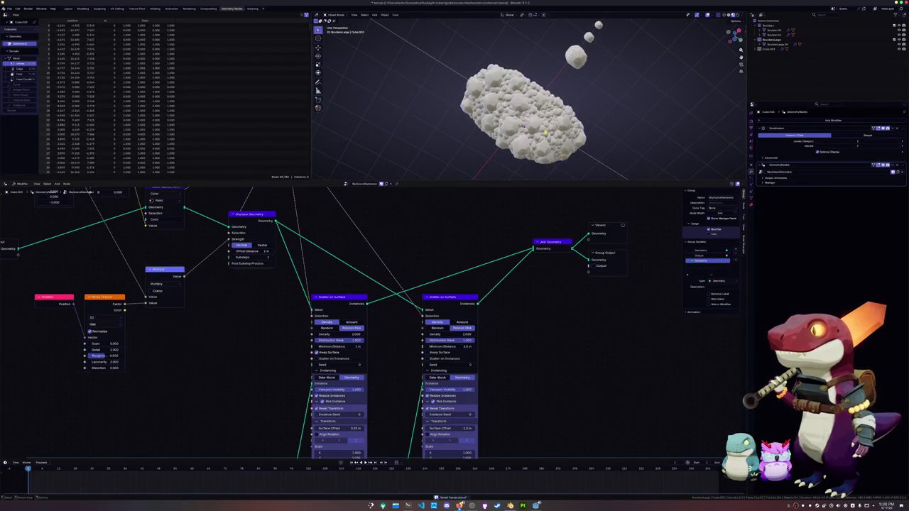
Switch the second Scatter on Surface to Random distribution with a very low Density.
click(441, 329)
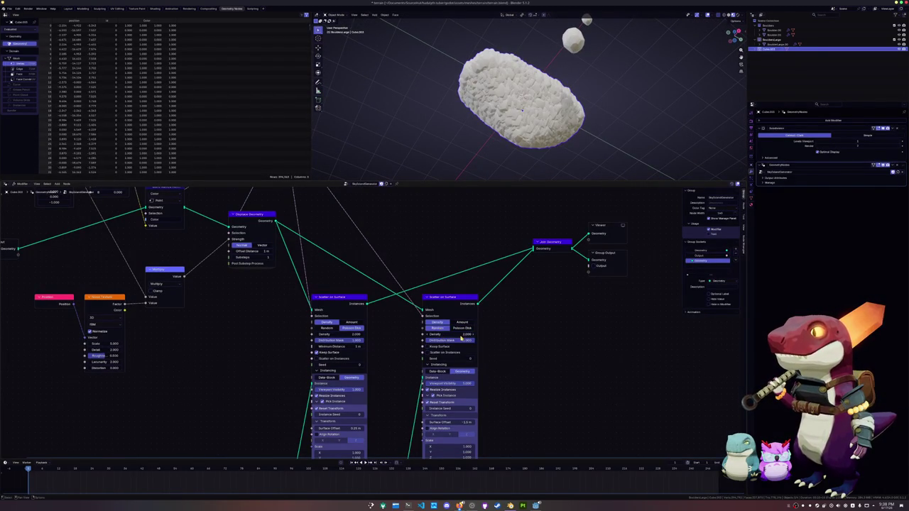
mouse_move(464, 335)
mouse_down()
mouse_move(483, 335)
mouse_move(444, 334)
mouse_up()
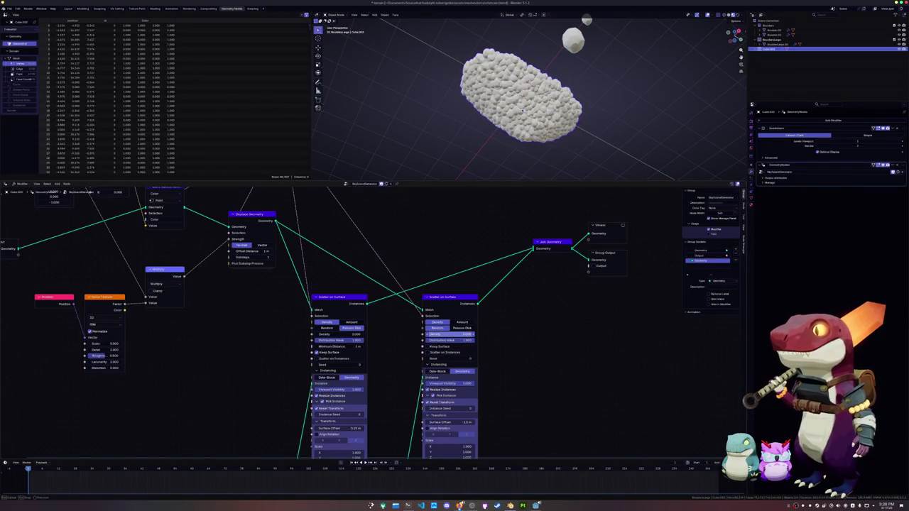
mouse_move(479, 127)
middle_down()
mouse_move(455, 138)
mouse_move(487, 140)
middle_up()
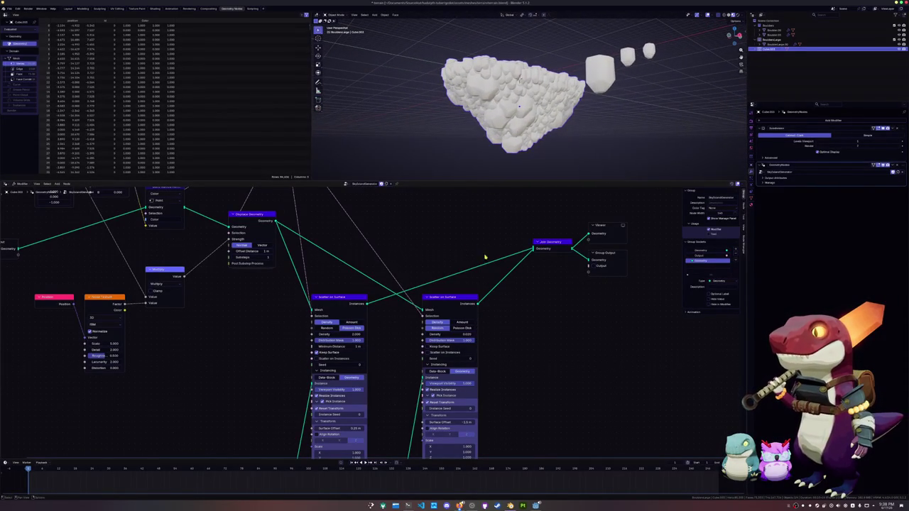
click(456, 335)
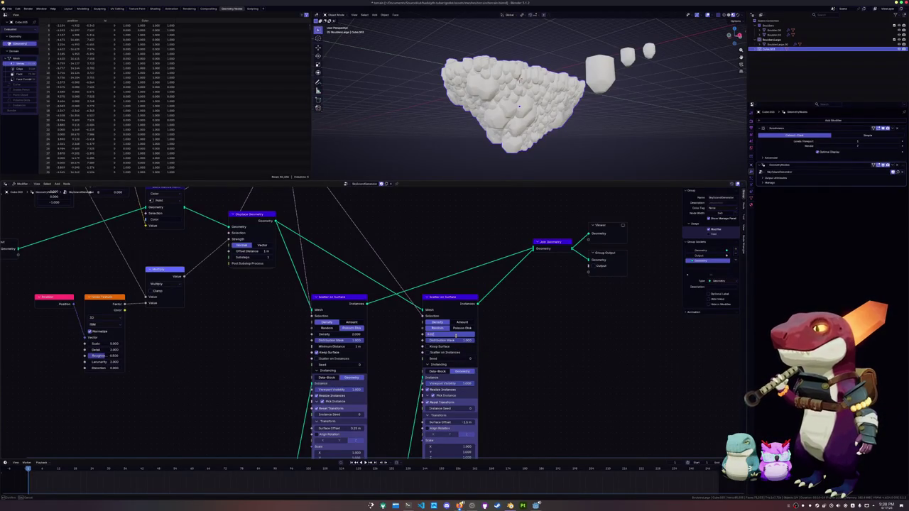
key(Return)
scroll(459, 119, up, 3)
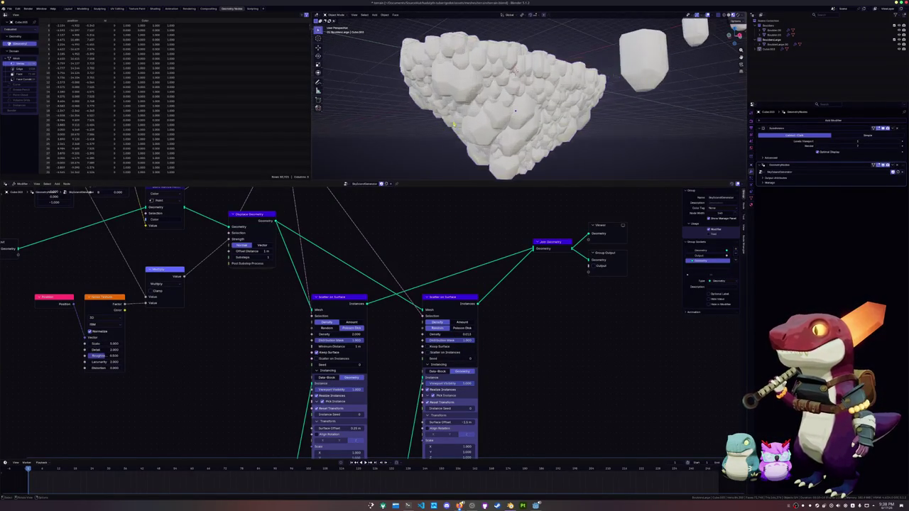
middle_drag(460, 118, 464, 81)
mouse_move(509, 113)
middle_down()
mouse_move(515, 72)
mouse_move(625, 114)
middle_up()
Move the small boulder further along the X axis.
click(581, 92)
click(604, 85)
key(g)
key(x)
click(646, 131)
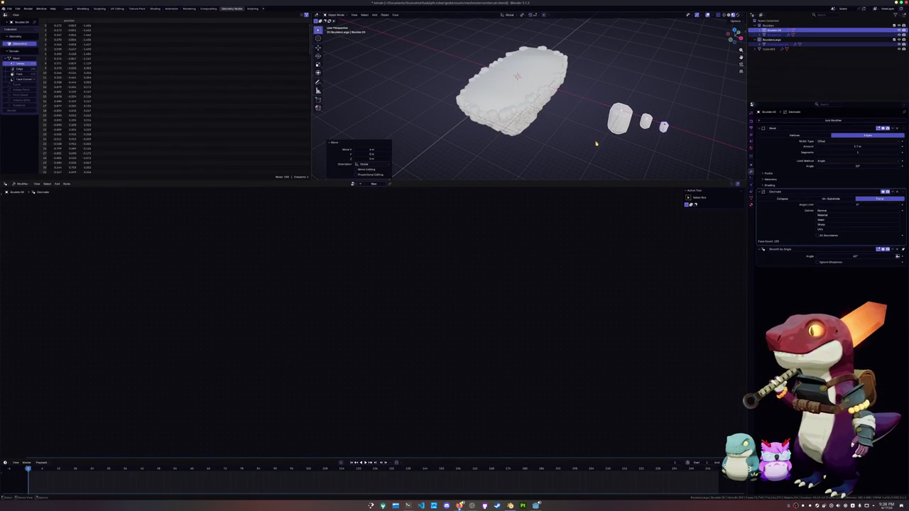
mouse_move(584, 139)
middle_down()
mouse_move(526, 108)
mouse_move(539, 75)
middle_up()
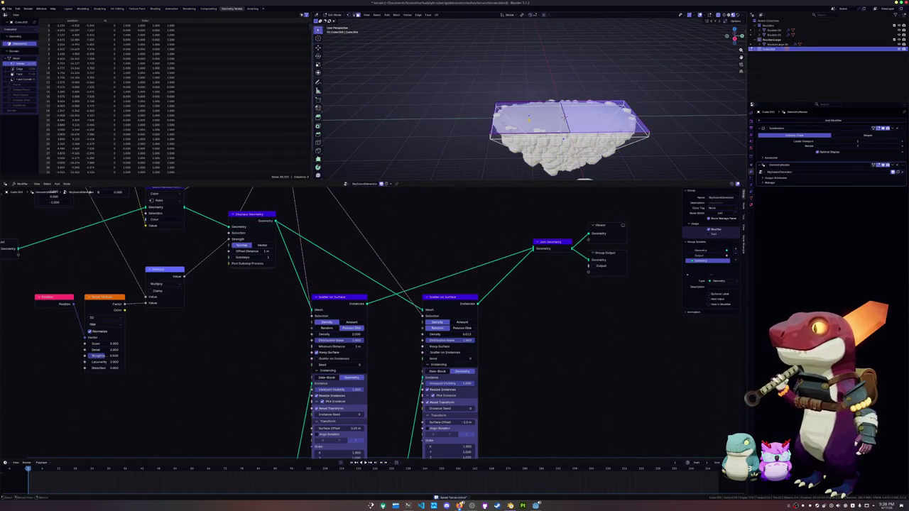
Extrude the island's top face upward, scale it horizontally, and extrude it again.
middle_drag(529, 120, 547, 114)
key(g)
key(z)
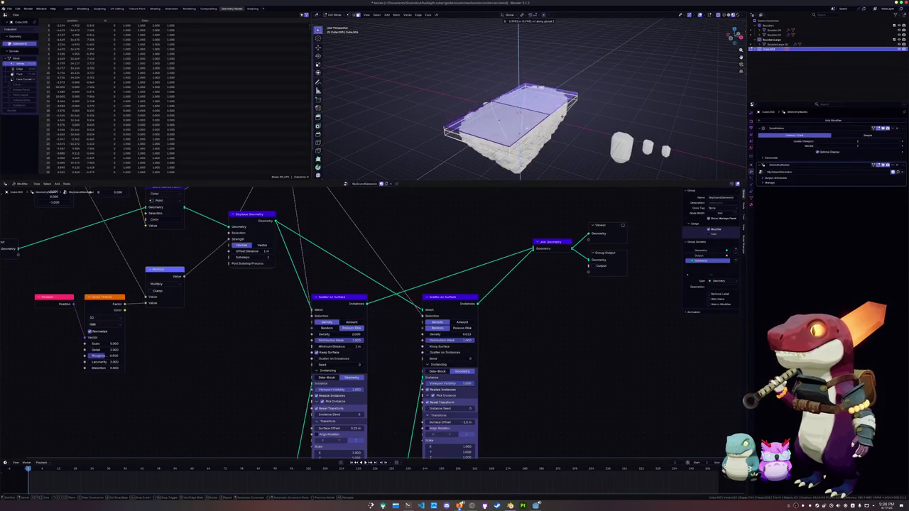
click(563, 116)
key(s)
key(shift+z)
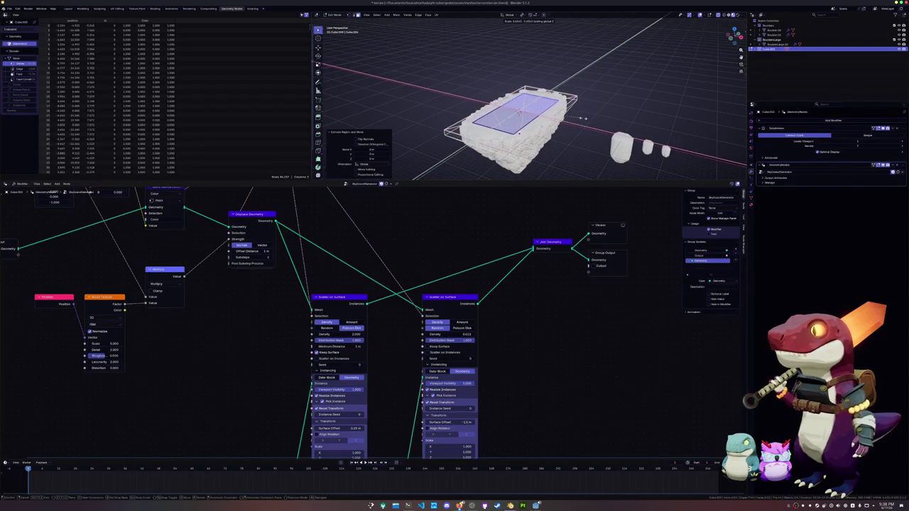
click(519, 133)
key(e)
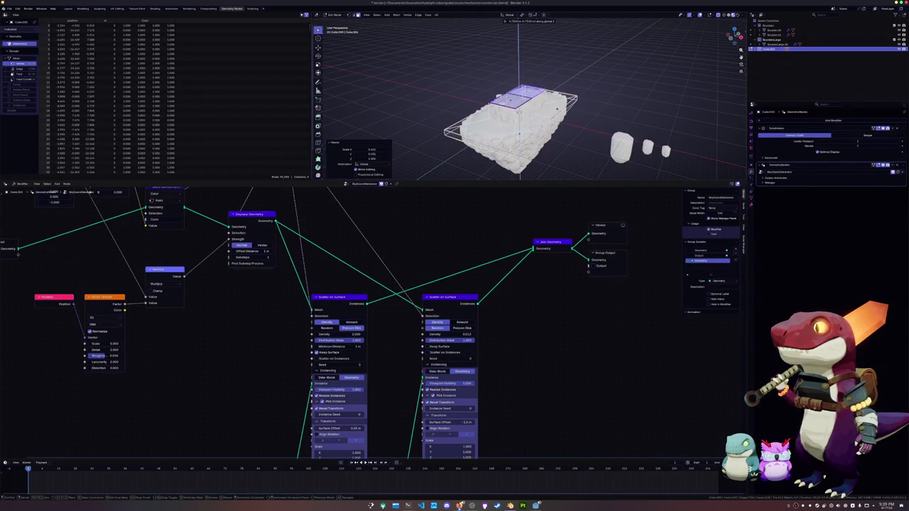
click(520, 134)
key(Tab)
Raise the top faces along Z and slide the edges to shape the central mound.
scroll(547, 107, up, 1)
scroll(554, 99, up, 3)
scroll(558, 95, up, 2)
mouse_move(558, 95)
middle_down()
mouse_move(557, 112)
mouse_move(558, 78)
mouse_move(593, 99)
middle_up()
key(Tab)
key(g)
key(z)
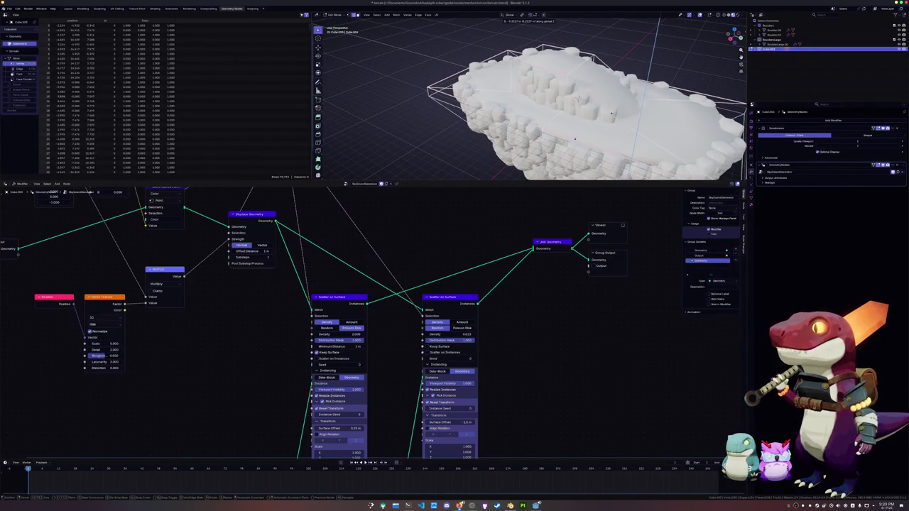
key(g)
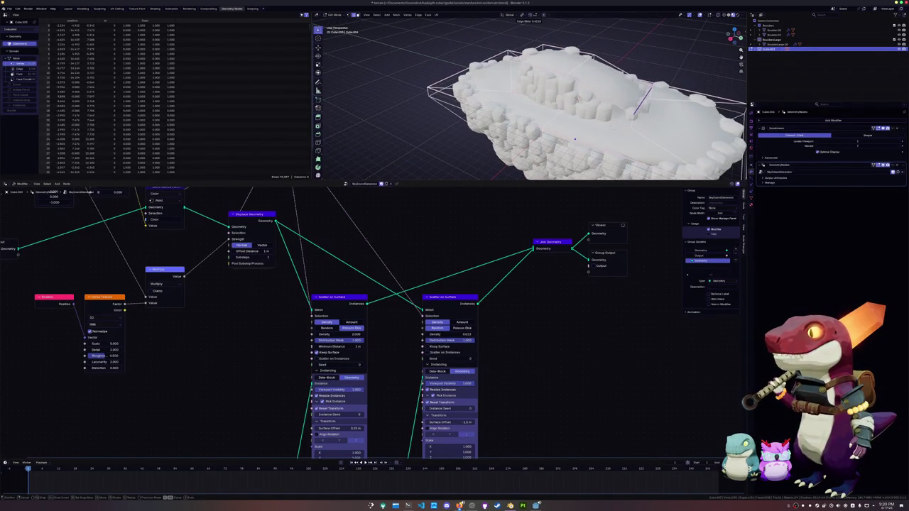
middle_drag(575, 139, 547, 135)
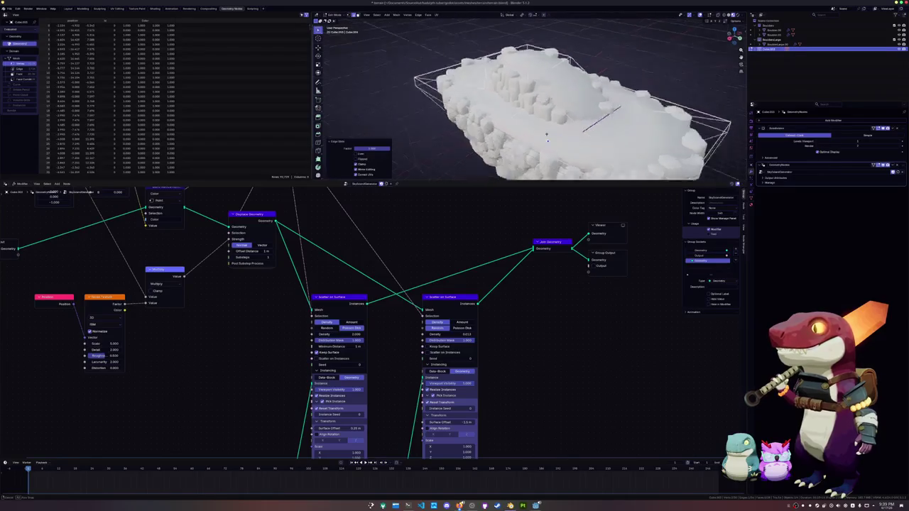
key(Tab)
scroll(530, 130, down, 3)
scroll(531, 128, up, 4)
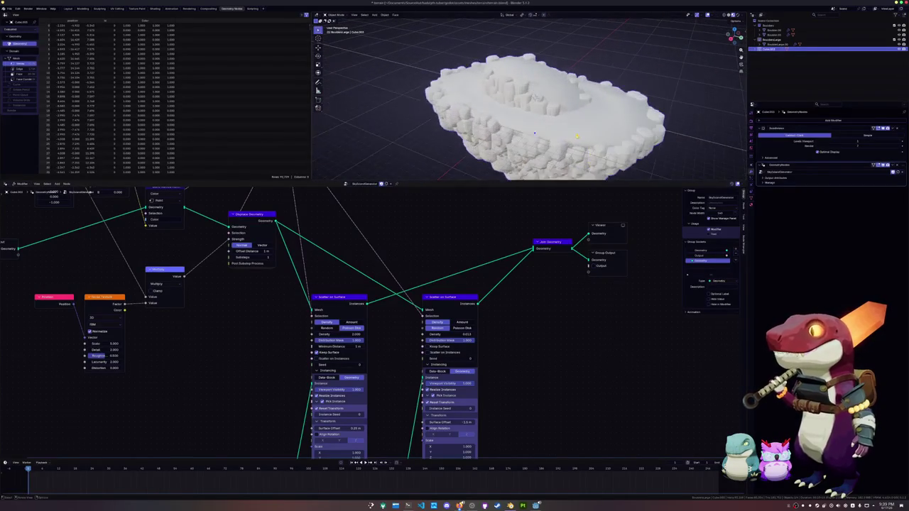
Save terrain.blend with the reshaped island and orbit around to inspect it.
scroll(514, 97, up, 2)
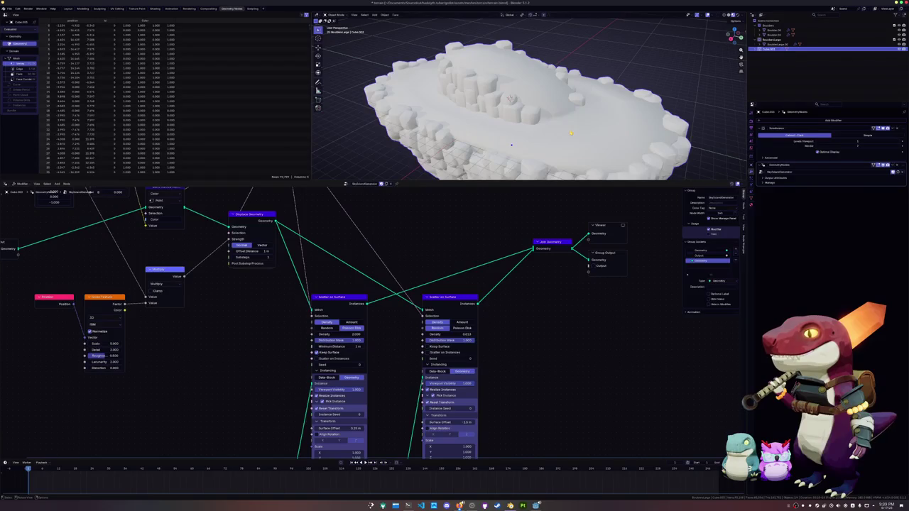
key(ctrl+s)
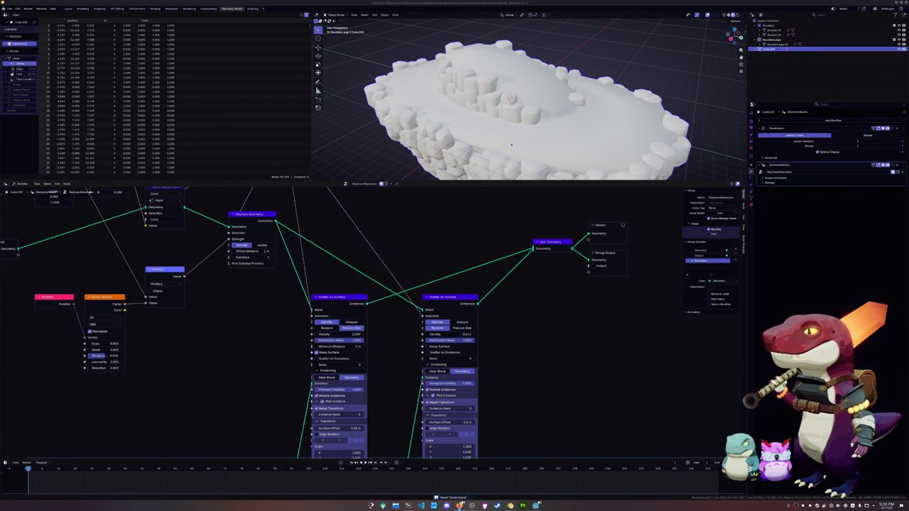
mouse_move(511, 144)
middle_down()
mouse_move(520, 164)
mouse_move(532, 156)
mouse_move(556, 168)
mouse_move(521, 147)
middle_up()
scroll(533, 156, up, 3)
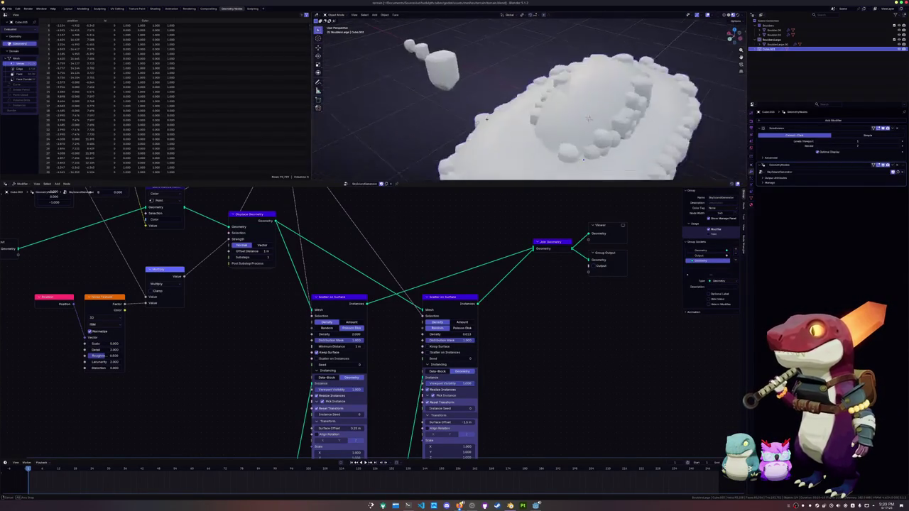
Merge two sets of selected vertices on the island's base mesh.
key(Tab)
key(KP_Decimal)
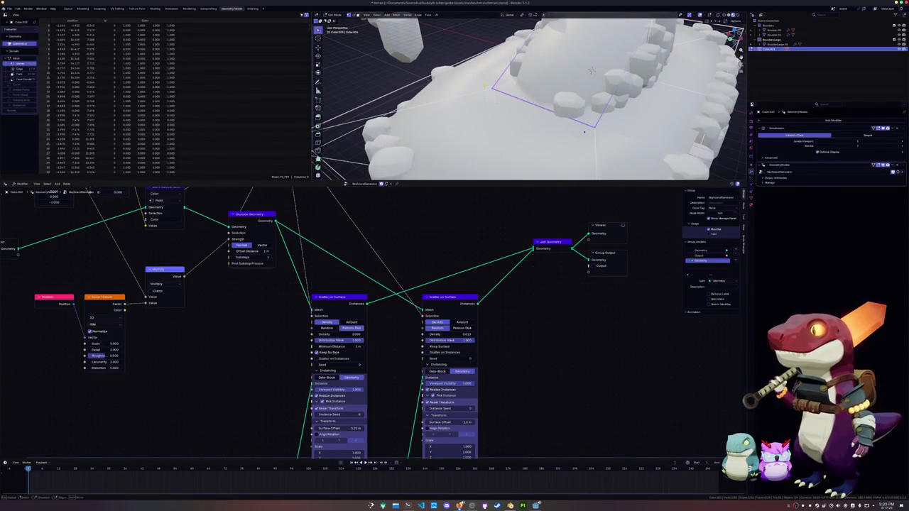
right_click(486, 86)
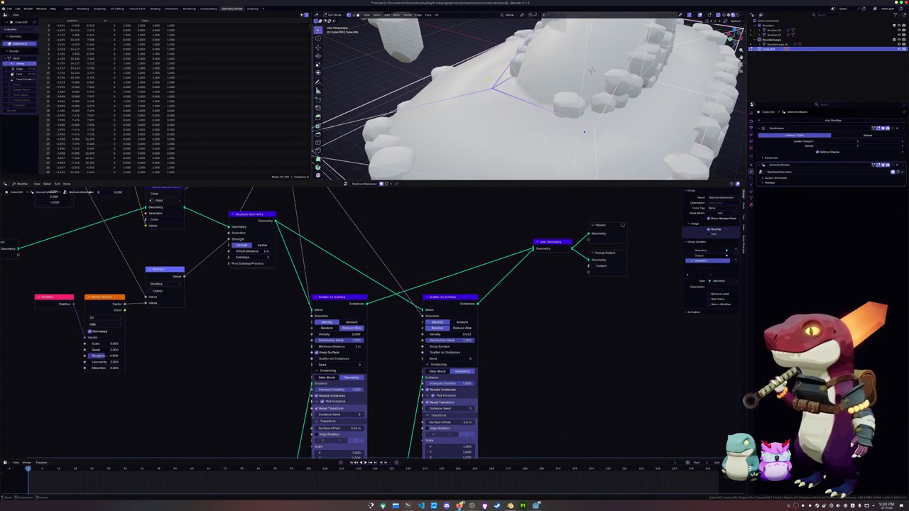
right_click(472, 103)
mouse_move(463, 110)
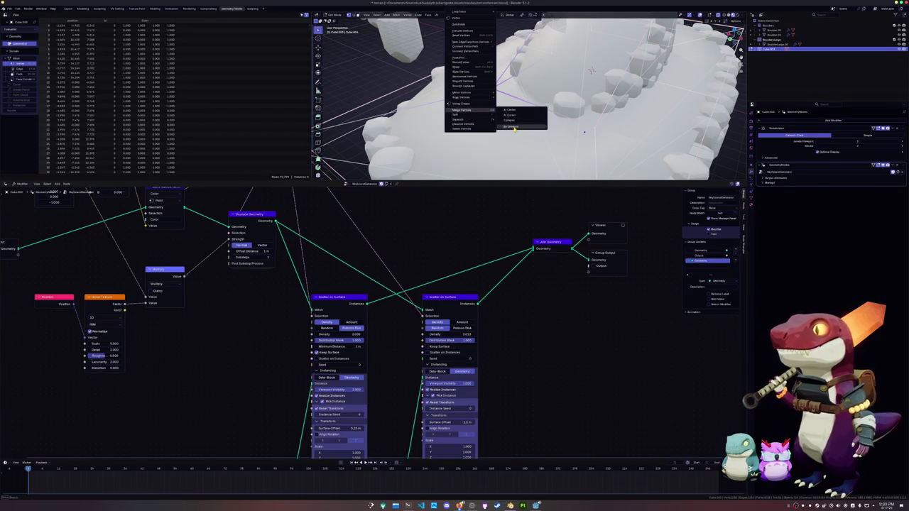
click(516, 127)
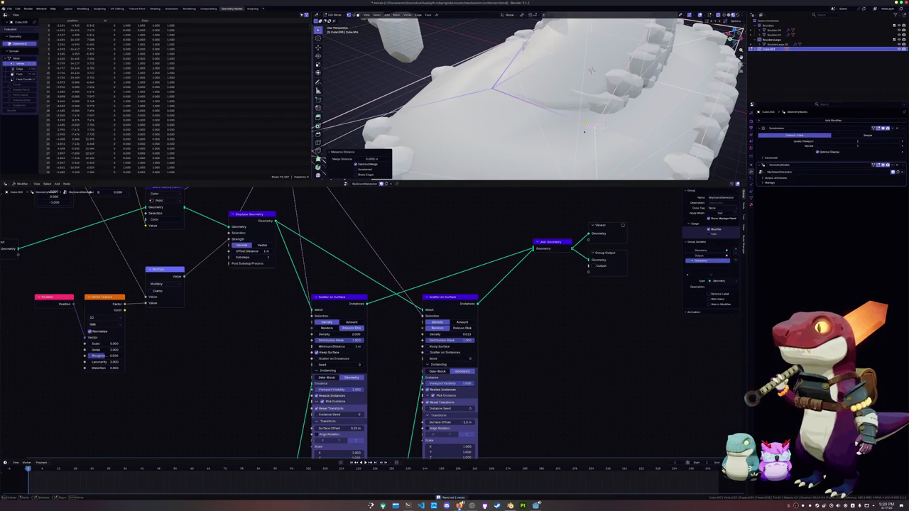
right_click(568, 122)
click(618, 140)
Check the reshaped terrain in Object Mode, then return to Edit Mode on the top faces.
middle_drag(591, 70, 497, 98)
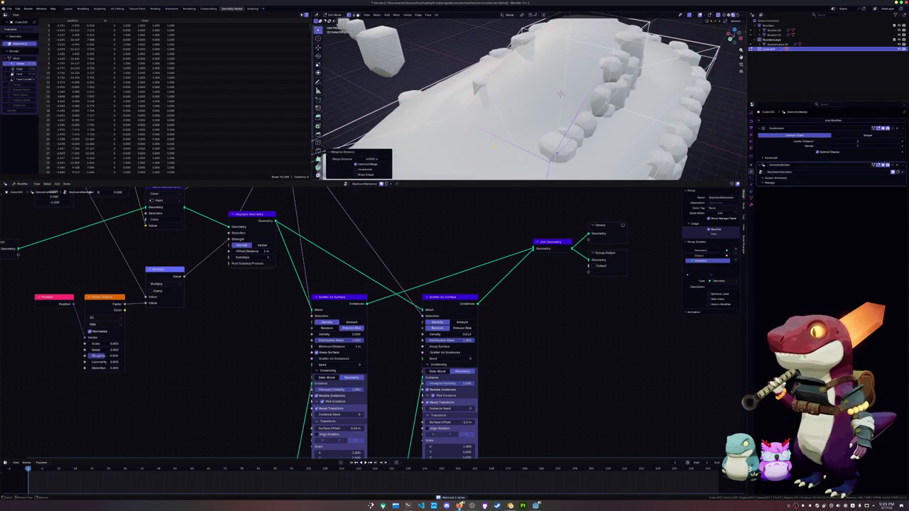
key(Tab)
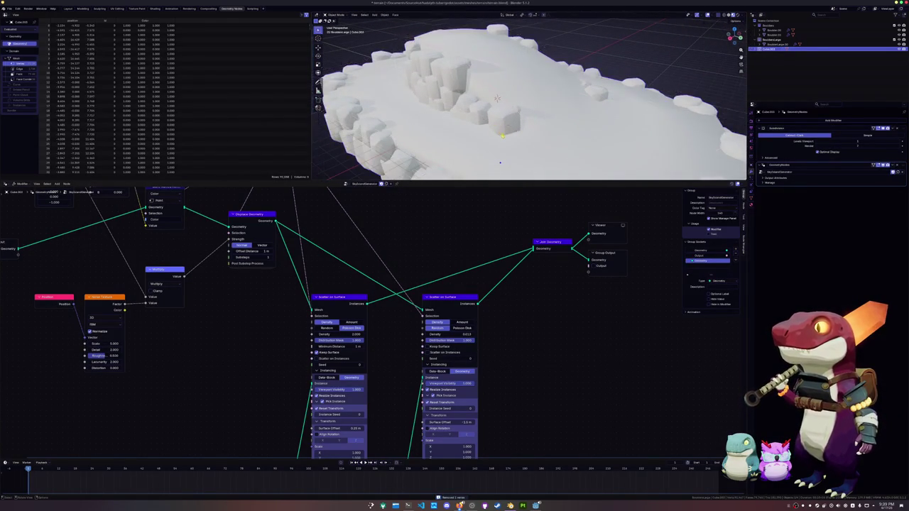
mouse_move(497, 98)
middle_down()
mouse_move(537, 101)
mouse_move(502, 105)
middle_up()
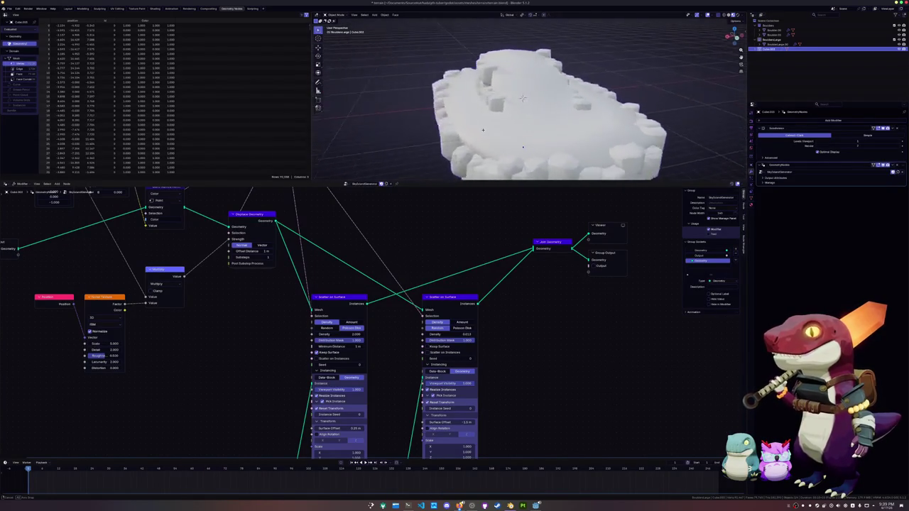
key(Tab)
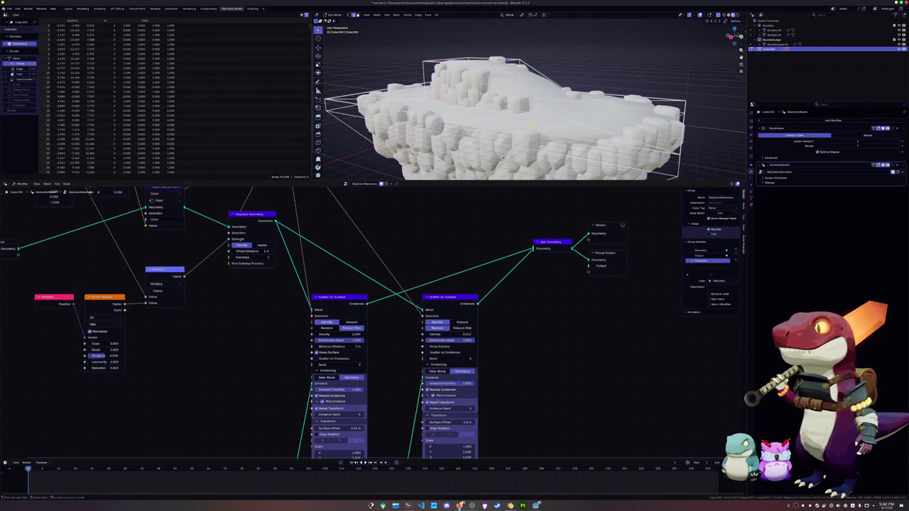
key(Tab)
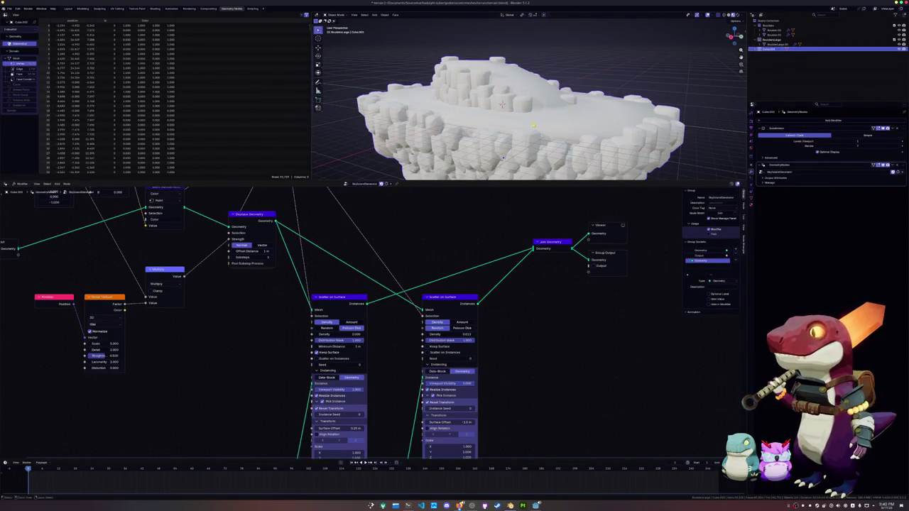
key(Tab)
middle_drag(502, 105, 515, 122)
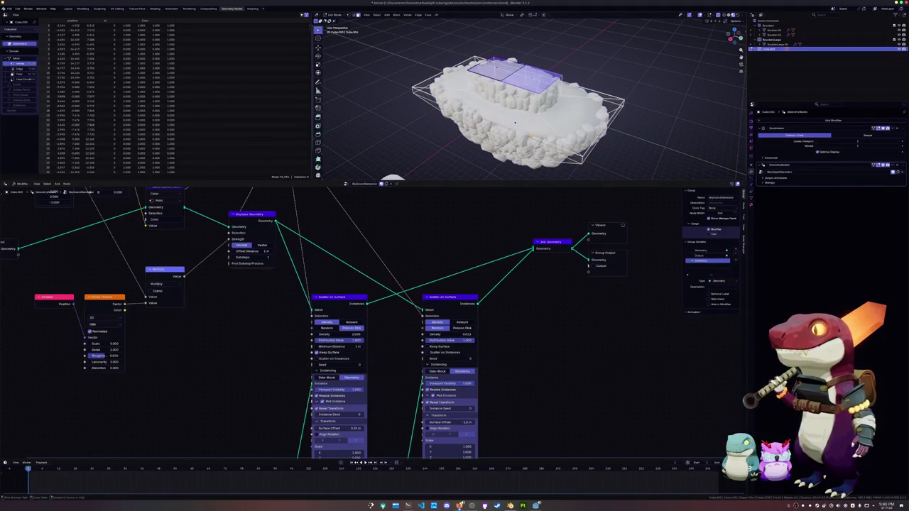
Leave mesh edit mode and make the terrain object active again.
key(a)
key(Tab)
mouse_move(530, 134)
middle_down()
mouse_move(482, 148)
mouse_move(496, 140)
middle_up()
click(496, 140)
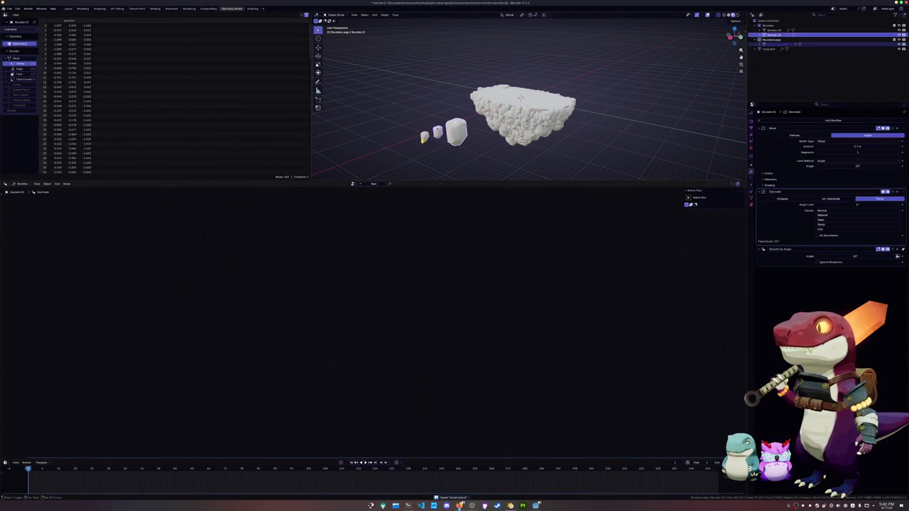
click(496, 140)
scroll(496, 139, up, 4)
mouse_move(484, 134)
middle_down()
mouse_move(490, 107)
mouse_move(497, 135)
middle_up()
scroll(497, 135, down, 5)
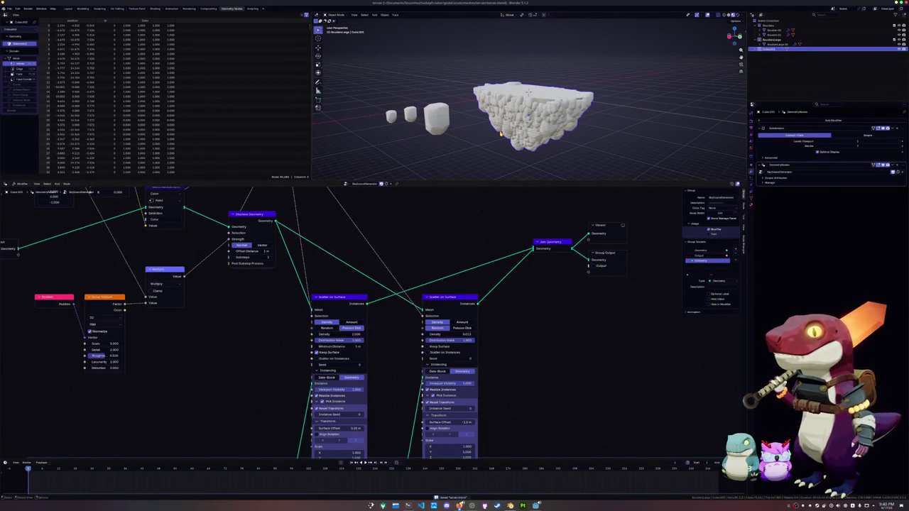
scroll(488, 150, up, 1)
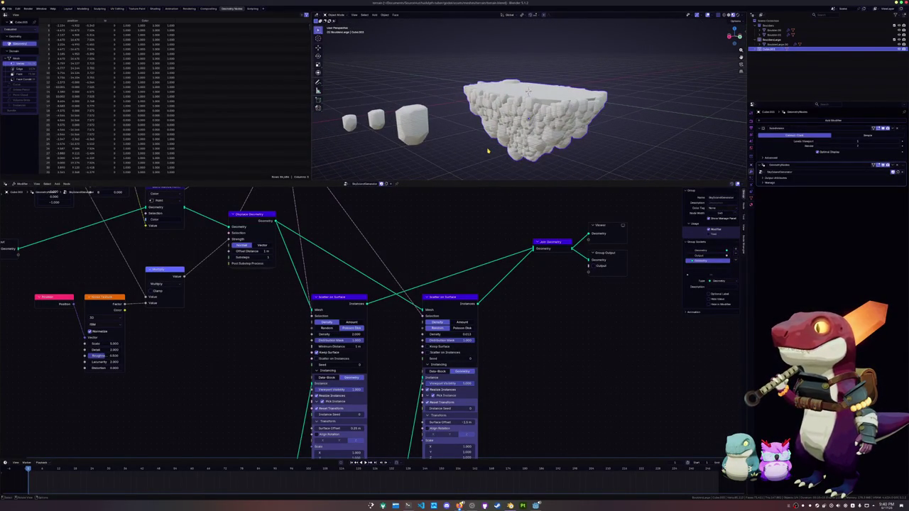
scroll(488, 150, up, 2)
scroll(488, 157, down, 2)
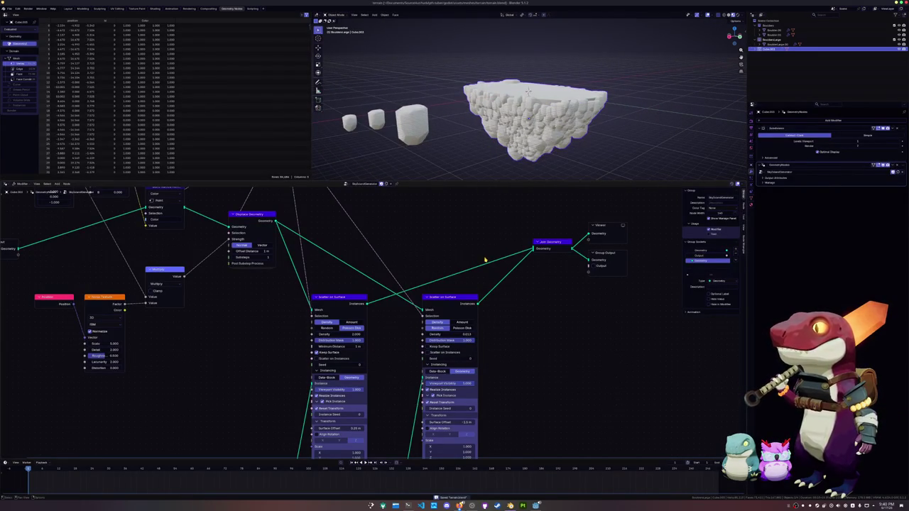
Move the Join Geometry, Viewer and Group Output nodes further right.
mouse_move(623, 305)
mouse_down()
mouse_move(566, 232)
mouse_move(605, 243)
mouse_up()
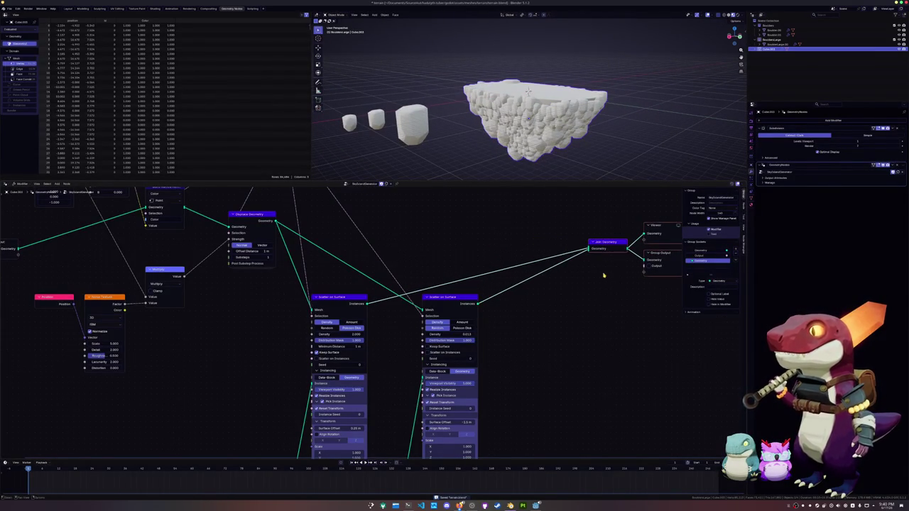
middle_drag(650, 229, 573, 242)
drag(572, 242, 606, 243)
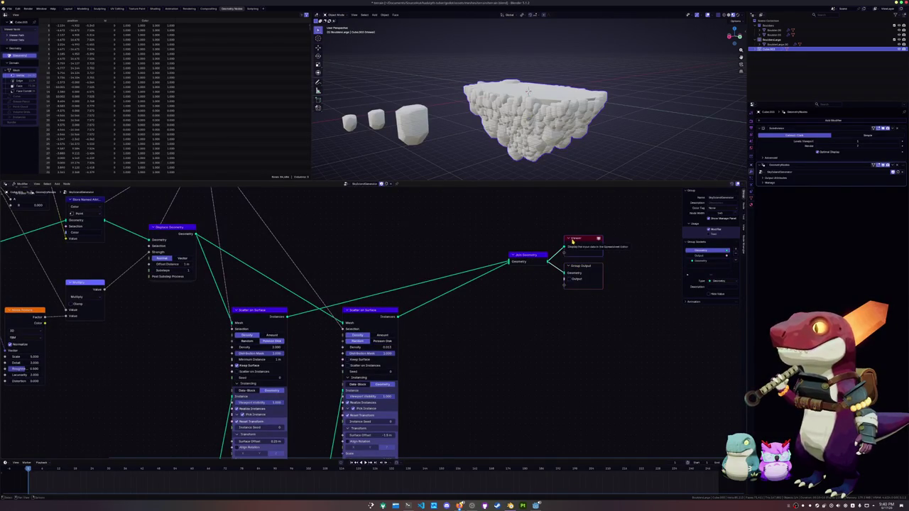
click(585, 291)
middle_drag(509, 290, 594, 286)
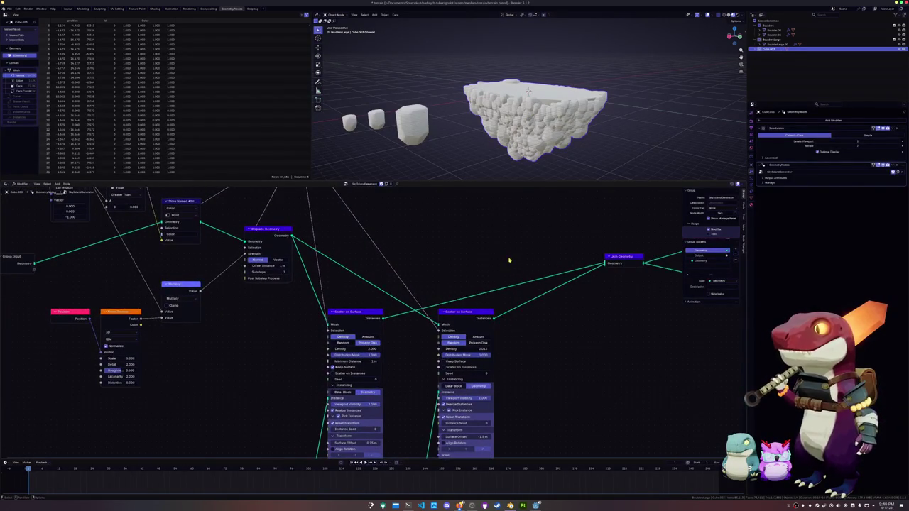
middle_drag(439, 273, 446, 255)
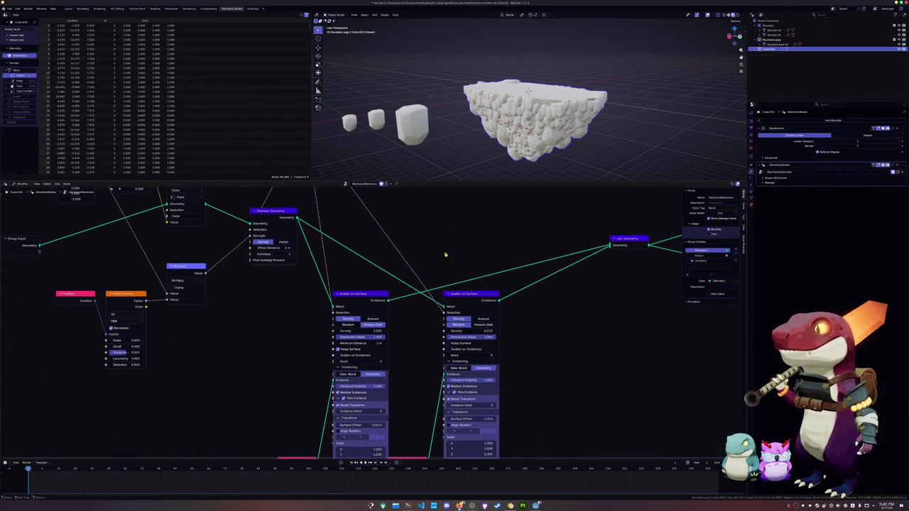
Reposition the reroute point above the left Scatter on Surface node.
click(364, 295)
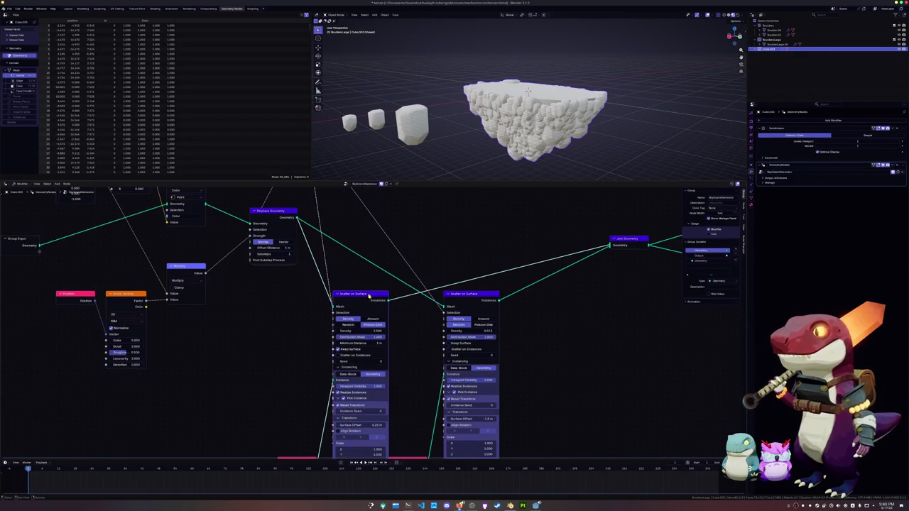
middle_drag(457, 256, 469, 327)
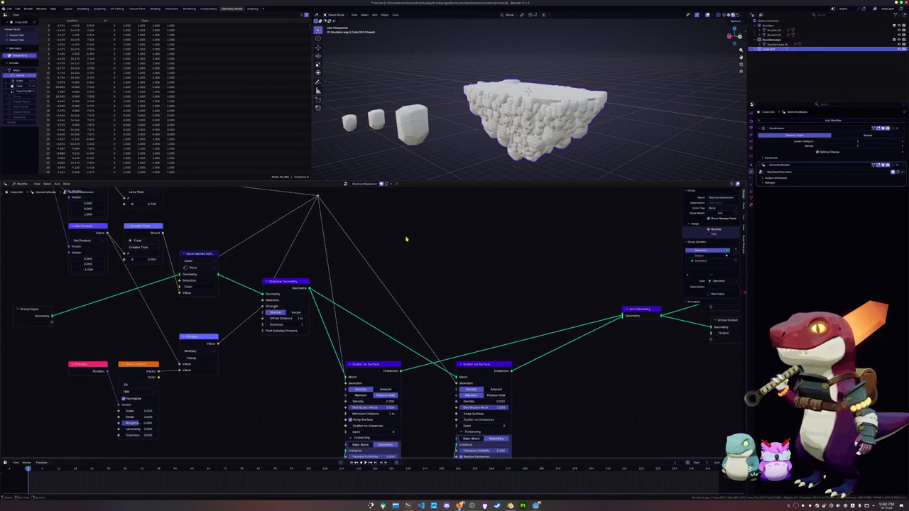
middle_drag(369, 221, 388, 268)
key(g)
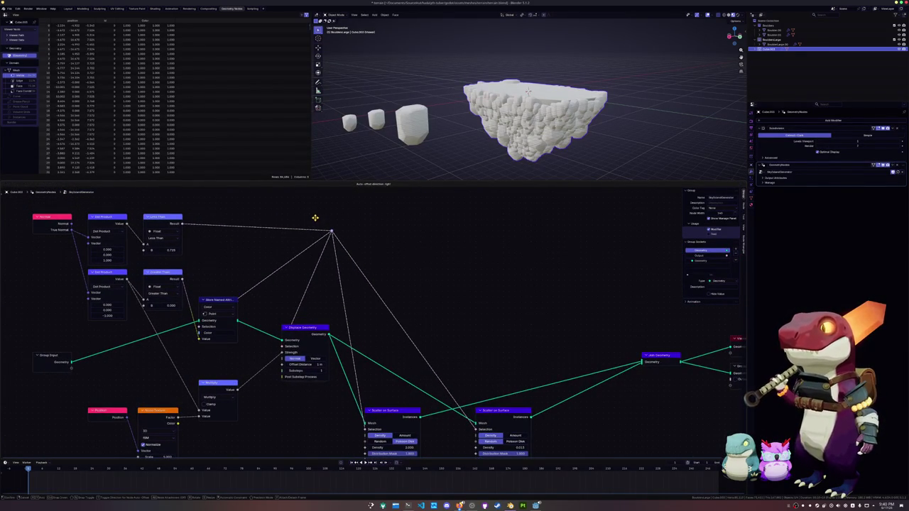
click(315, 217)
Clear the selection and enlarge the 3D viewport by dragging the area border down.
click(441, 160)
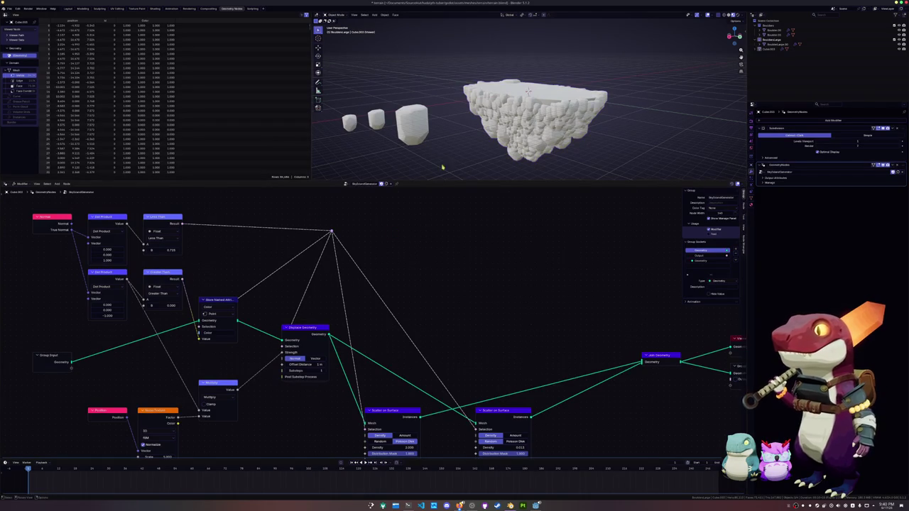
drag(441, 183, 451, 283)
middle_drag(462, 219, 535, 168)
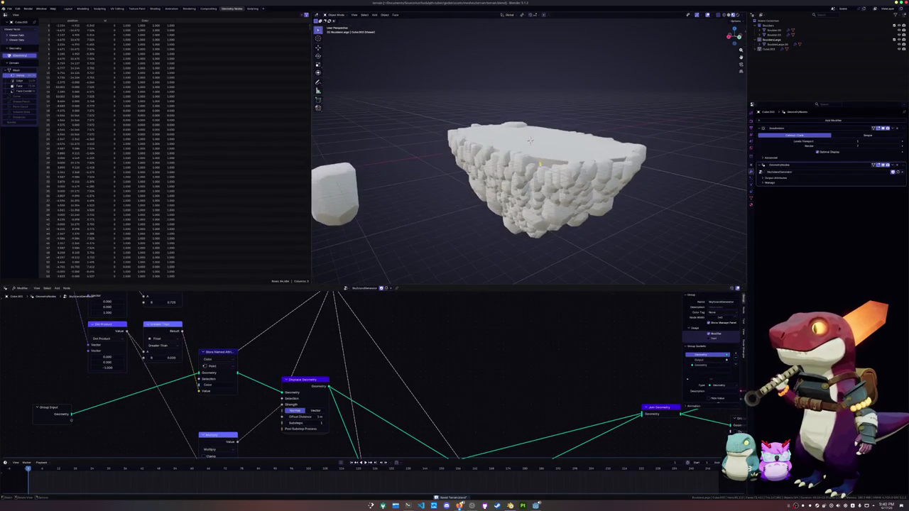
Make the node editor taller, frame all nodes with Home, and select the reroute point.
click(530, 140)
scroll(529, 140, up, 5)
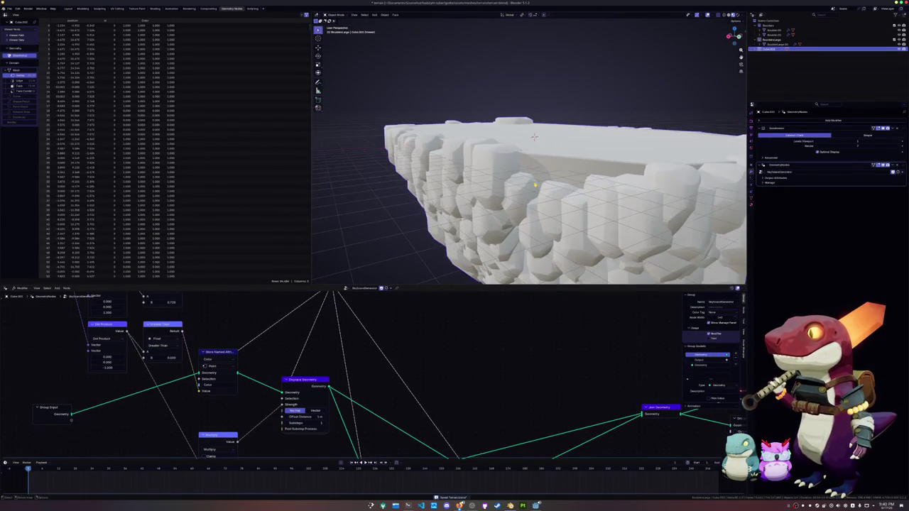
mouse_move(534, 136)
middle_down()
mouse_move(563, 138)
mouse_move(493, 178)
mouse_move(448, 182)
mouse_move(501, 129)
middle_up()
mouse_move(486, 286)
mouse_down()
mouse_move(486, 178)
mouse_move(486, 214)
mouse_up()
middle_drag(490, 142, 476, 191)
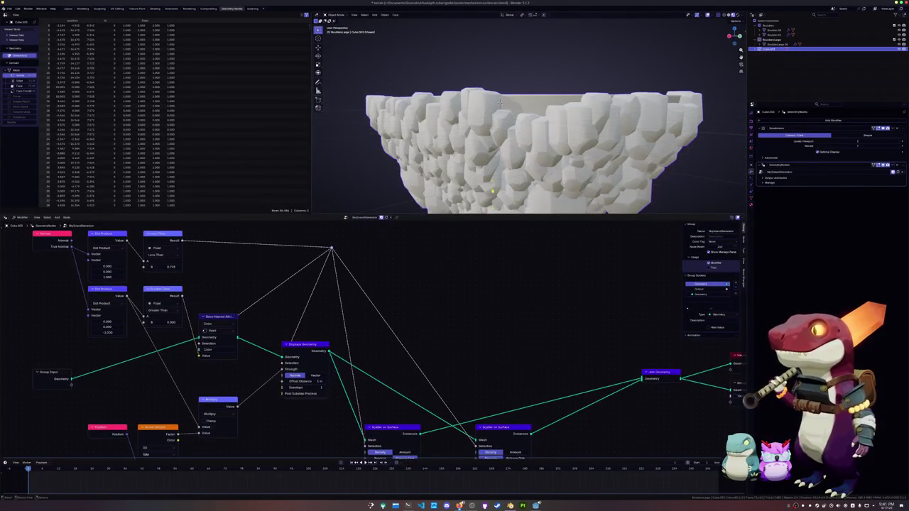
key(Home)
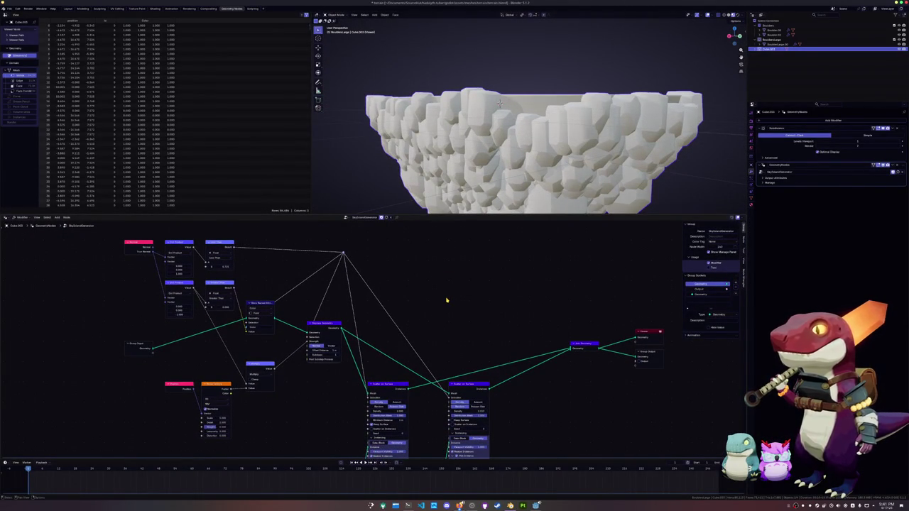
drag(330, 241, 377, 275)
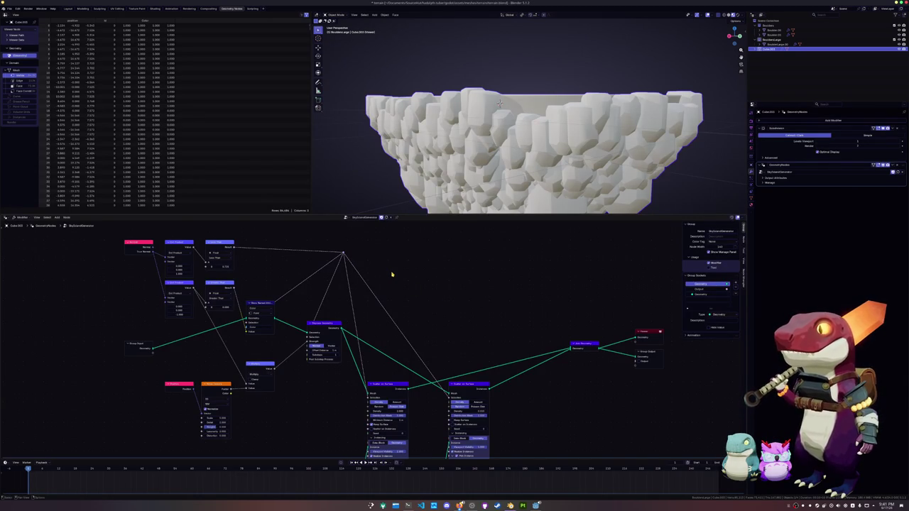
Try higher scatter Density and Minimum Distance values, then revert to density 2.000 and 1 m.
scroll(421, 316, up, 2)
scroll(441, 317, up, 2)
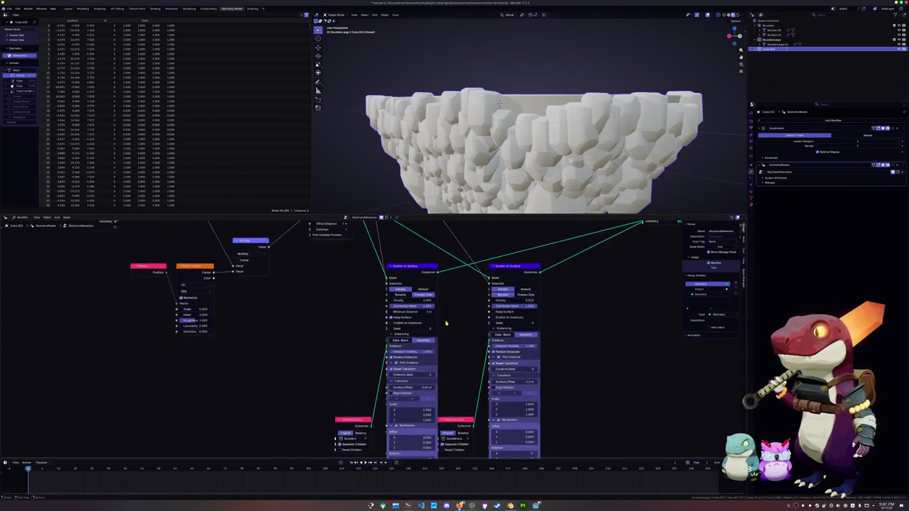
scroll(449, 315, up, 2)
drag(428, 287, 497, 287)
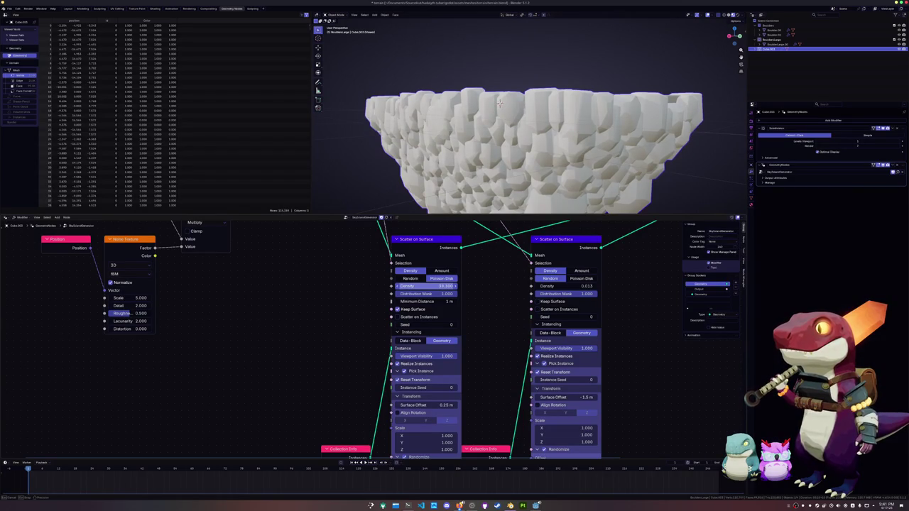
mouse_move(426, 286)
mouse_down()
mouse_move(455, 285)
mouse_move(426, 285)
mouse_move(411, 302)
mouse_move(454, 302)
mouse_up()
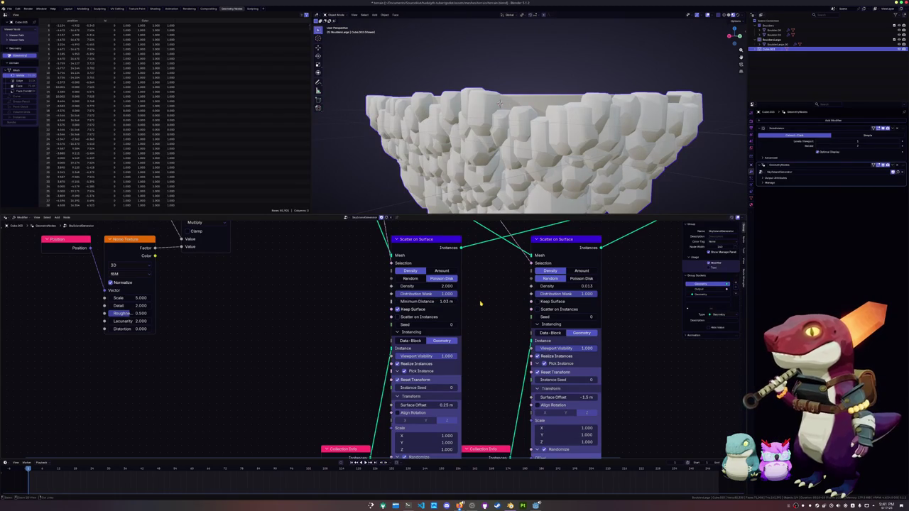
key(ctrl+z)
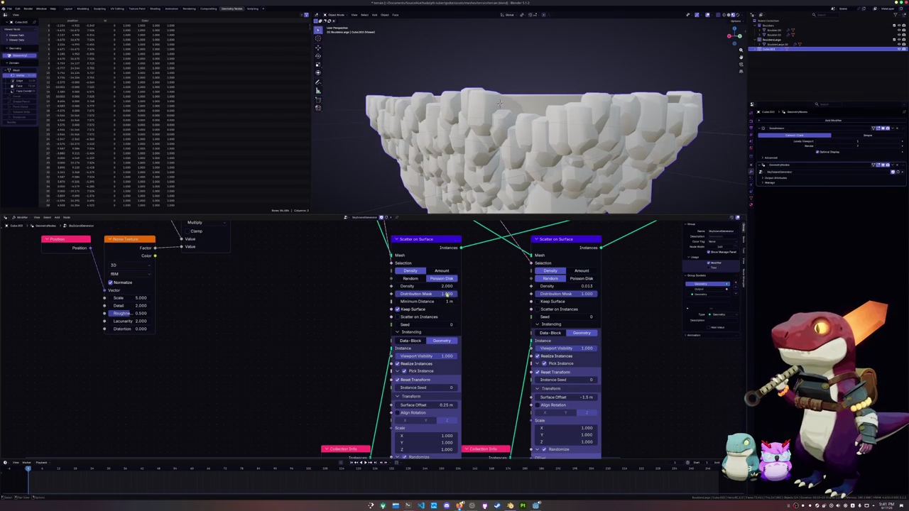
drag(438, 286, 468, 286)
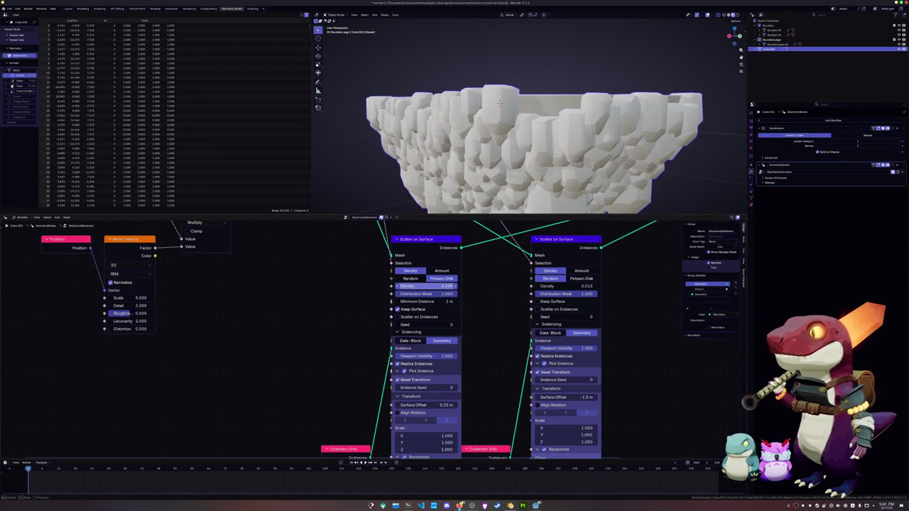
key(ctrl+z)
Deselect the rock island and save terrain.blend.
scroll(495, 192, down, 3)
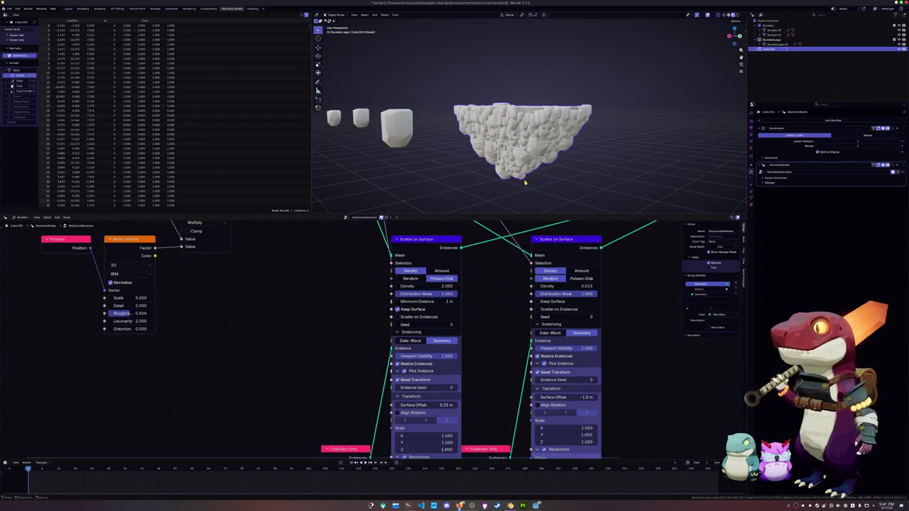
click(547, 179)
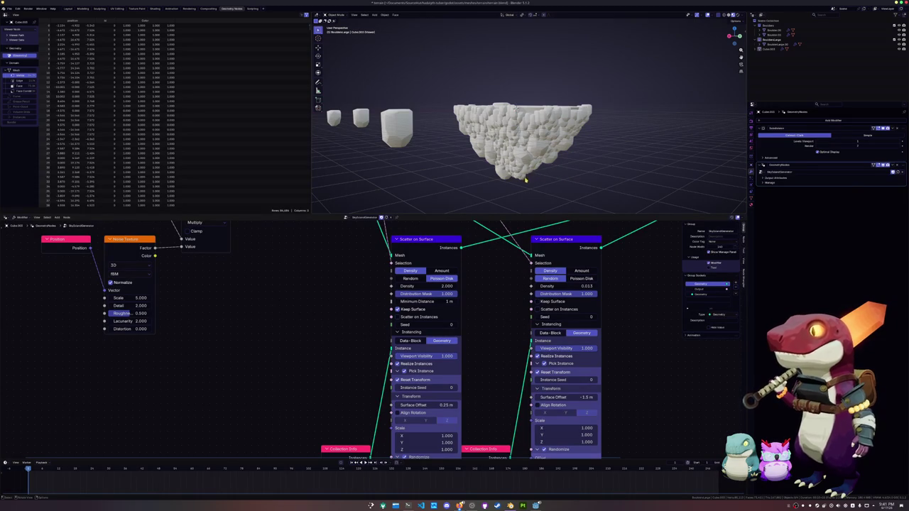
key(ctrl+s)
scroll(468, 180, up, 2)
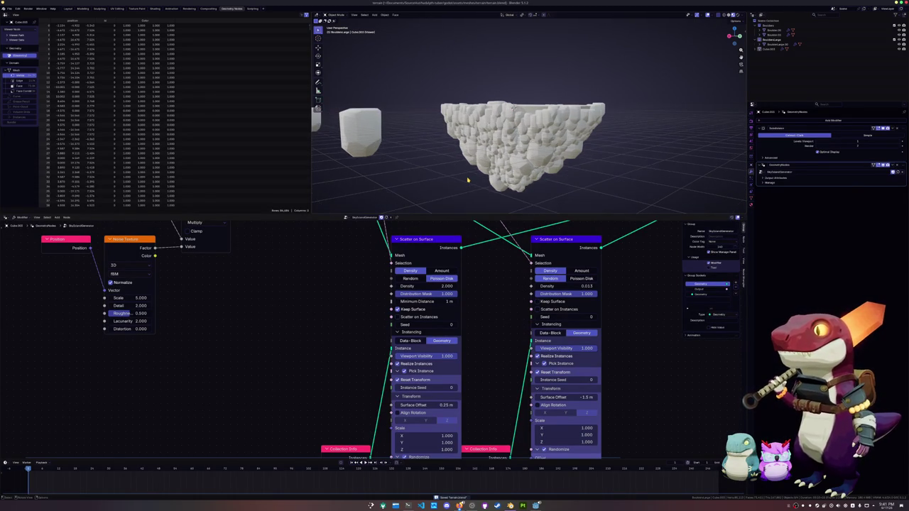
middle_drag(468, 180, 468, 184)
key(shift+a)
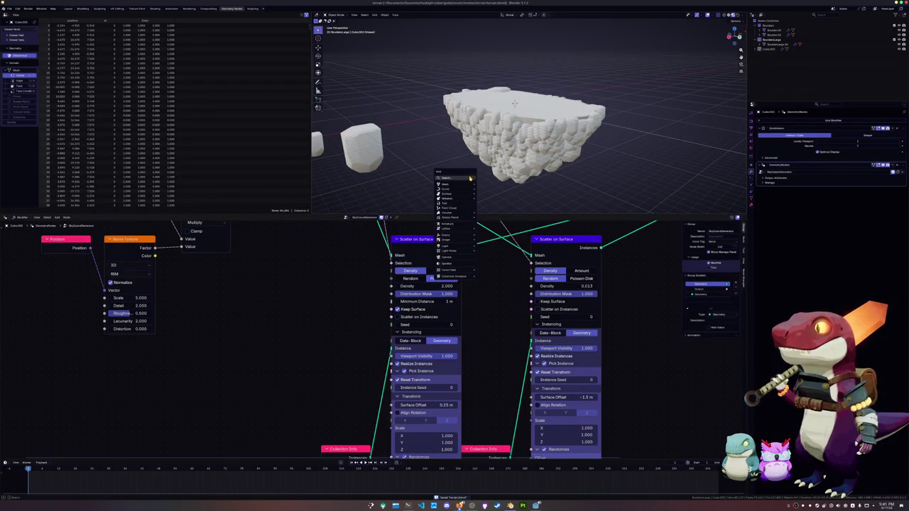
mouse_move(488, 188)
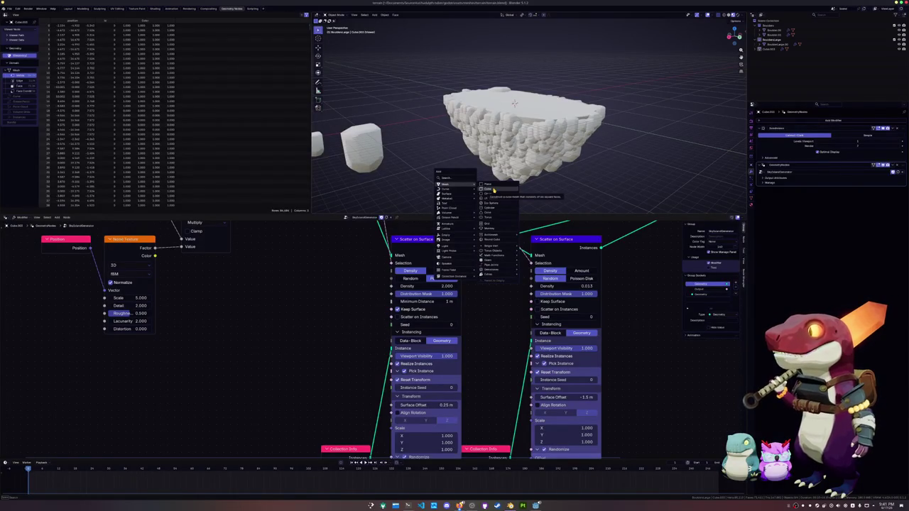
Bring Join Geometry into view in the node tree and save the file.
scroll(493, 314, down, 2)
key(shift+a)
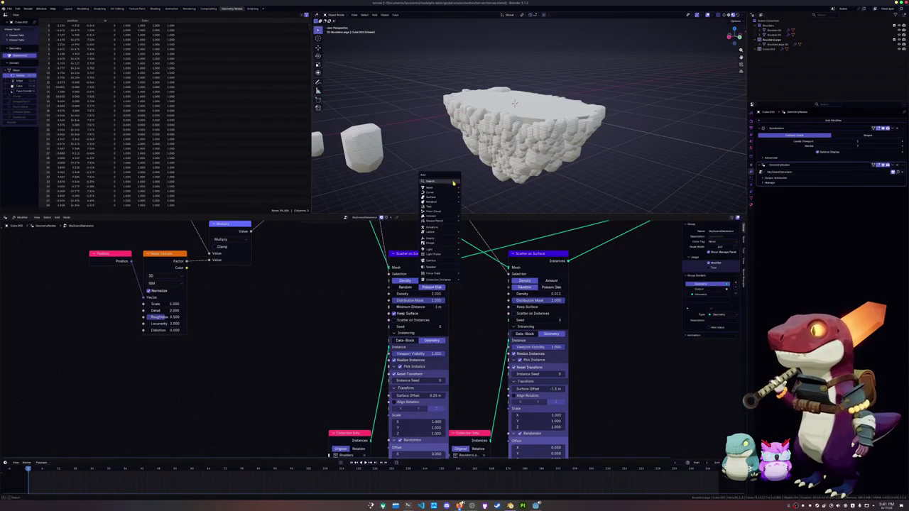
middle_drag(471, 286, 368, 329)
key(ctrl+s)
Move the Join Geometry node up and right, closer to Group Output.
scroll(498, 284, down, 1)
scroll(498, 284, up, 1)
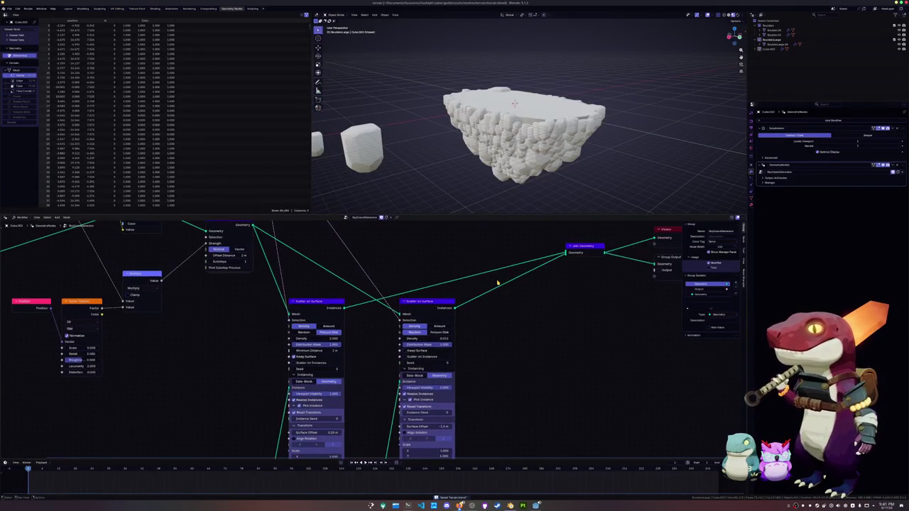
scroll(498, 284, down, 1)
drag(548, 262, 579, 246)
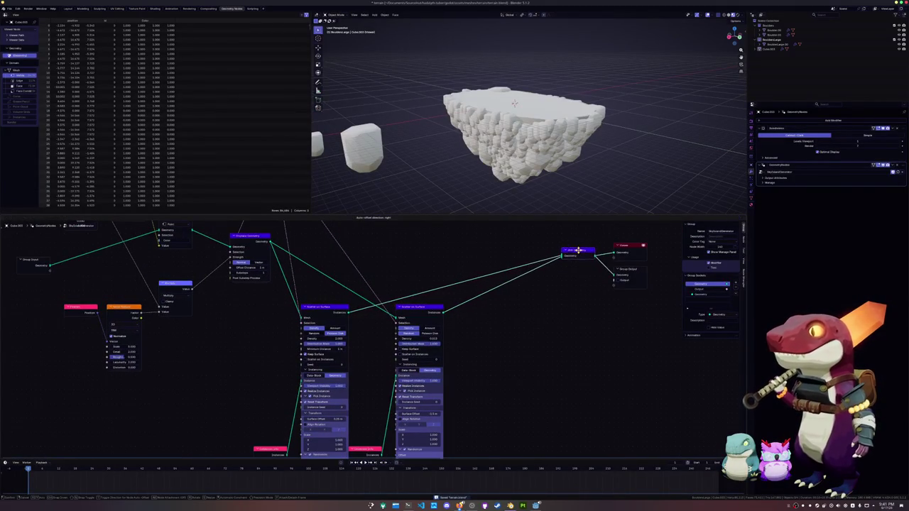
click(647, 278)
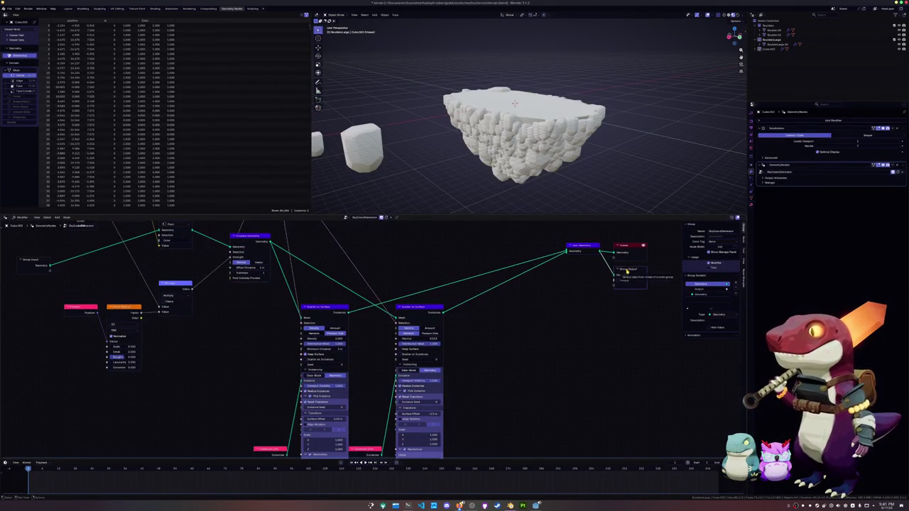
key(shift+a)
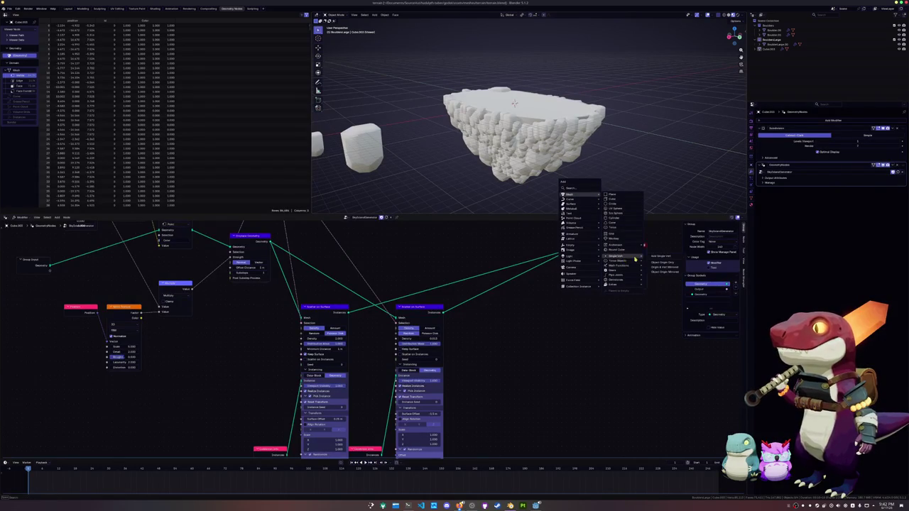
Add a Curve Line node from the 'curve' search above Join Geometry and preview its output.
scroll(488, 251, up, 3)
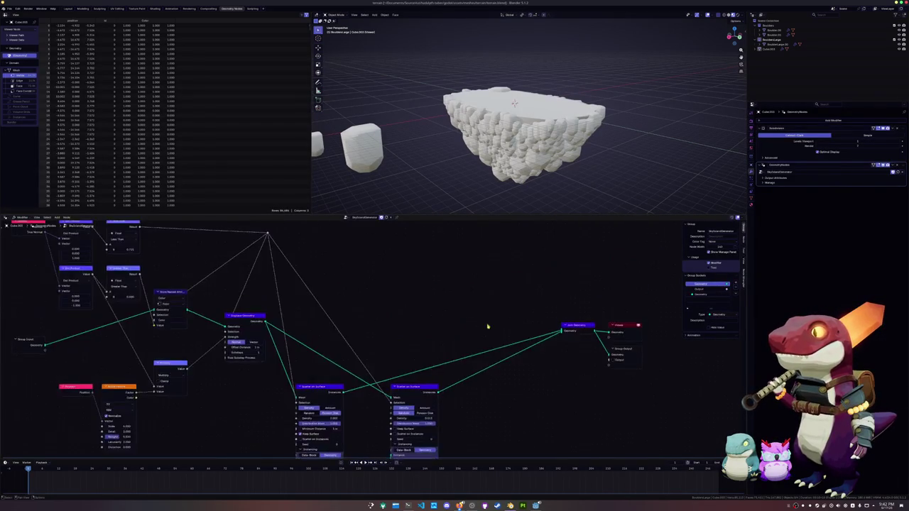
scroll(487, 251, up, 2)
key(shift+a)
text(j)
key(BackSpace)
text(curve)
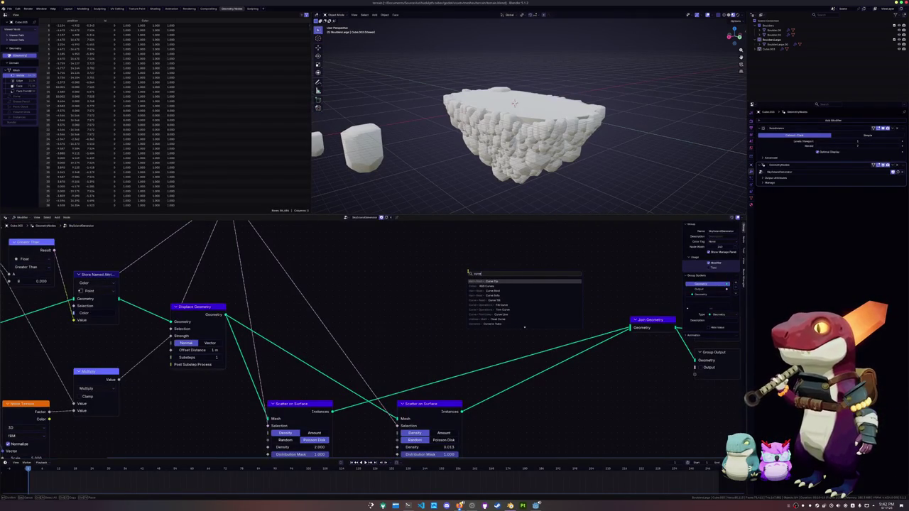
key(Down)
key(Down)
key(Down)
key(Down)
key(Down)
key(Up)
key(Down)
key(Down)
key(Return)
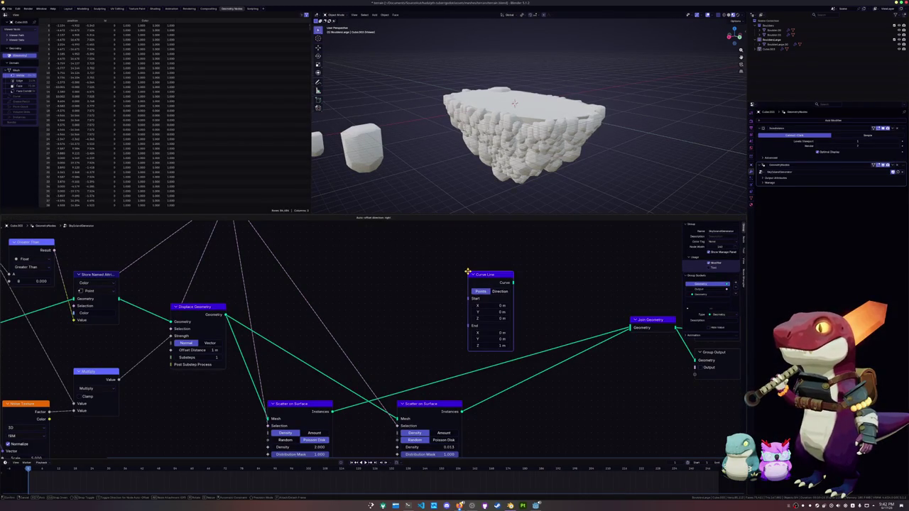
click(468, 253)
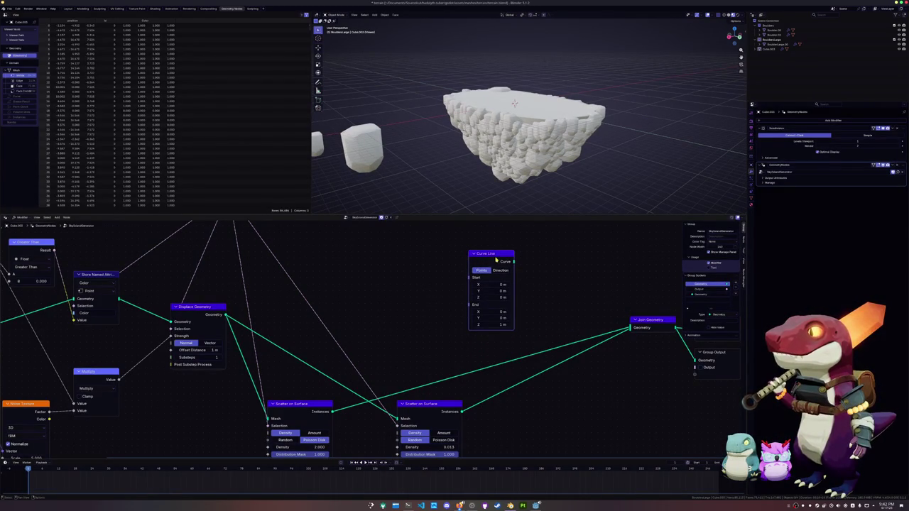
ctrl+shift+click(498, 256)
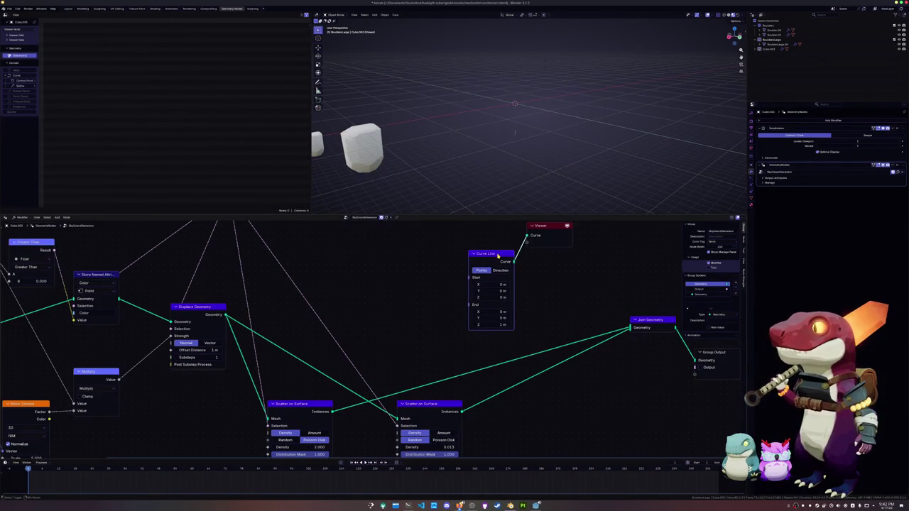
Duplicate the Scatter on Surface node, and shift the Viewer and Curve Line nodes beside the scatter nodes.
scroll(510, 254, down, 2)
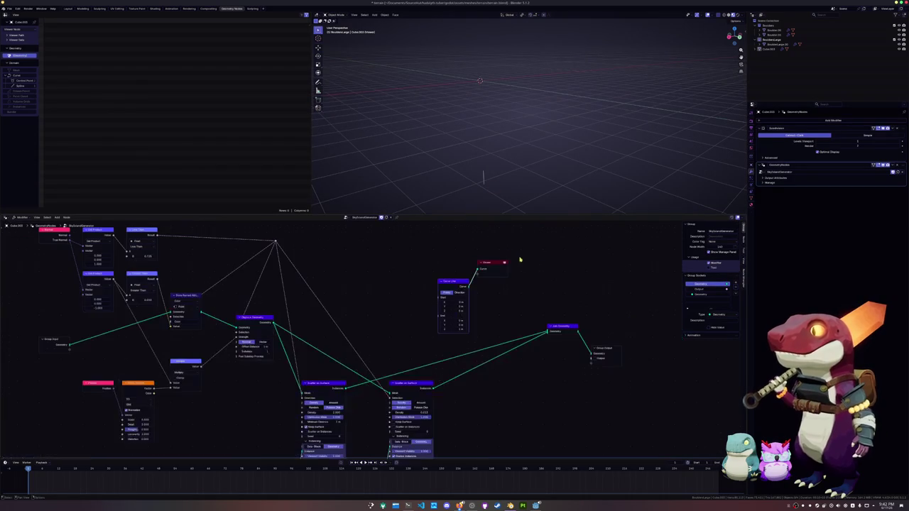
key(shift+d)
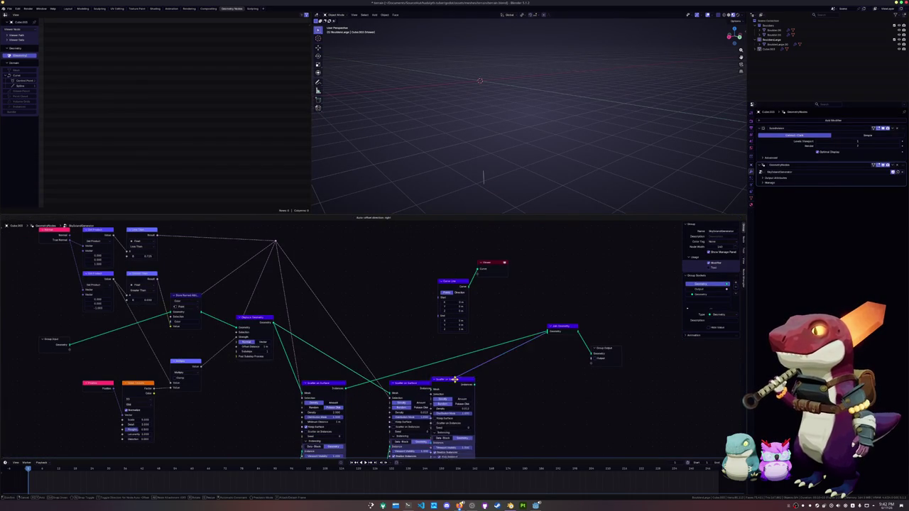
click(643, 234)
middle_drag(570, 300, 544, 283)
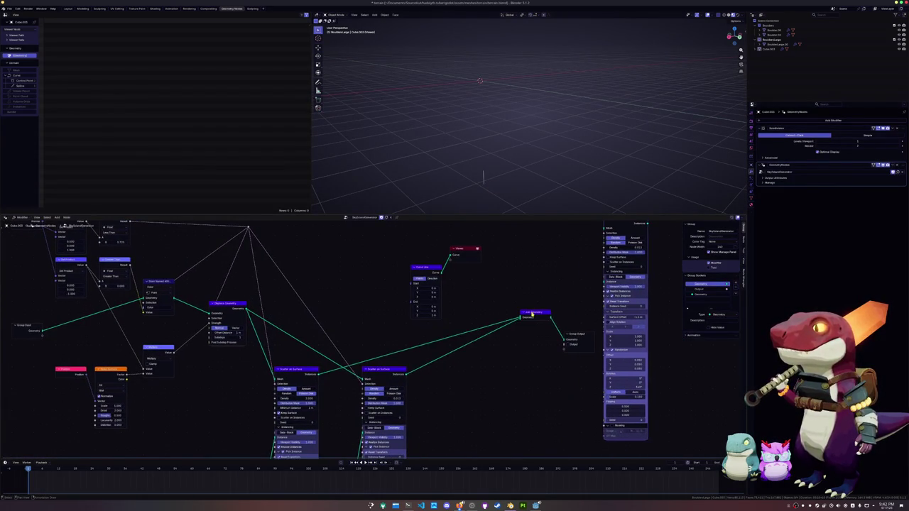
drag(467, 255, 572, 245)
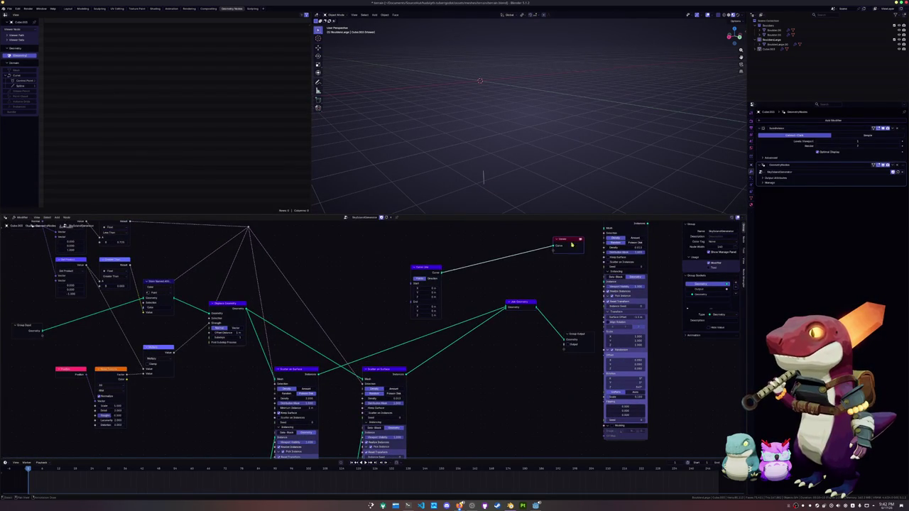
drag(433, 269, 525, 242)
key(Escape)
drag(525, 333, 376, 305)
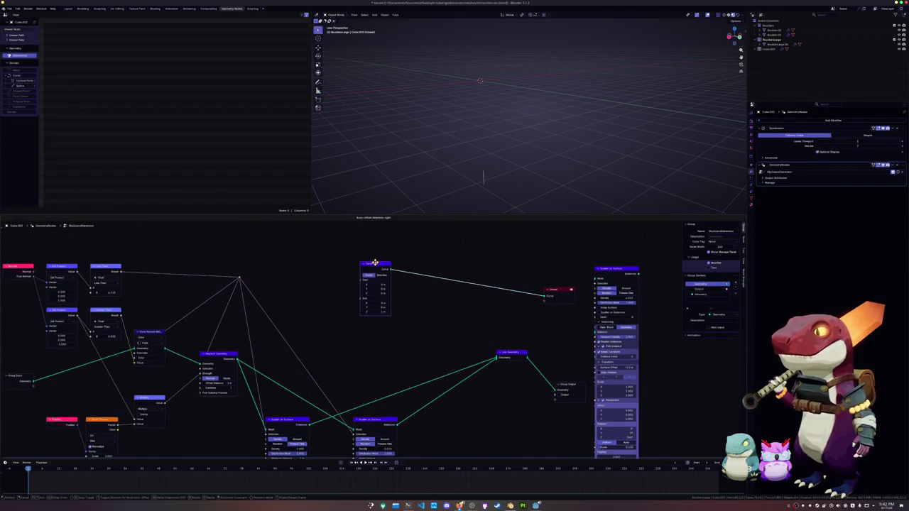
Duplicate Scatter on Surface again and move the upper copy down into the row.
key(shift+d)
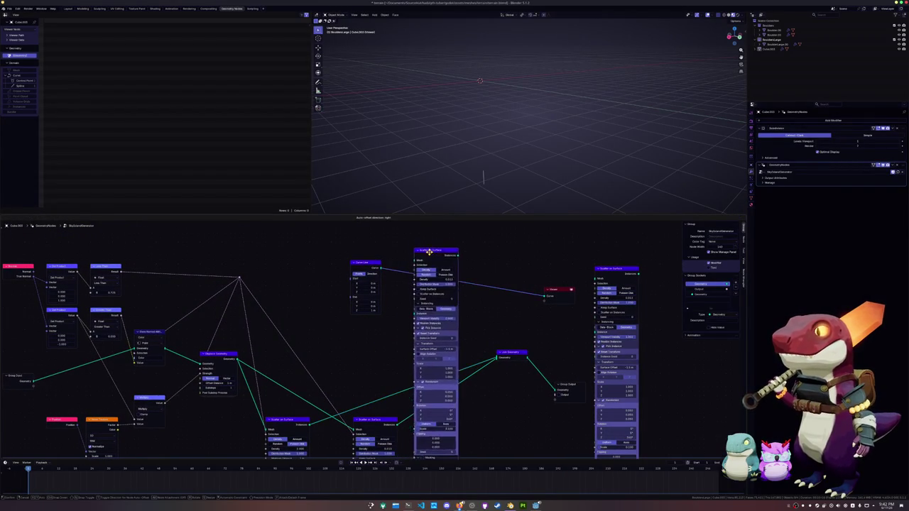
middle_drag(427, 304, 463, 259)
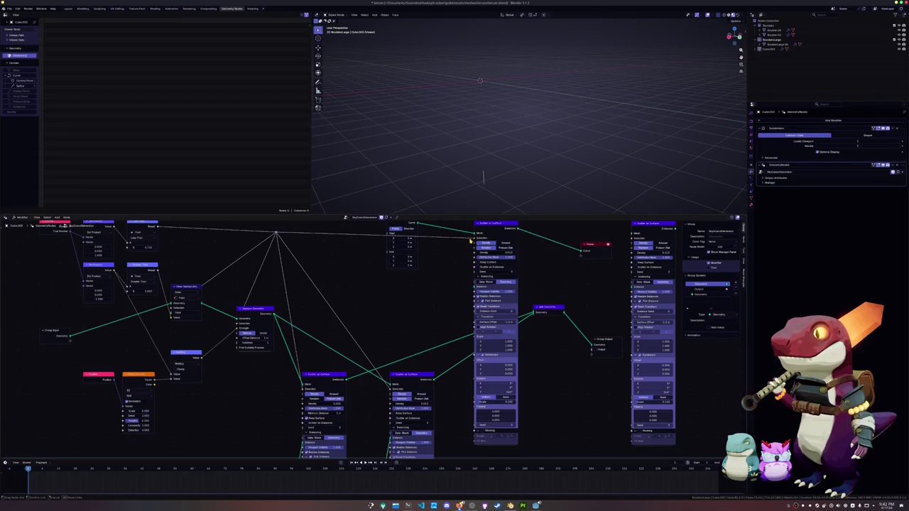
drag(494, 224, 493, 360)
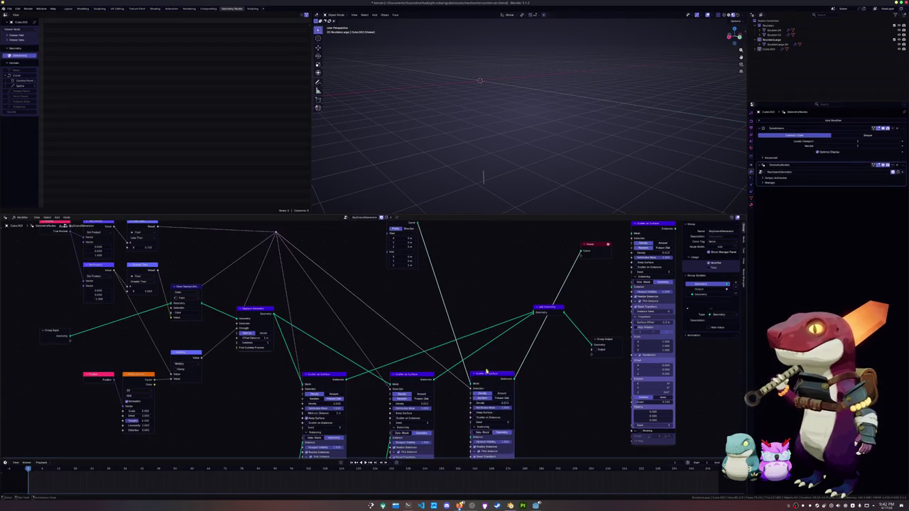
scroll(478, 310, down, 2)
scroll(478, 309, down, 1)
middle_drag(478, 309, 505, 311)
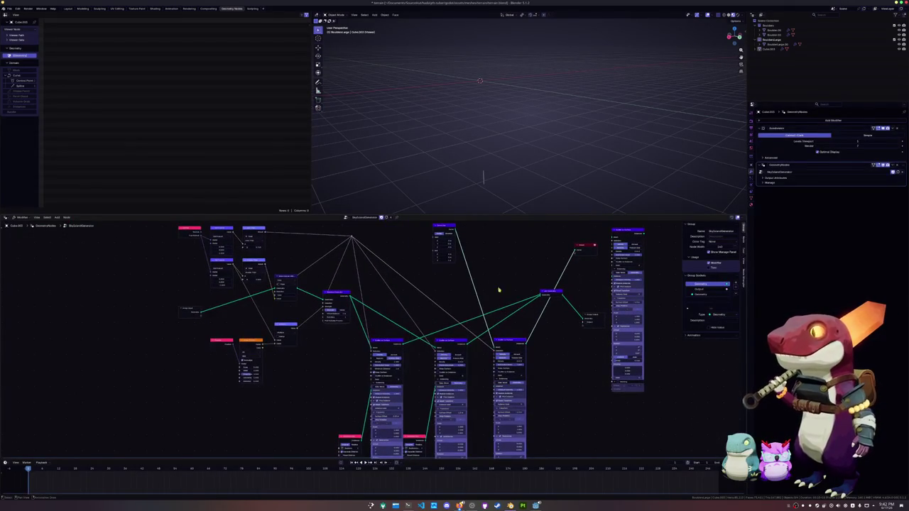
Place the Curve Line node just beneath the Scatter on Surface row and zoom out to check its links.
drag(442, 226, 477, 430)
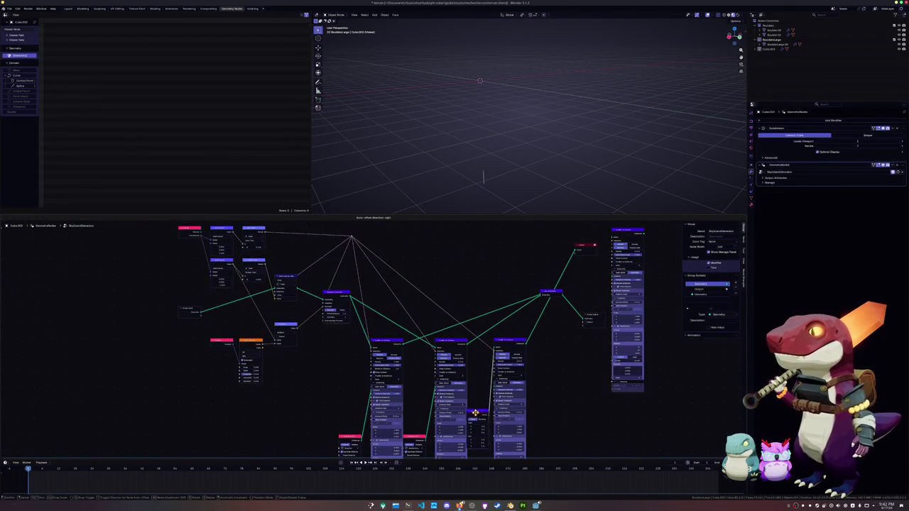
drag(477, 429, 477, 363)
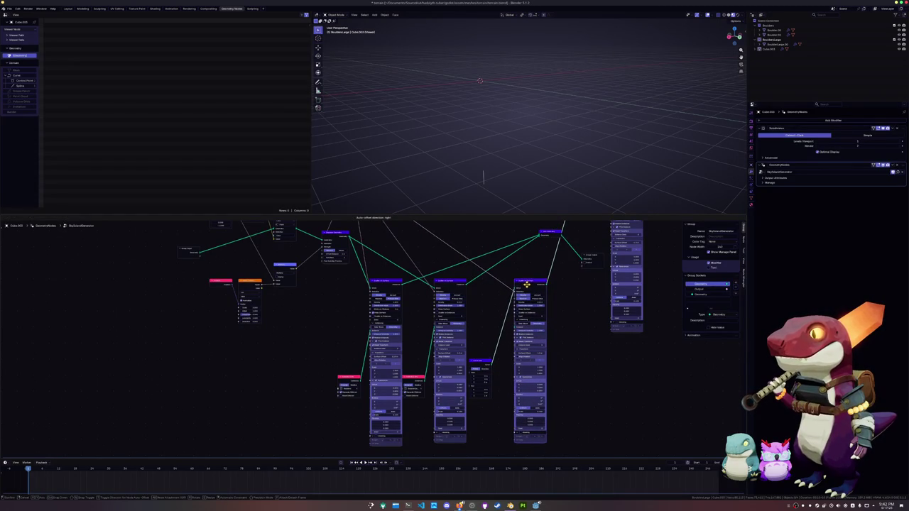
drag(481, 362, 500, 285)
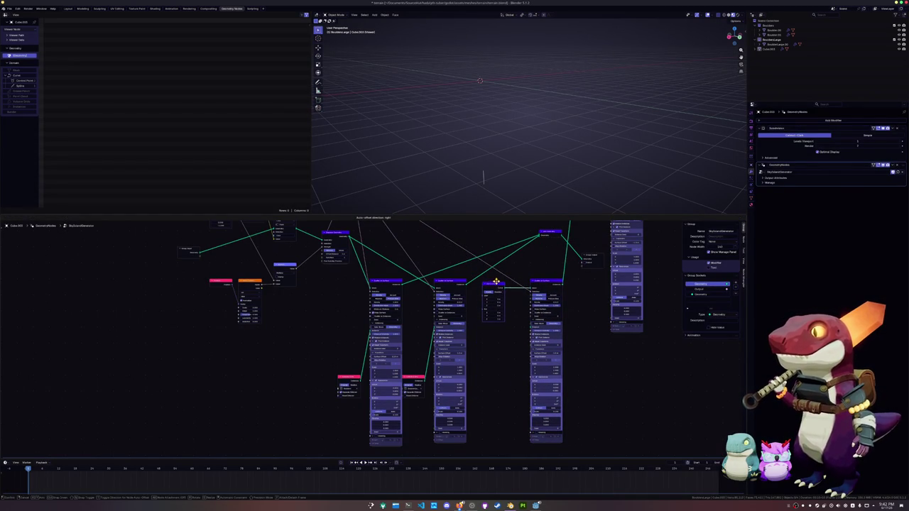
scroll(522, 285, up, 1)
scroll(522, 285, down, 1)
middle_drag(498, 288, 426, 348)
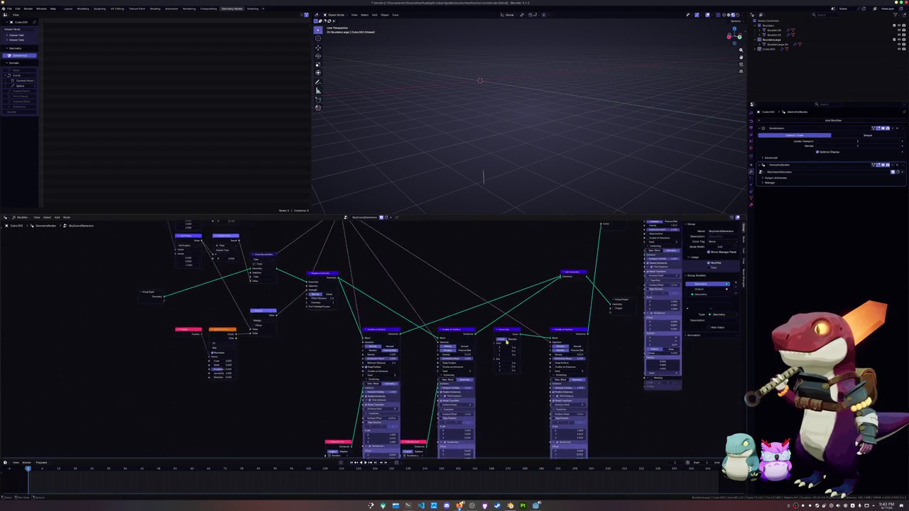
scroll(369, 313, down, 1)
scroll(339, 303, down, 1)
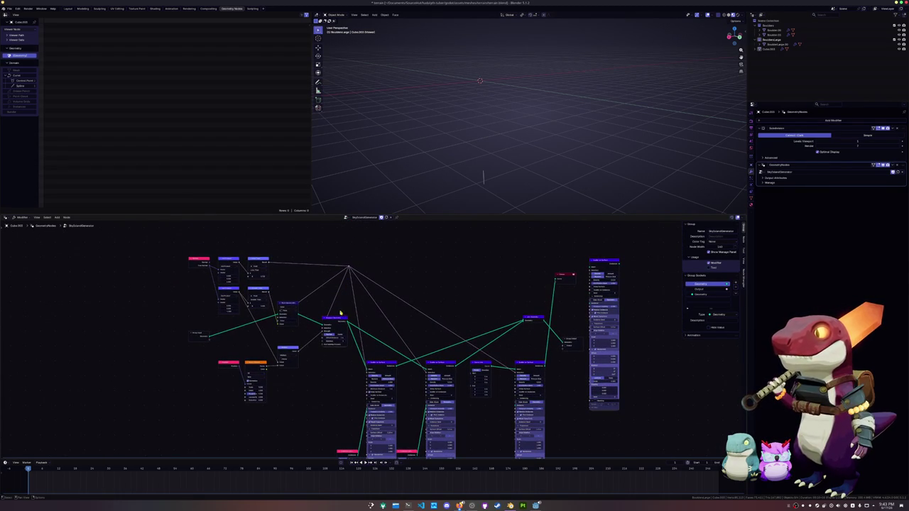
click(339, 320)
click(407, 271)
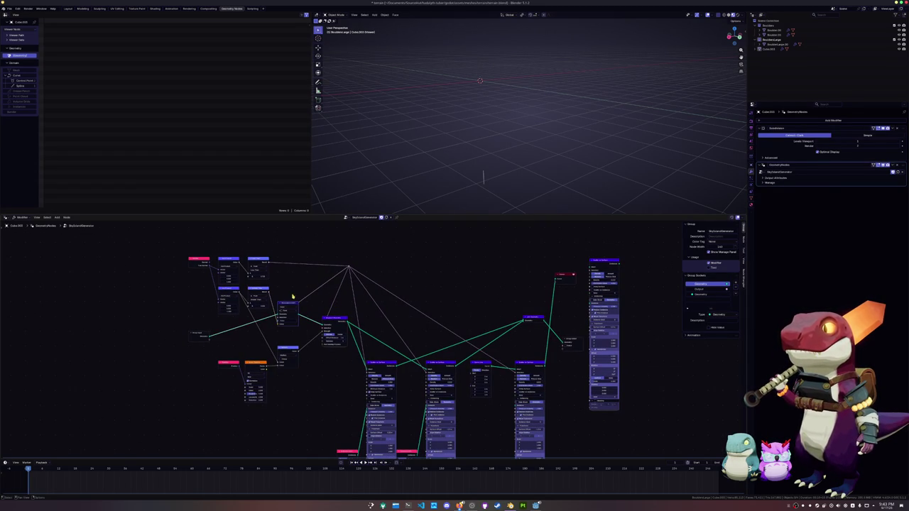
scroll(387, 321, down, 2)
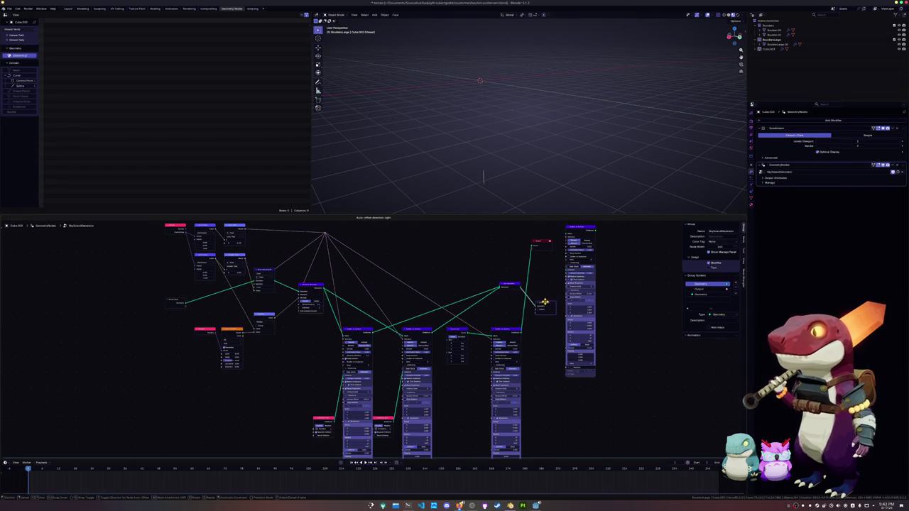
Move the tall scatter node down and delete the extra Scatter on Surface node.
scroll(538, 303, up, 2)
drag(568, 240, 550, 344)
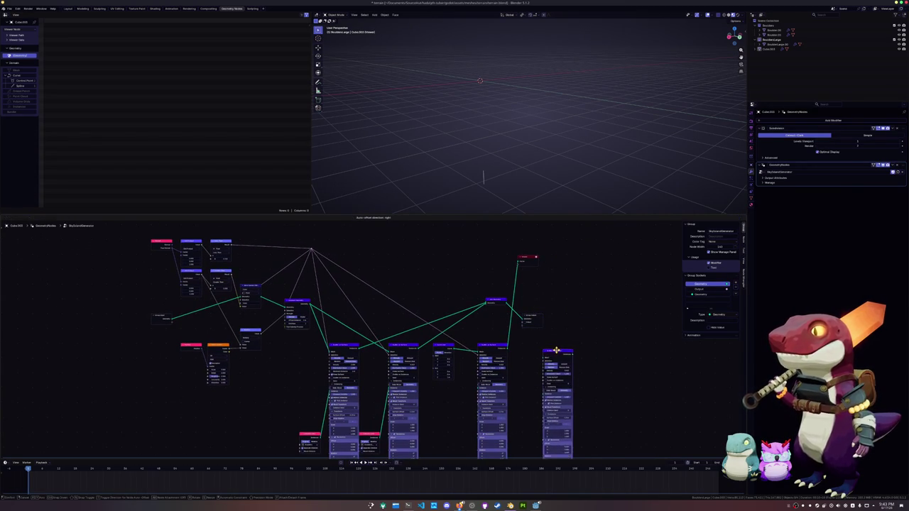
scroll(549, 343, up, 1)
scroll(562, 316, up, 1)
scroll(574, 311, up, 1)
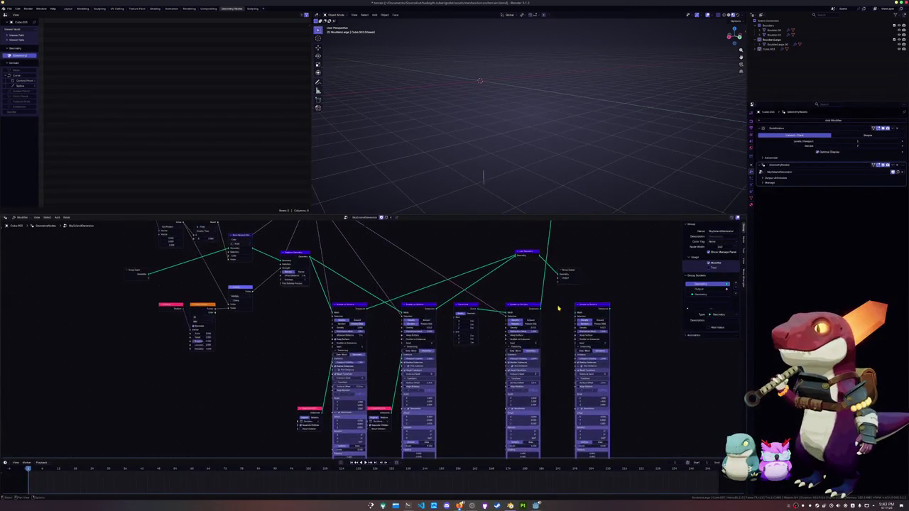
key(x)
drag(565, 270, 615, 269)
Route the Curve Line link into the lower socket and connect the upper geometry output to the right scatter node.
scroll(577, 321, up, 1)
scroll(554, 329, up, 1)
scroll(504, 346, up, 1)
shift+scroll(504, 346, down, 1)
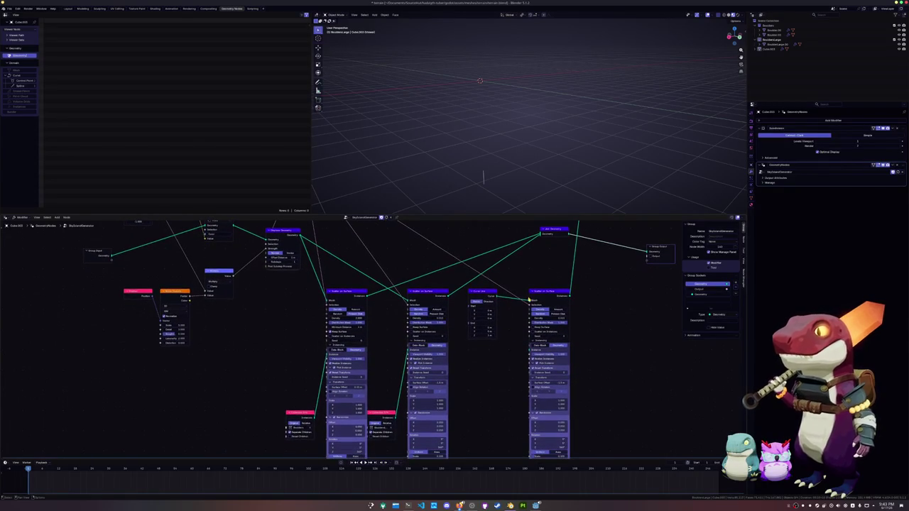
drag(532, 301, 527, 349)
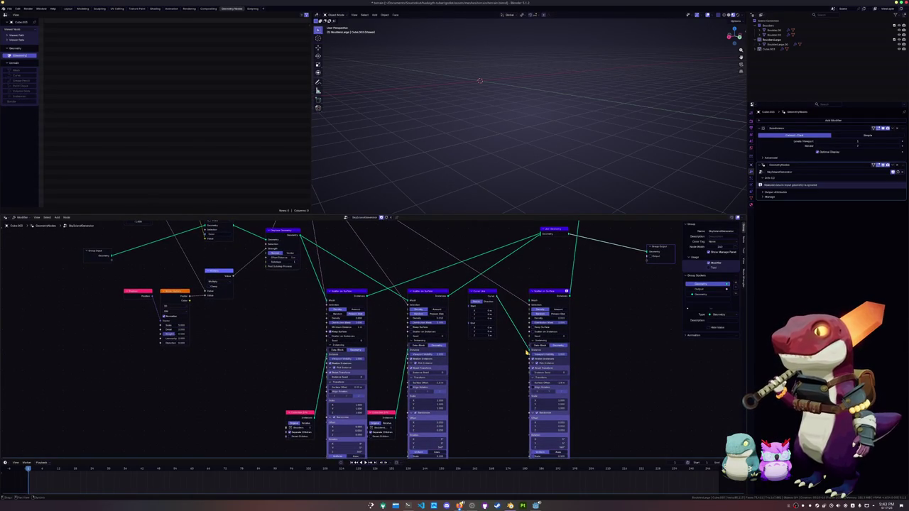
drag(490, 293, 494, 346)
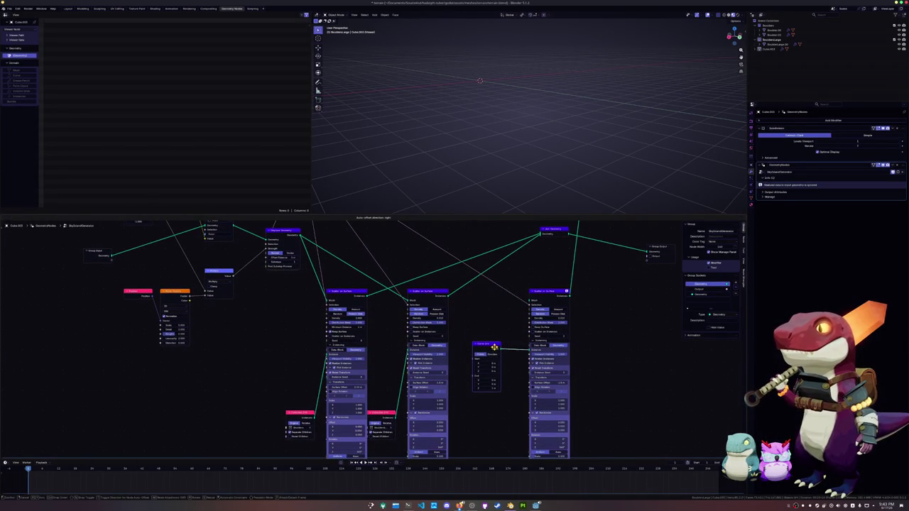
middle_drag(516, 313, 532, 328)
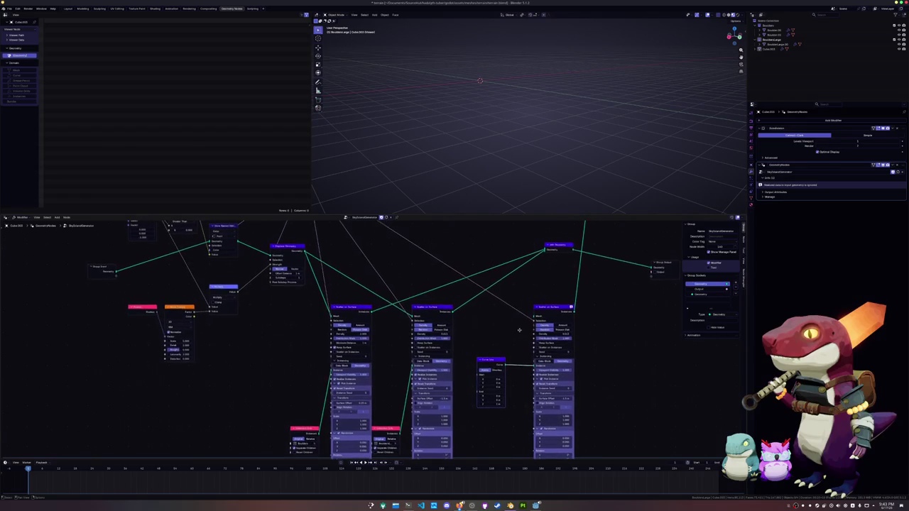
drag(305, 252, 545, 311)
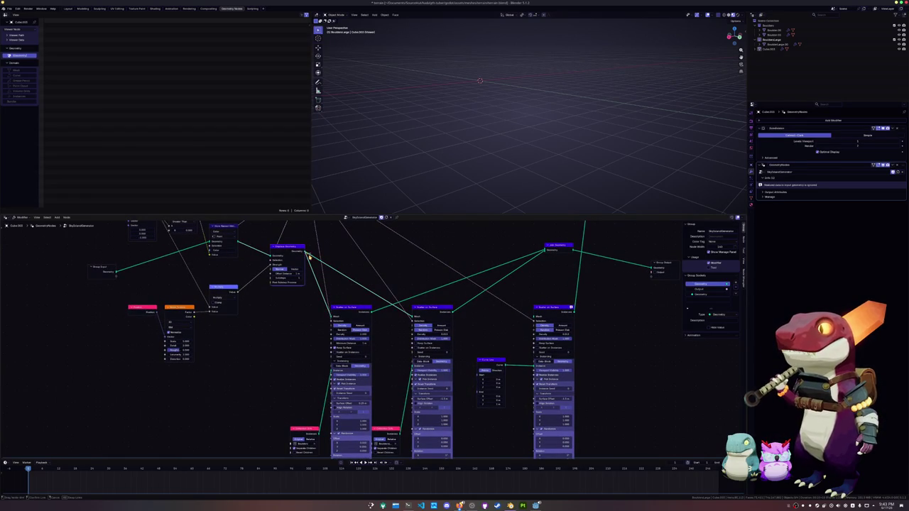
key(ctrl+z)
Set the Curve Line node to Direction mode and change its length.
drag(547, 242, 609, 275)
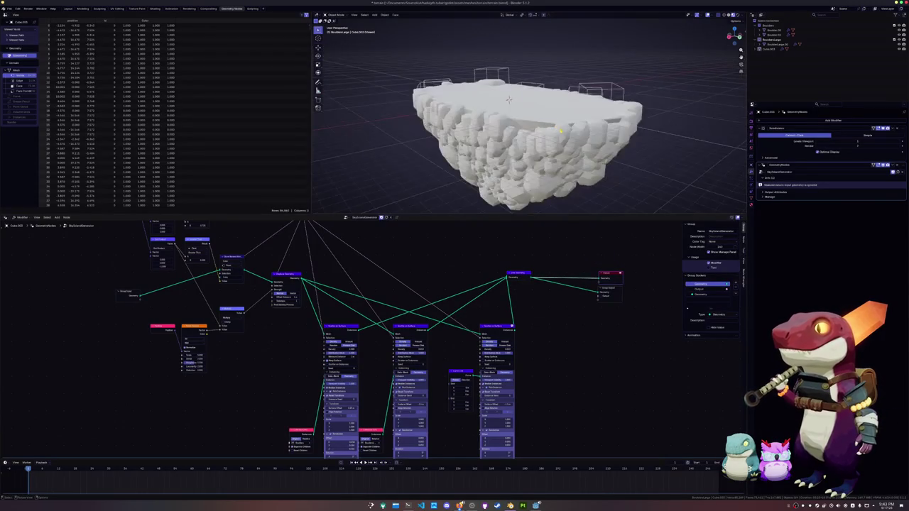
scroll(439, 364, up, 2)
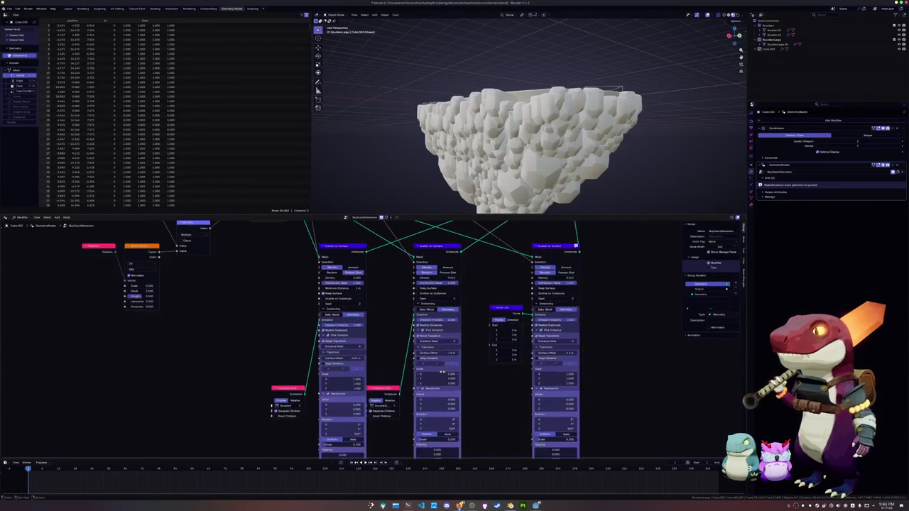
drag(538, 361, 506, 361)
click(511, 361)
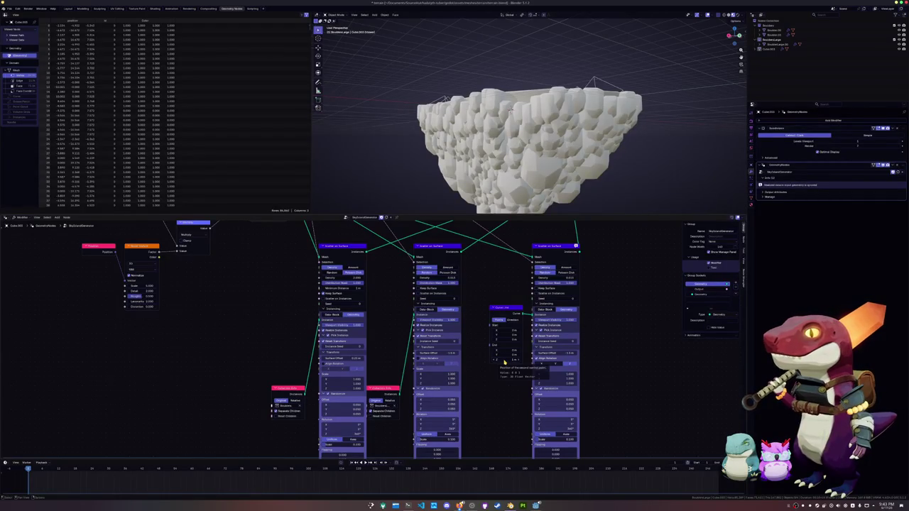
click(506, 360)
drag(506, 360, 506, 357)
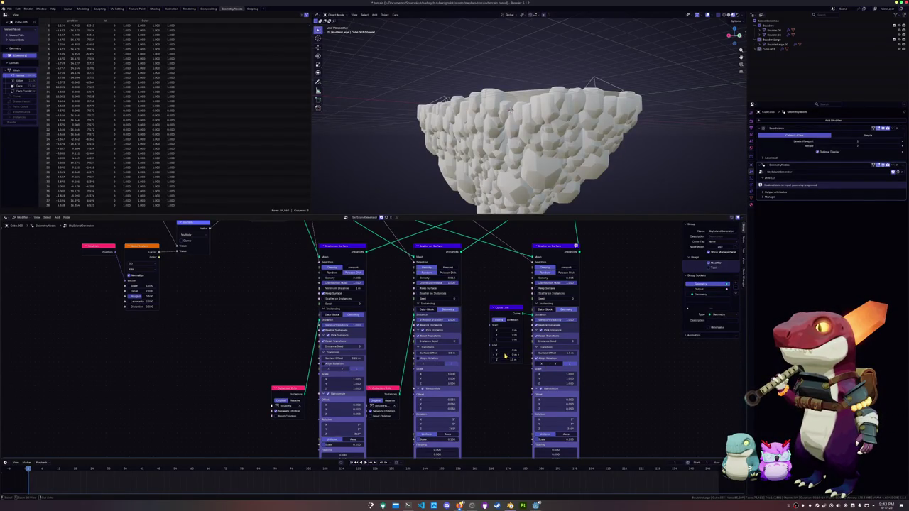
click(510, 321)
mouse_move(506, 366)
mouse_down()
mouse_move(518, 365)
mouse_move(505, 367)
mouse_up()
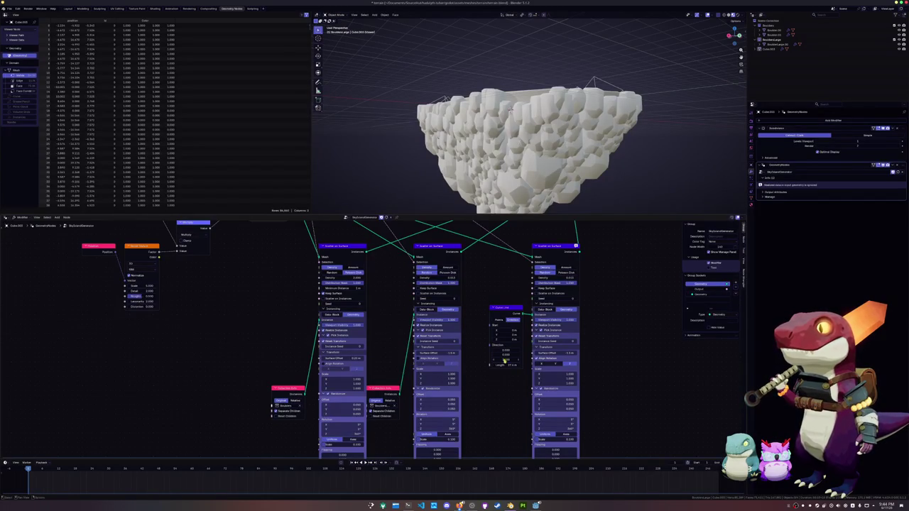
Move the right Scatter on Surface node and the Join node further right.
drag(548, 245, 613, 246)
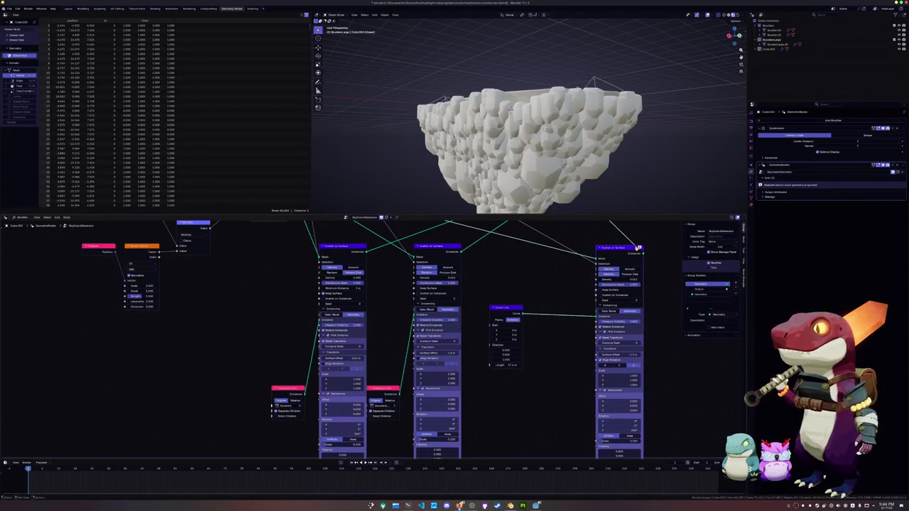
middle_drag(639, 248, 608, 280)
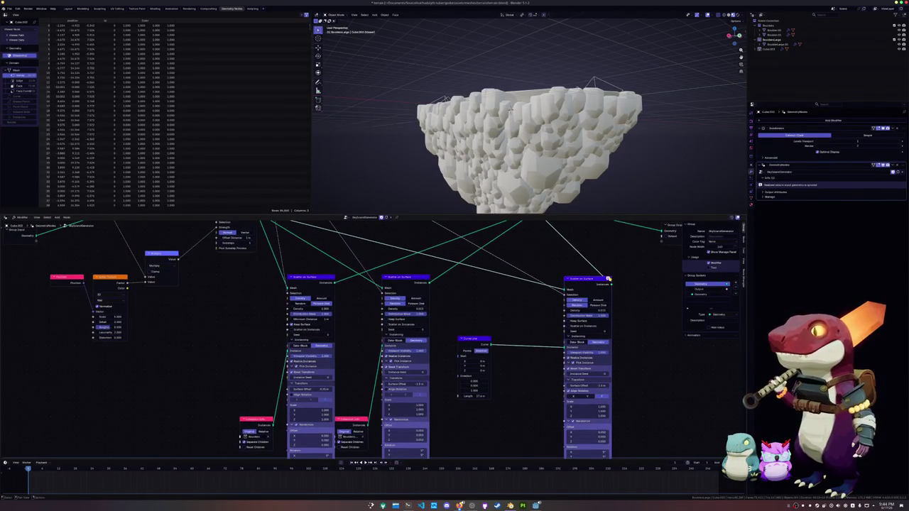
scroll(608, 278, down, 2)
drag(501, 254, 553, 263)
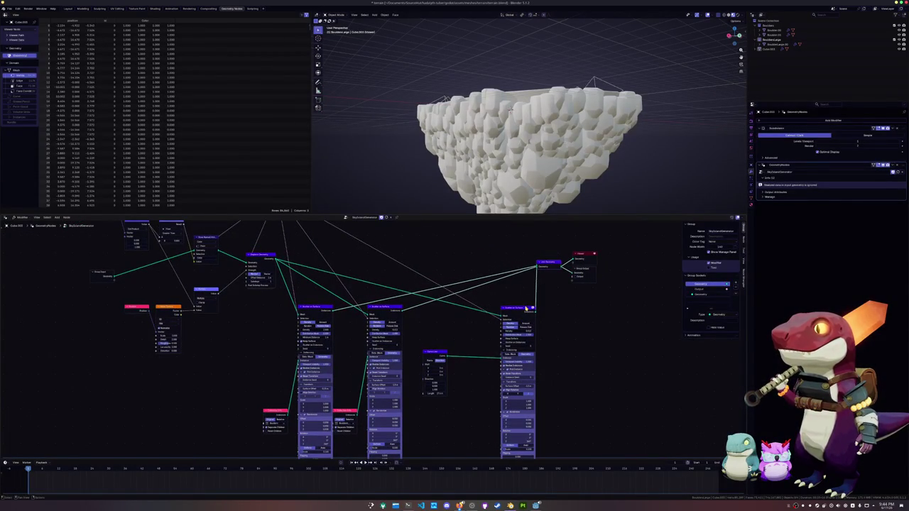
drag(497, 330, 485, 331)
scroll(486, 331, up, 1)
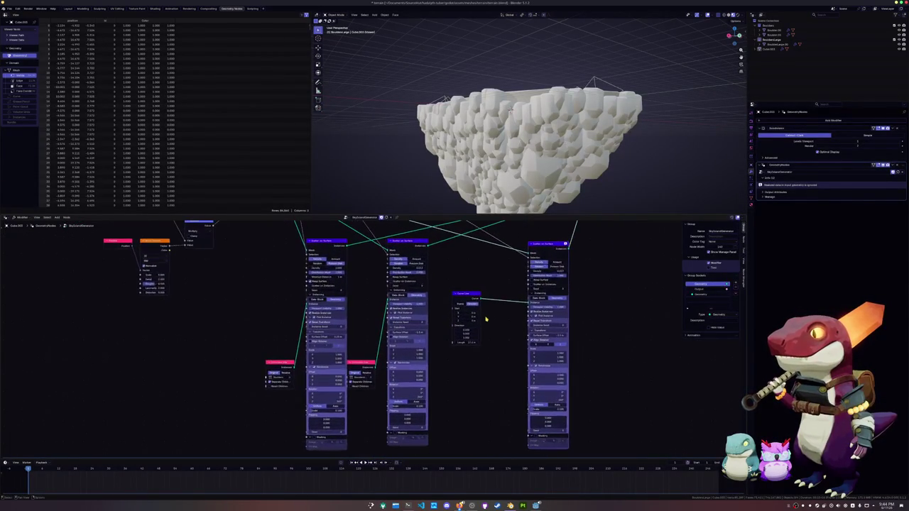
scroll(489, 327, up, 1)
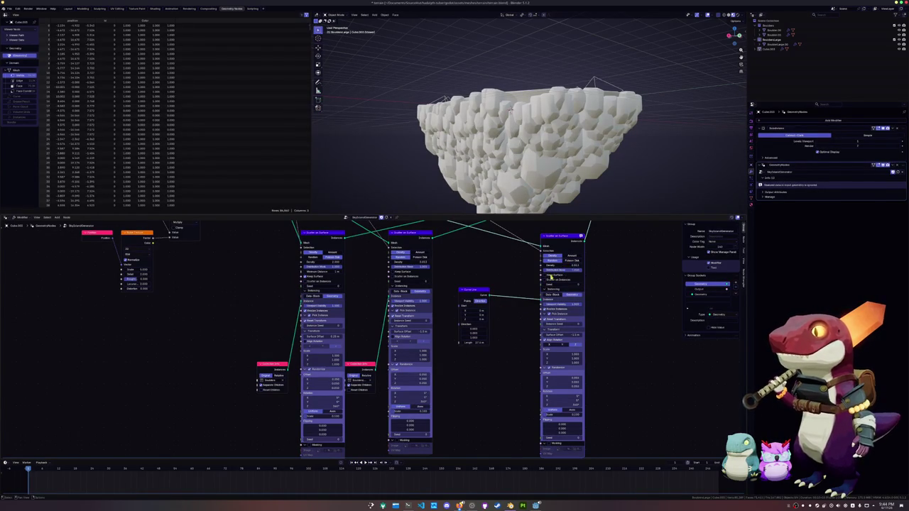
mouse_move(493, 297)
mouse_down()
mouse_move(483, 296)
mouse_move(497, 324)
mouse_up()
text(set)
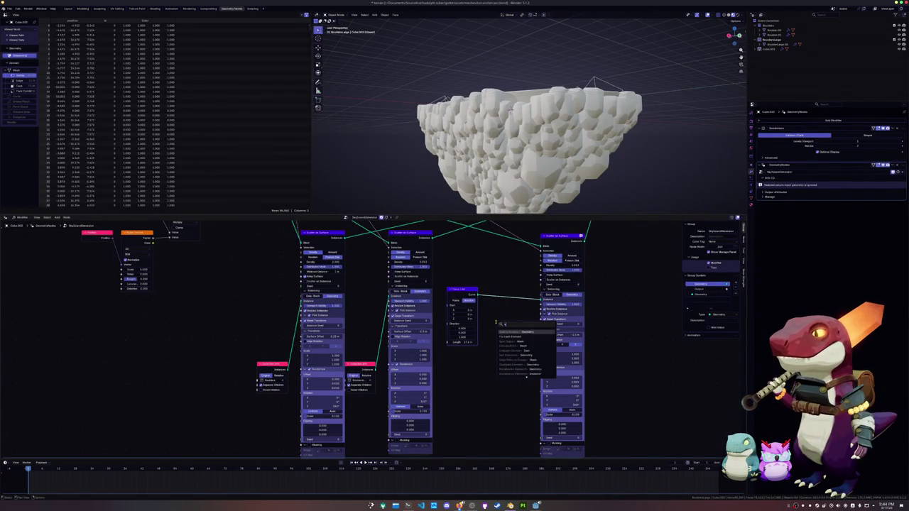
key(Return)
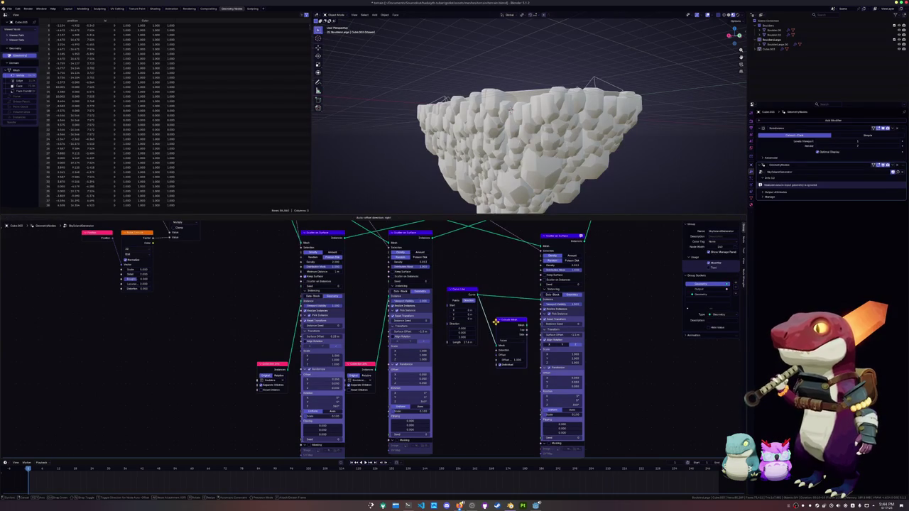
click(489, 312)
mouse_move(520, 315)
mouse_down()
mouse_move(537, 301)
mouse_move(513, 289)
mouse_up()
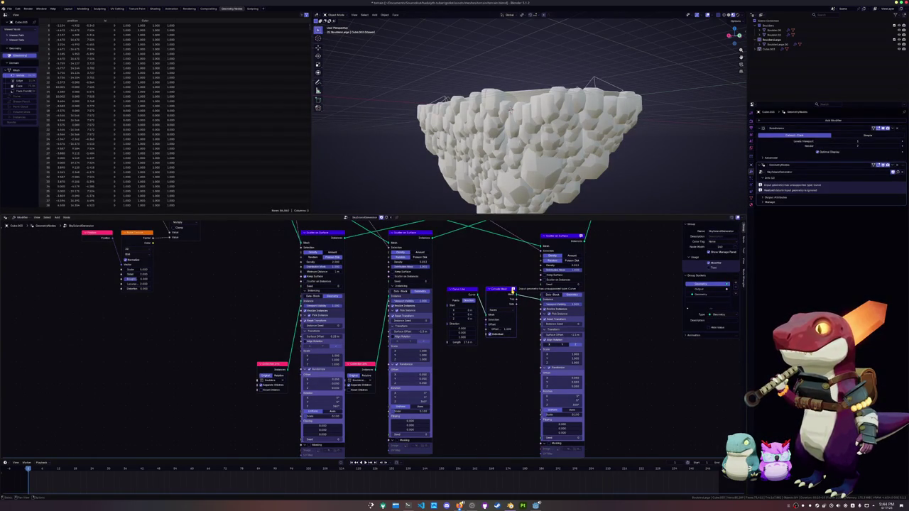
key(x)
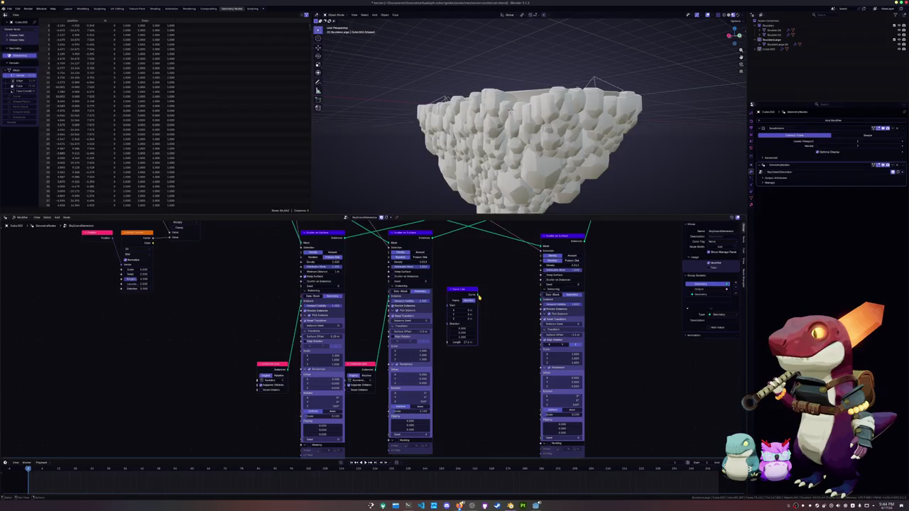
drag(477, 296, 501, 303)
text(curve)
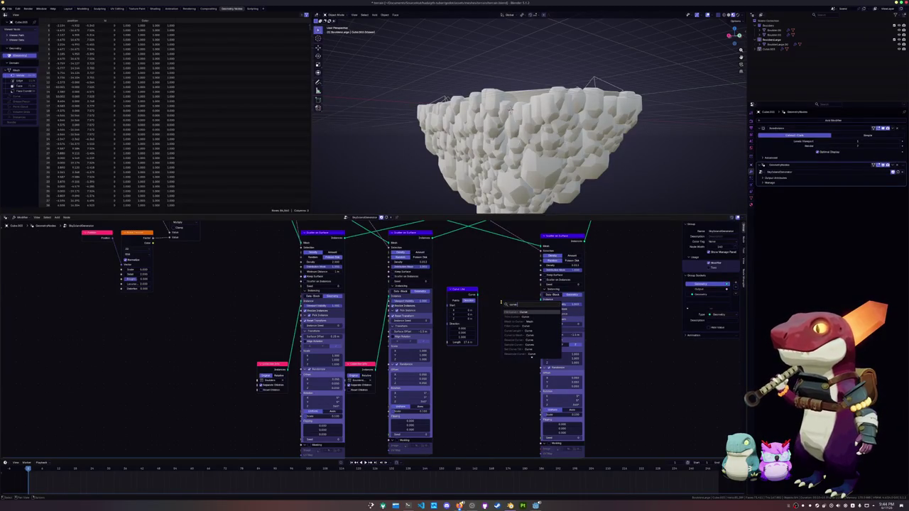
click(515, 327)
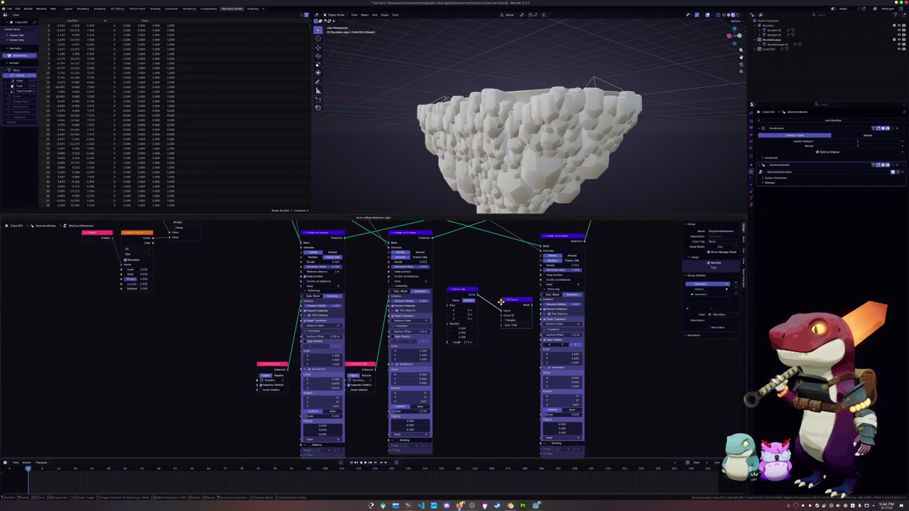
click(487, 291)
key(x)
scroll(497, 142, down, 3)
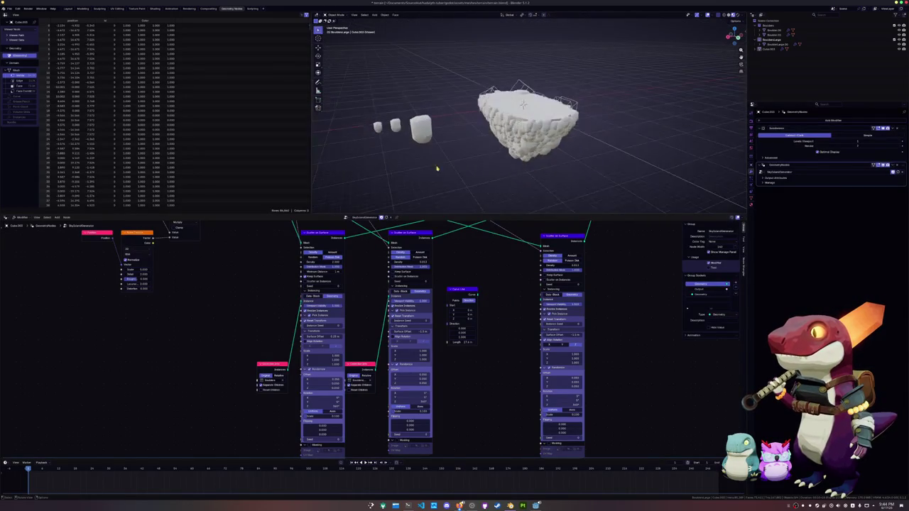
Bring up the add-node list in the node editor to look for curve operations like Curve to Tube.
middle_drag(497, 142, 461, 152)
key(shift+a)
mouse_move(437, 159)
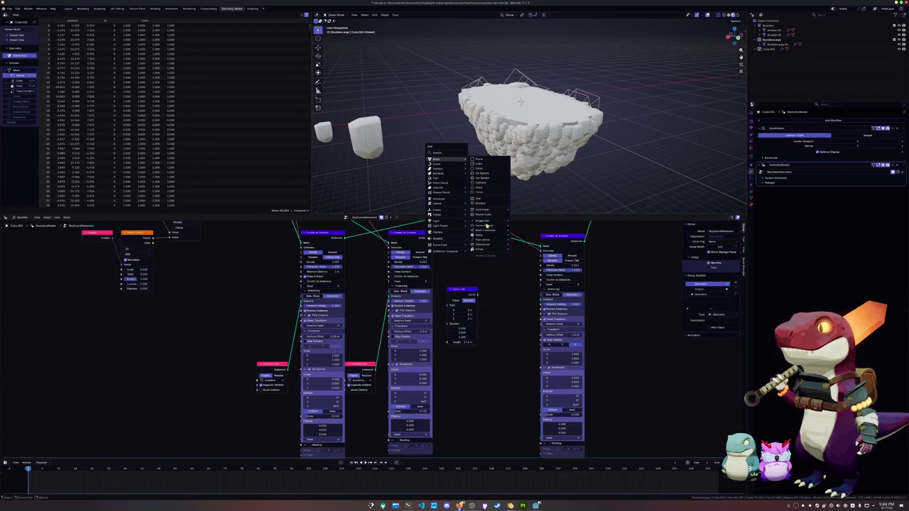
scroll(463, 293, up, 1)
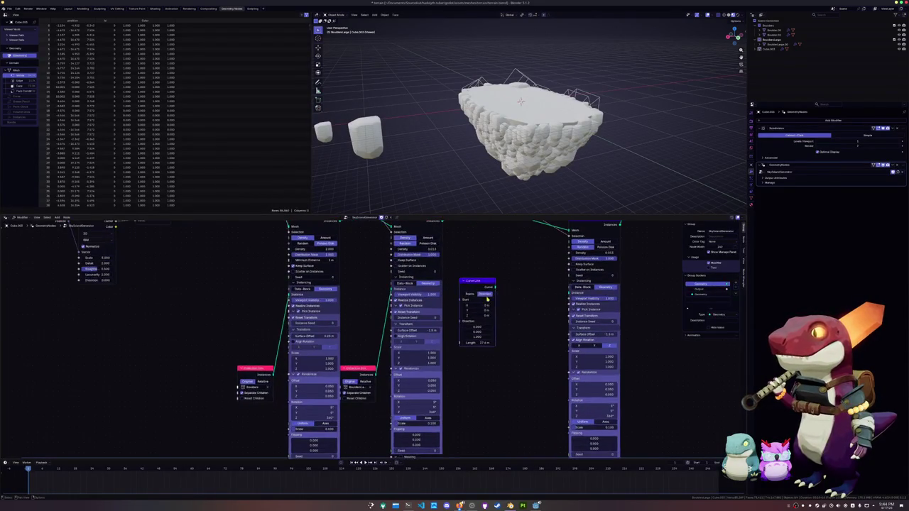
scroll(482, 302, up, 1)
key(shift+a)
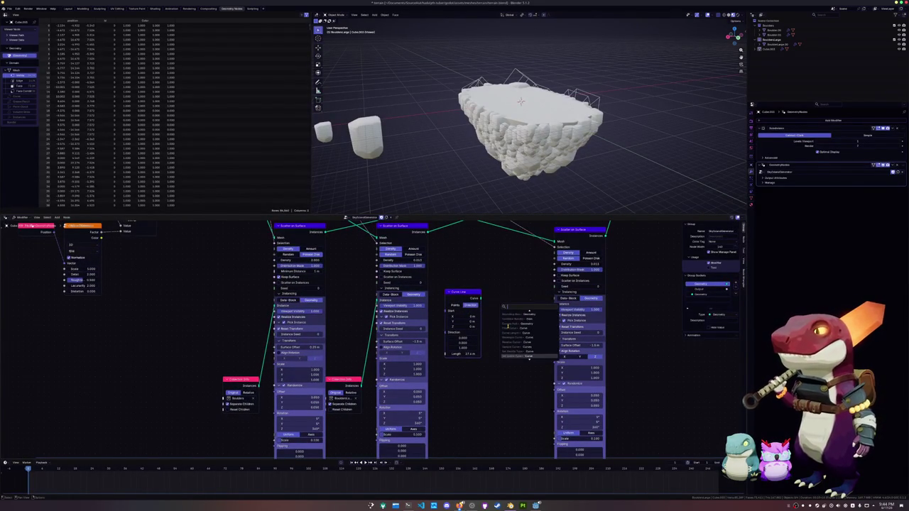
key(Escape)
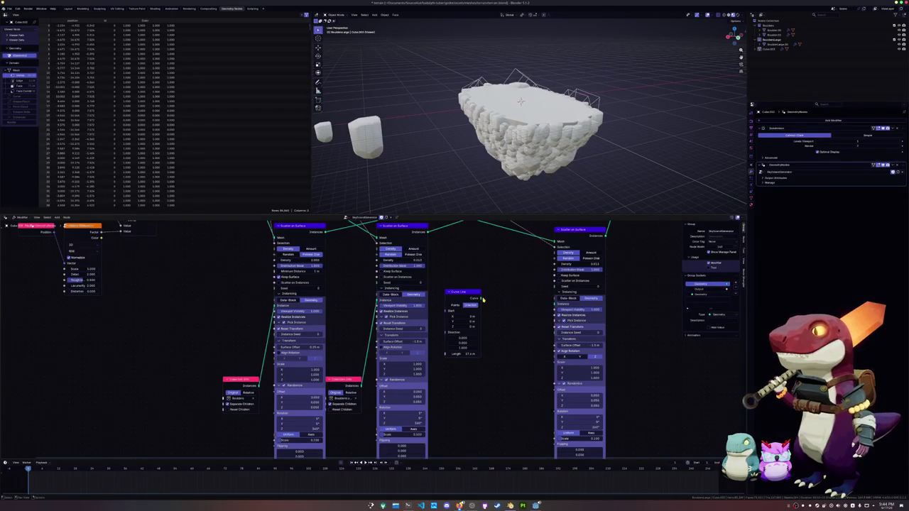
key(shift+a)
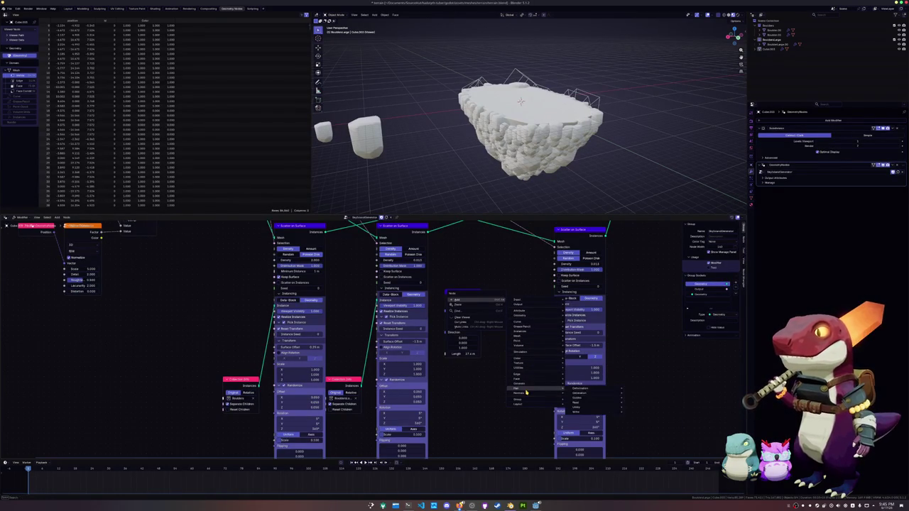
mouse_move(519, 383)
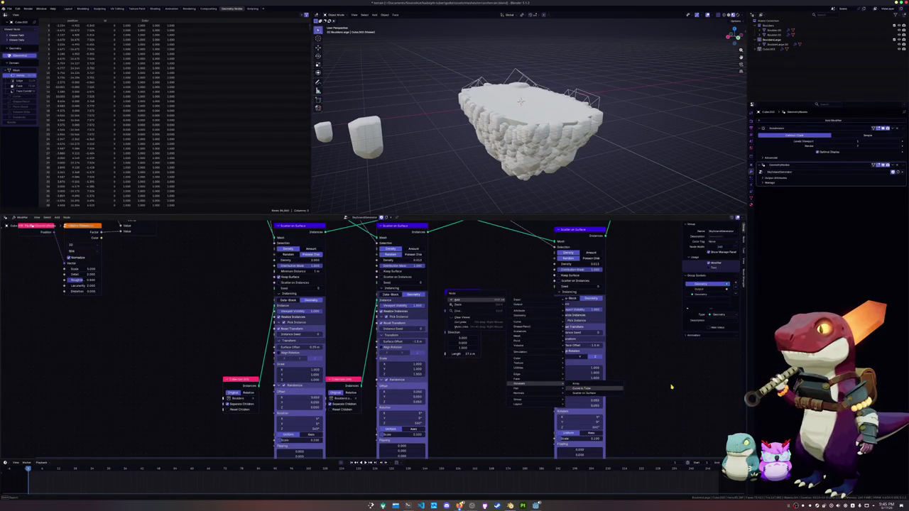
Add a Curve to Tube node fed by Curve Line, scatter its tubes as instances, and shorten the line.
click(596, 389)
click(507, 304)
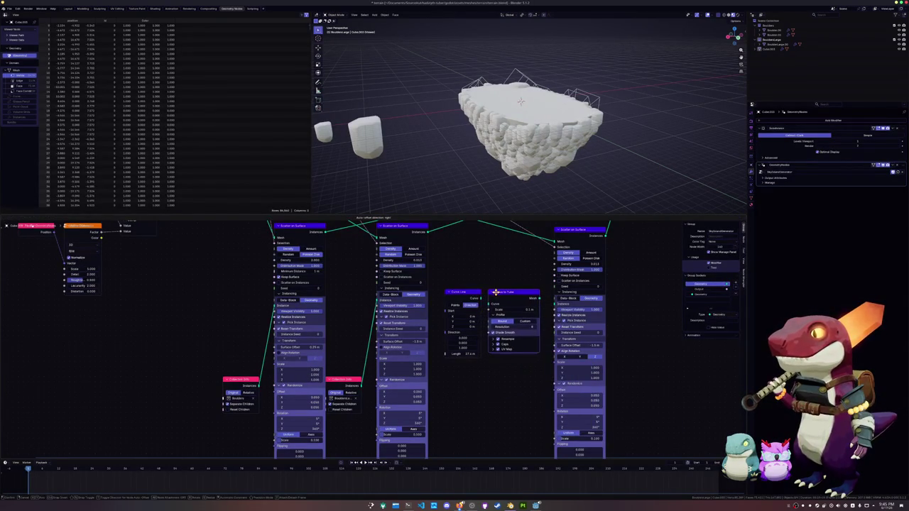
drag(476, 299, 555, 304)
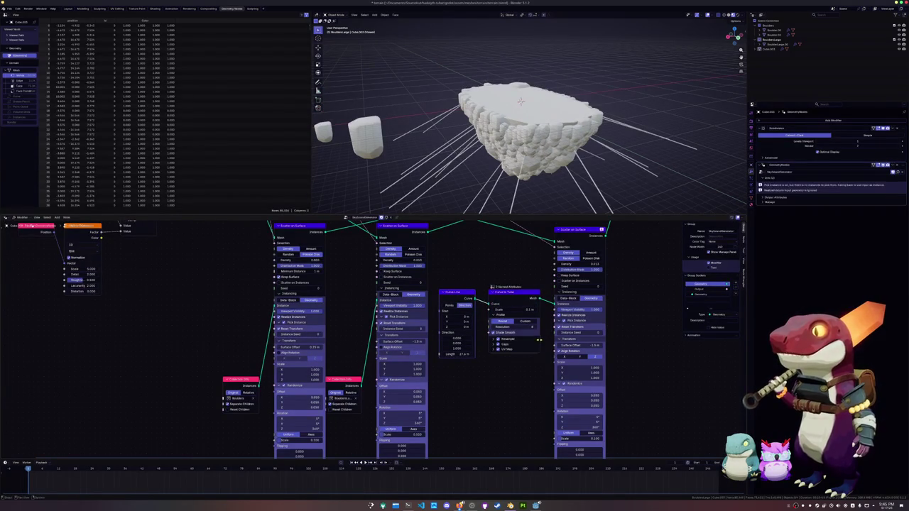
middle_drag(519, 181, 524, 160)
scroll(377, 342, up, 2)
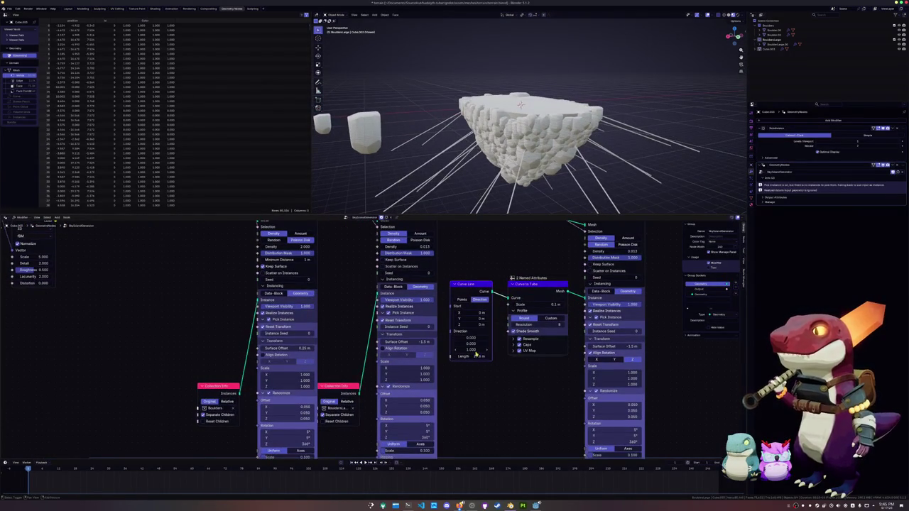
mouse_move(470, 356)
mouse_down()
mouse_move(437, 356)
mouse_move(483, 356)
mouse_up()
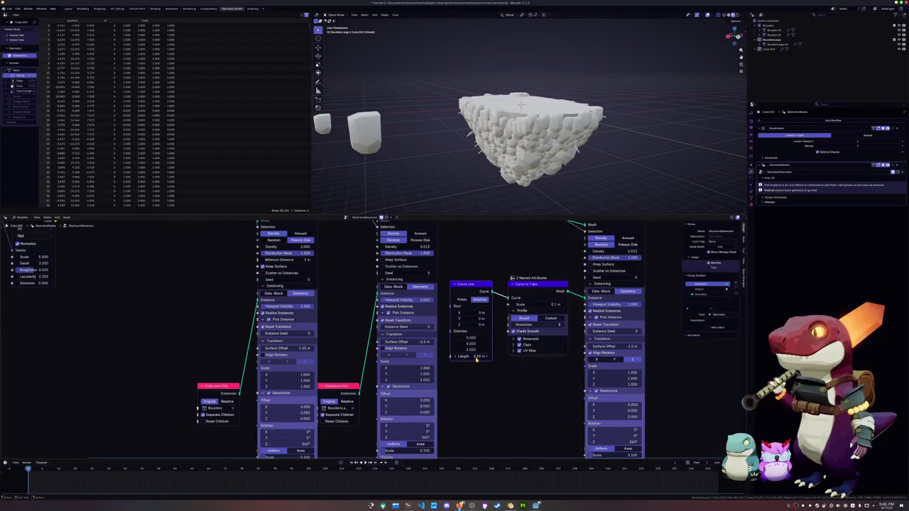
Set the Curve Line length to 5.75 m and try the tube's Caps, Resample and profile options.
click(515, 350)
click(513, 345)
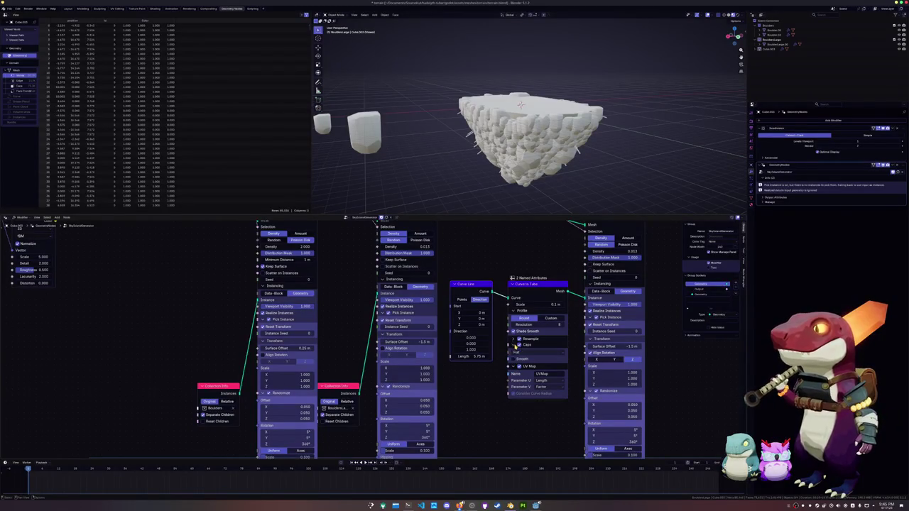
click(514, 339)
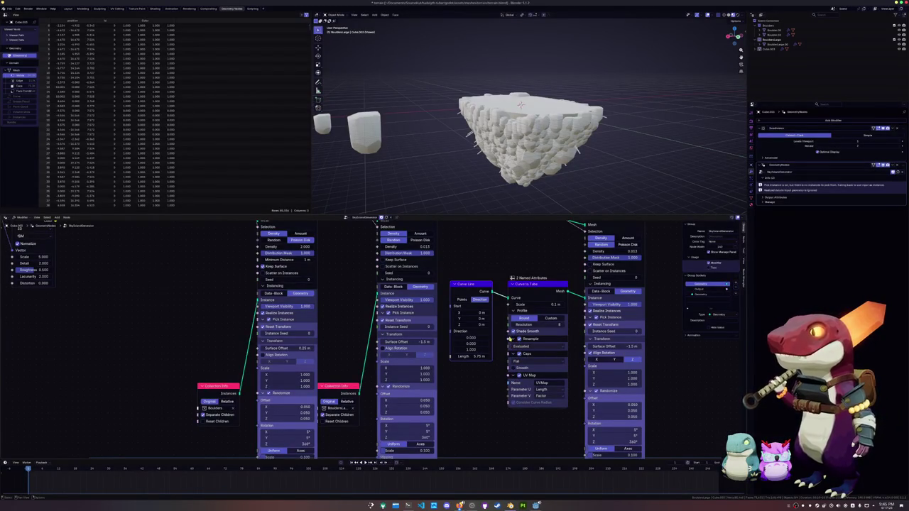
click(550, 319)
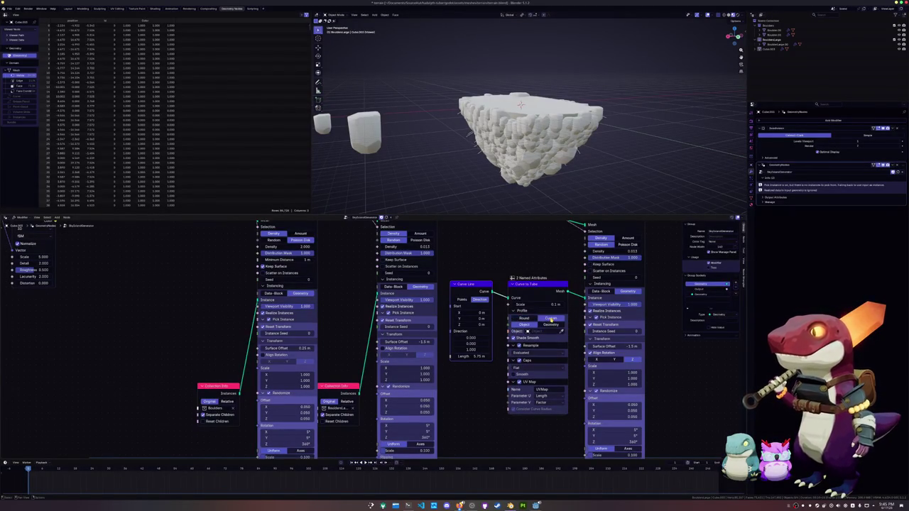
click(514, 320)
Give the tubes a 0.5 m thickness and set the spike Surface Offset to 0 m.
drag(522, 307, 537, 306)
click(537, 306)
text(5)
key(Return)
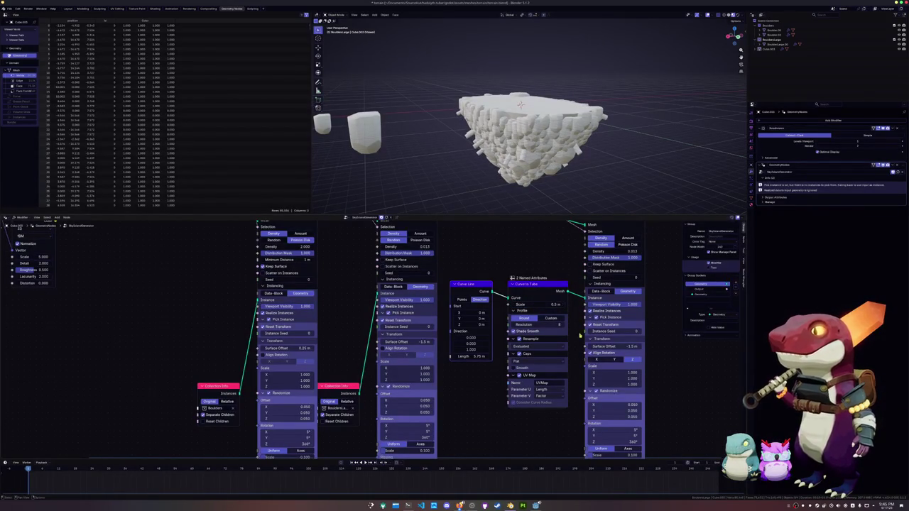
drag(630, 347, 632, 347)
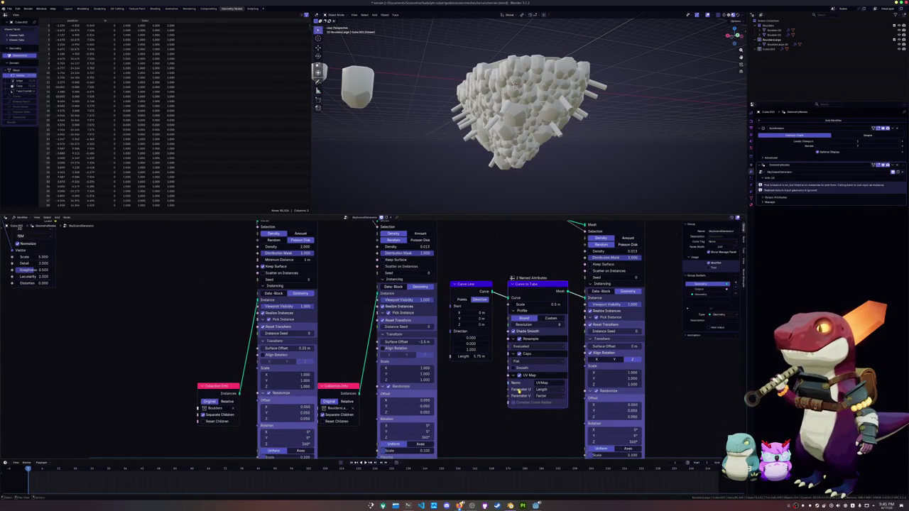
Try smooth caps and a custom profile, ending with resampling on and a round profile.
click(514, 368)
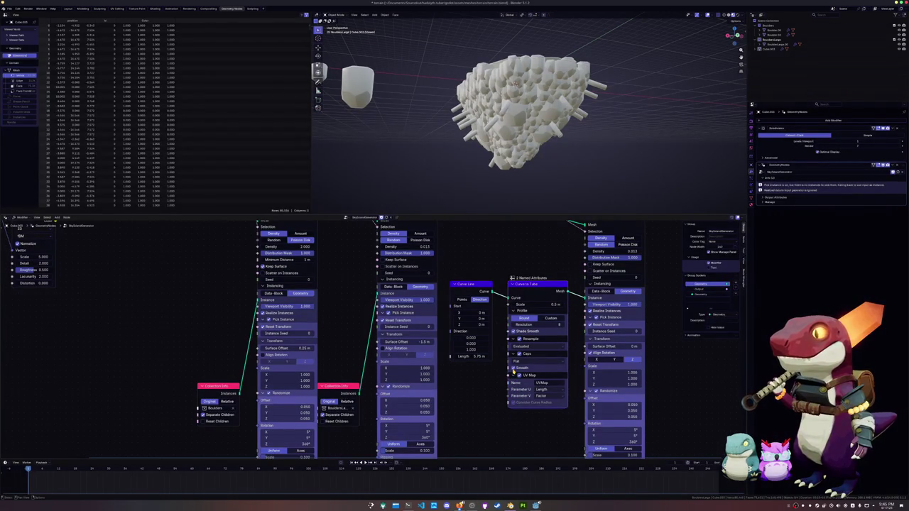
click(514, 368)
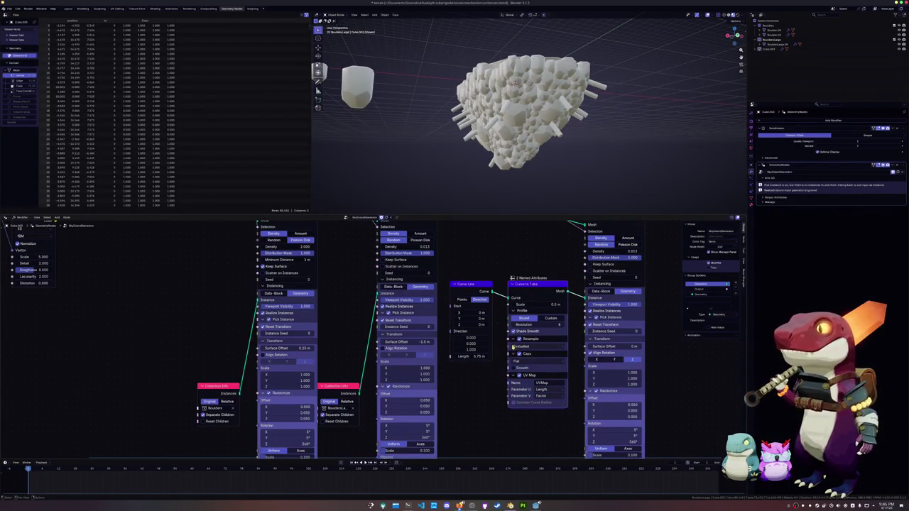
click(513, 343)
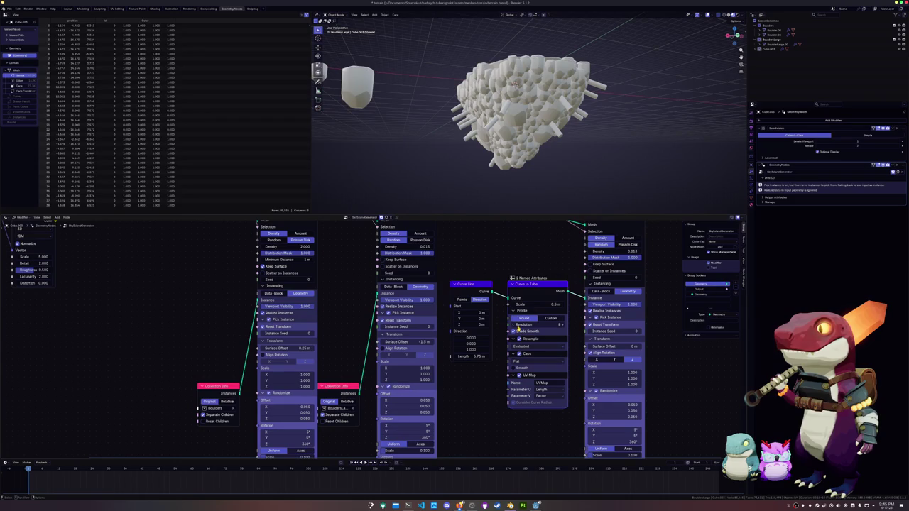
click(551, 318)
click(532, 319)
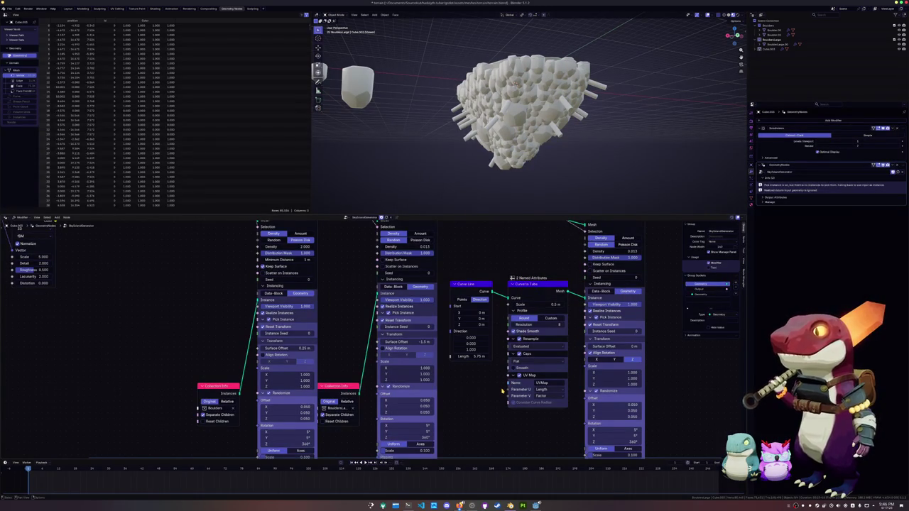
Review the tube's Parameter U and resample mode options, keeping Length and Evaluated.
click(542, 389)
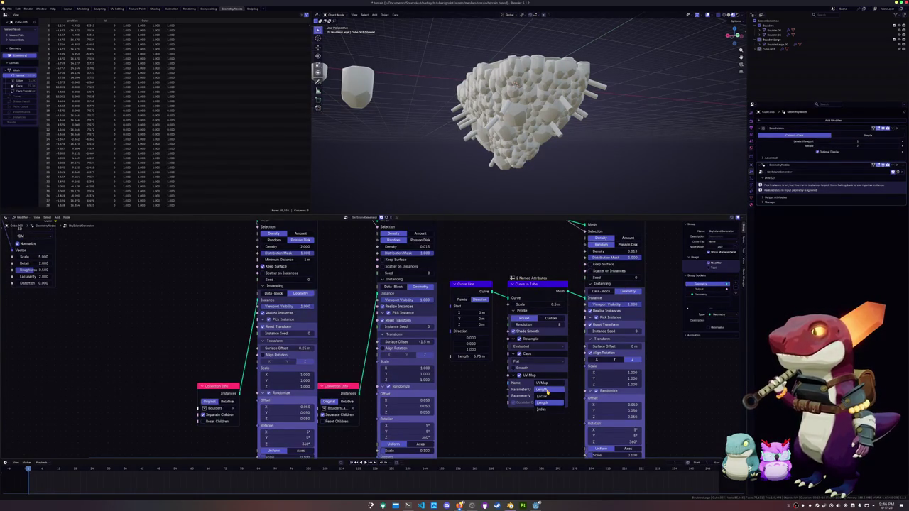
click(548, 392)
scroll(547, 392, down, 1)
scroll(502, 409, down, 1)
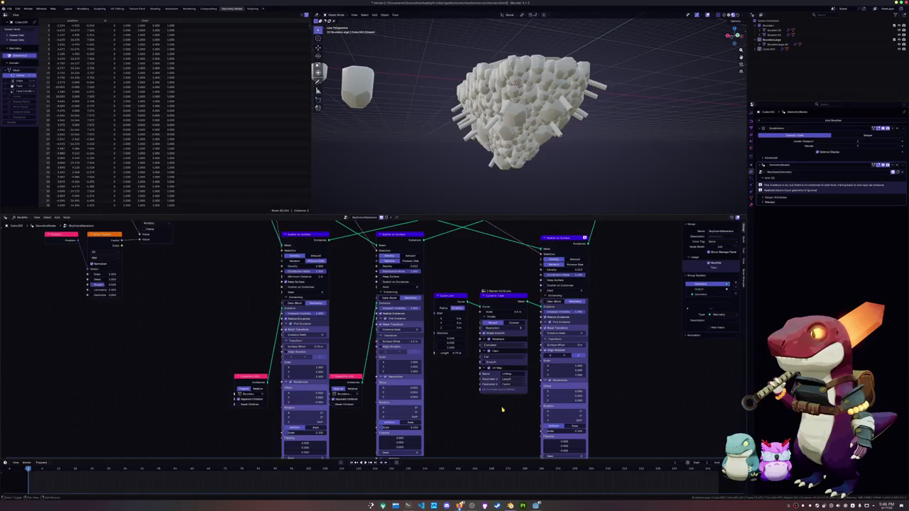
scroll(502, 410, up, 1)
scroll(439, 405, up, 1)
click(526, 349)
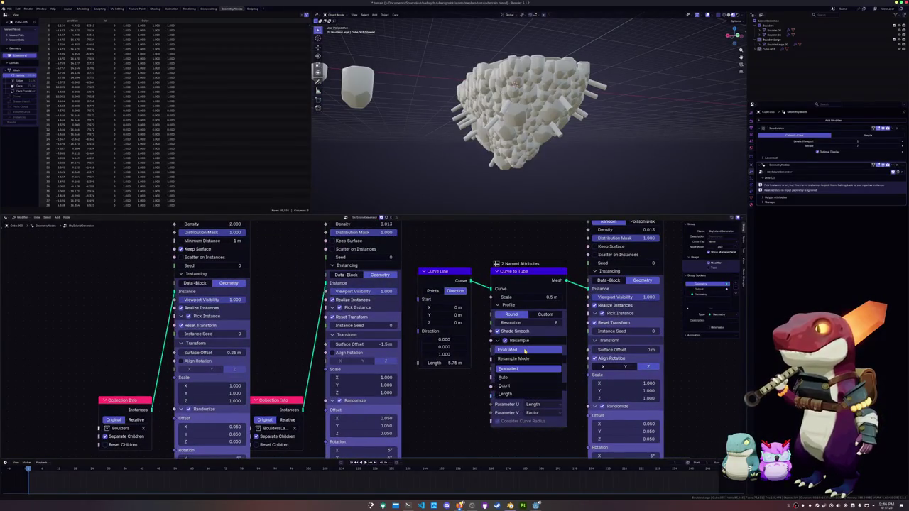
click(525, 351)
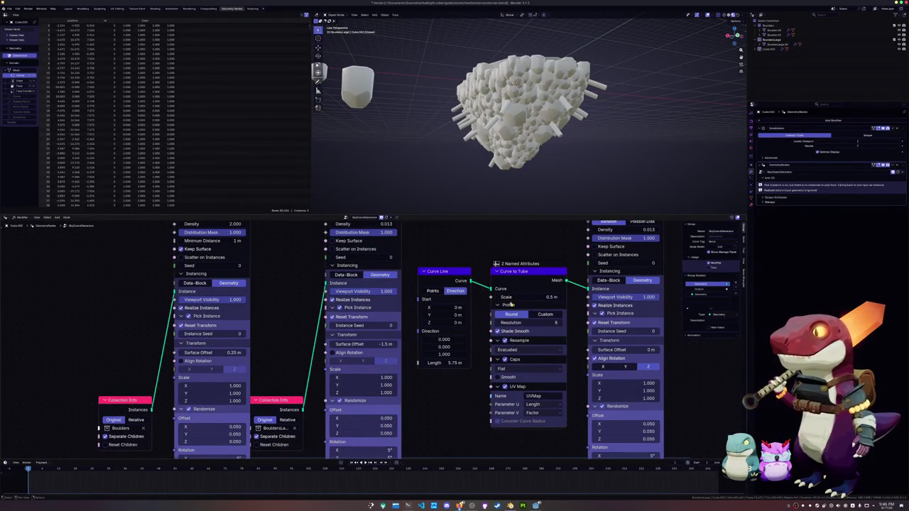
Thin the tubes to 0.44 m and drag the spike scatter Density down.
mouse_move(516, 299)
mouse_down()
mouse_move(497, 299)
mouse_move(529, 299)
mouse_up()
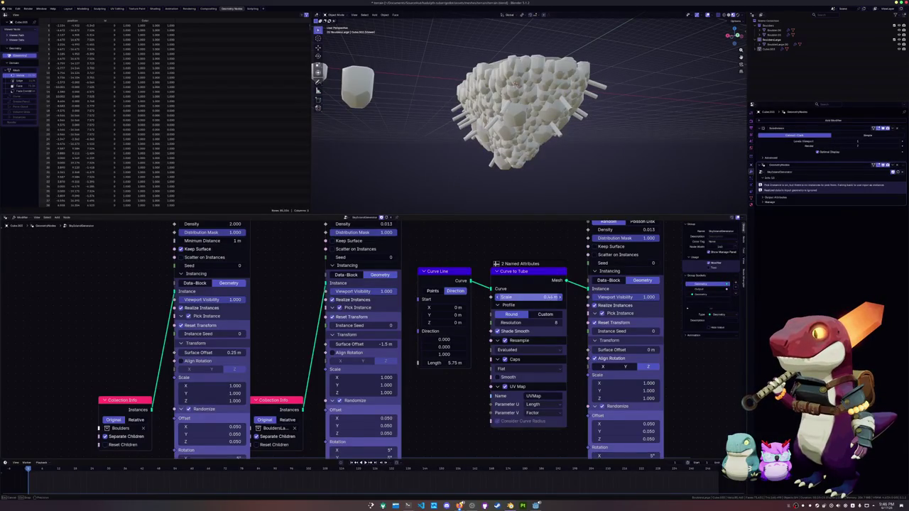
middle_drag(642, 229, 609, 278)
mouse_move(608, 278)
mouse_down()
mouse_move(620, 277)
mouse_move(601, 278)
mouse_up()
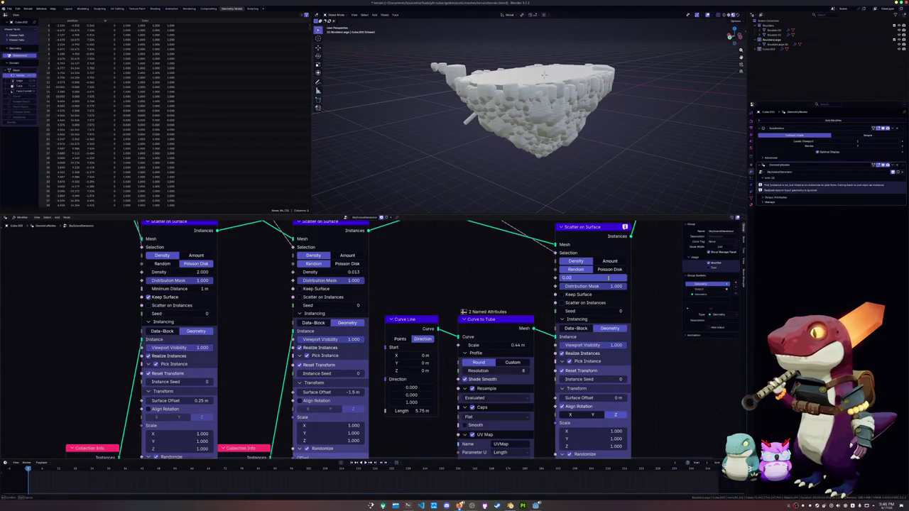
Set the spike scatter Density to 0.005 and orbit to inspect the sparse spikes.
drag(604, 278, 609, 278)
mouse_move(544, 73)
middle_down()
mouse_move(503, 83)
mouse_move(480, 166)
middle_up()
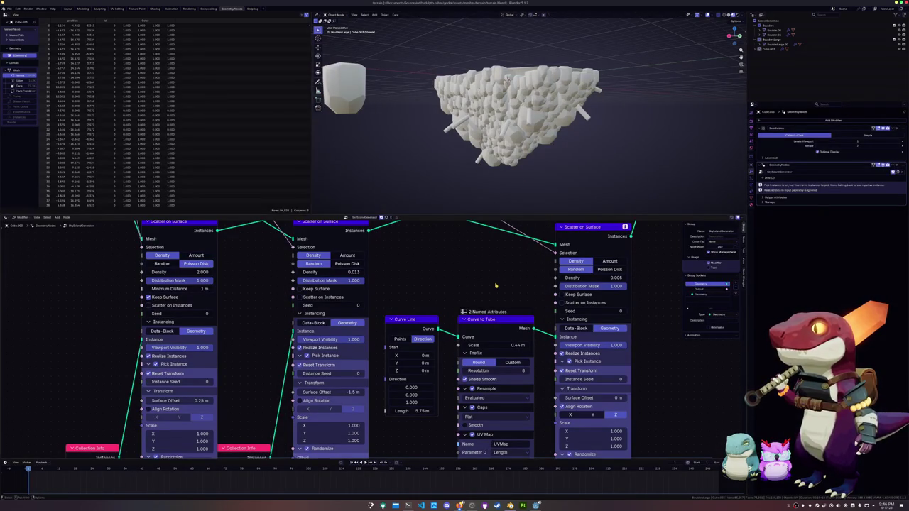
shift+scroll(496, 286, down, 2)
shift+scroll(490, 285, down, 1)
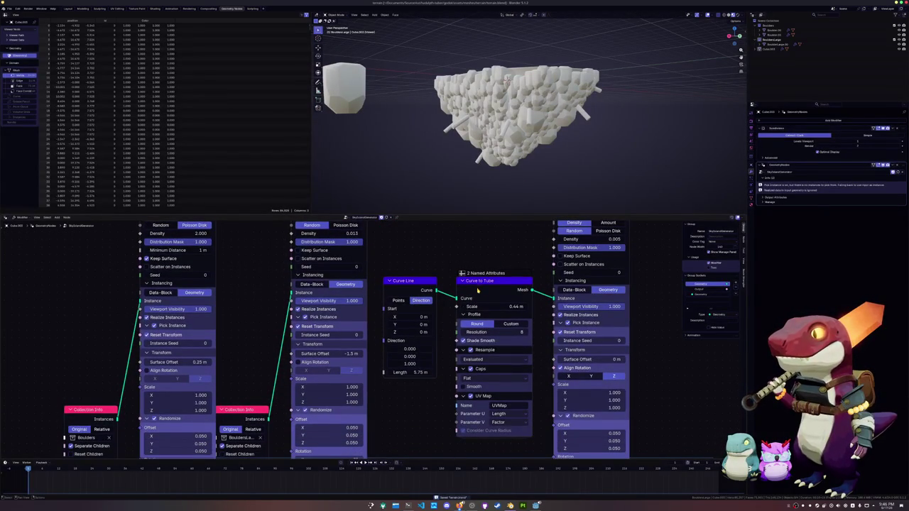
Nudge the Curve Line and Curve to Tube nodes into tidy alignment.
drag(417, 285, 423, 285)
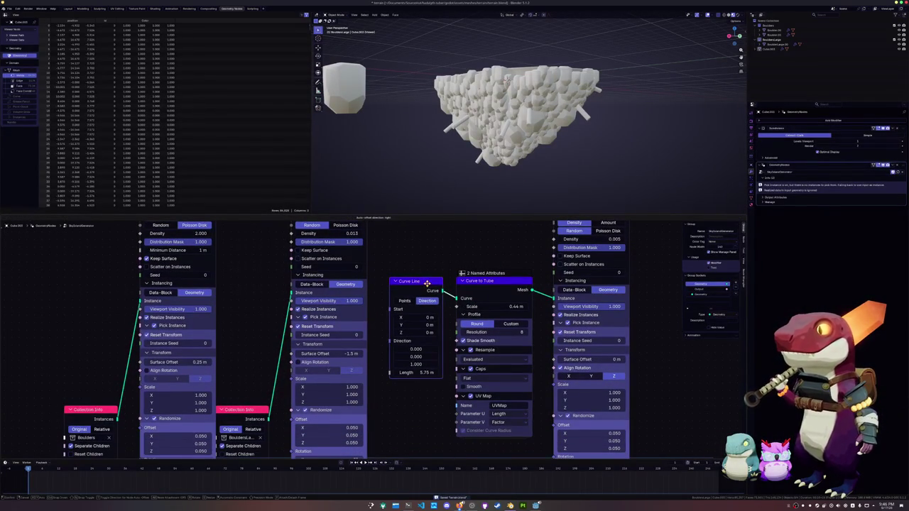
drag(490, 281, 482, 281)
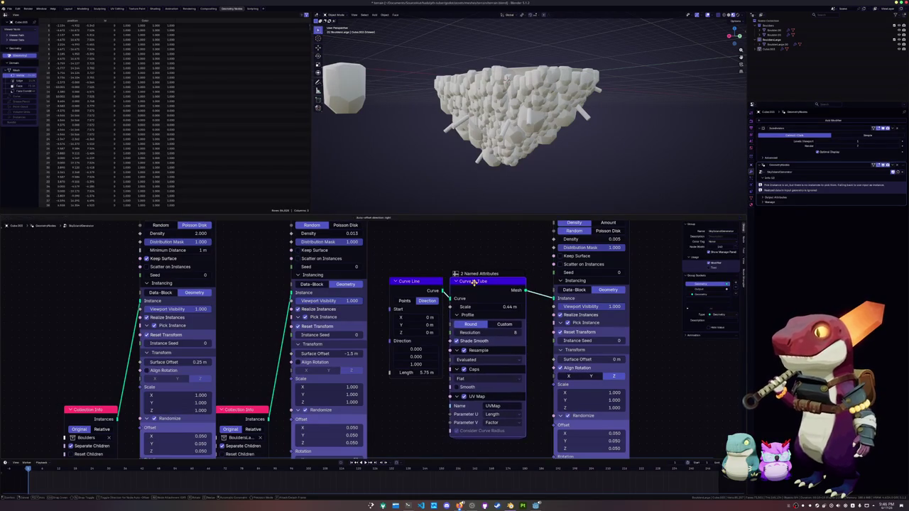
scroll(380, 337, down, 1)
shift+scroll(507, 353, down, 1)
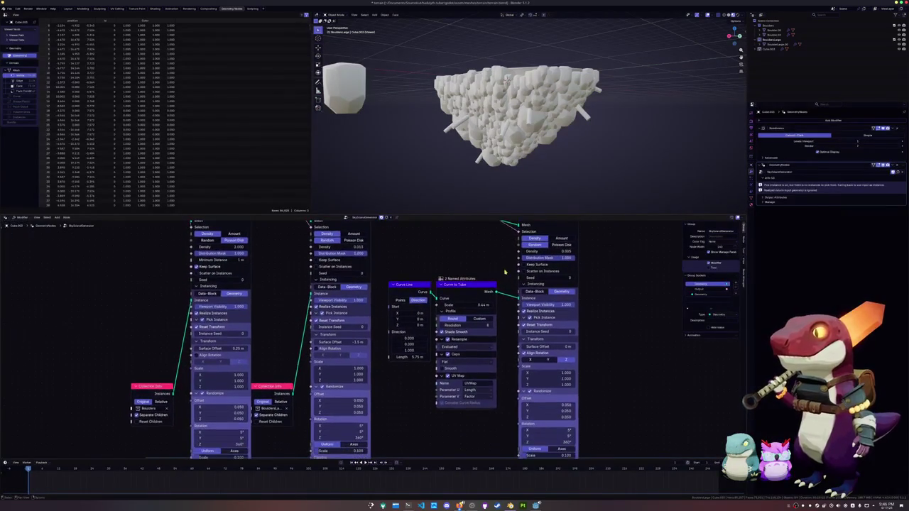
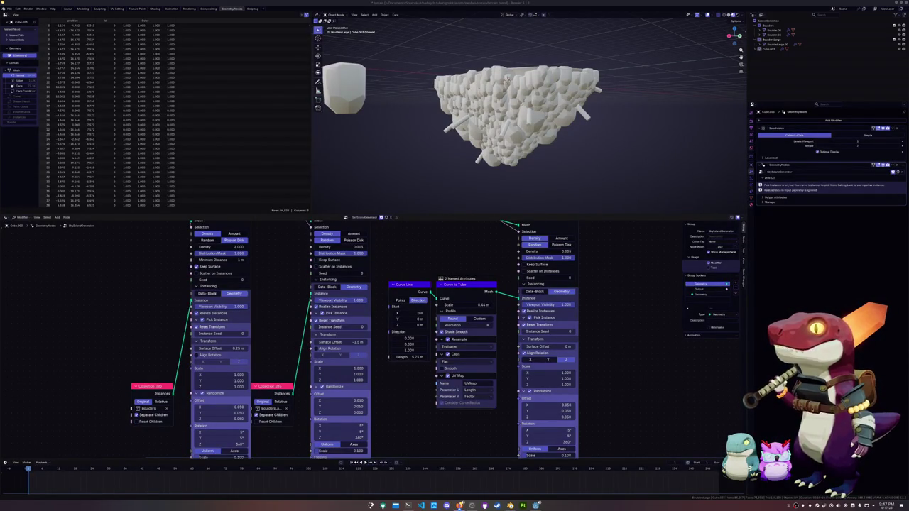
Add a Set Curve Radius node and position the Curve Line node beside it.
key(shift+a)
text(set curve no)
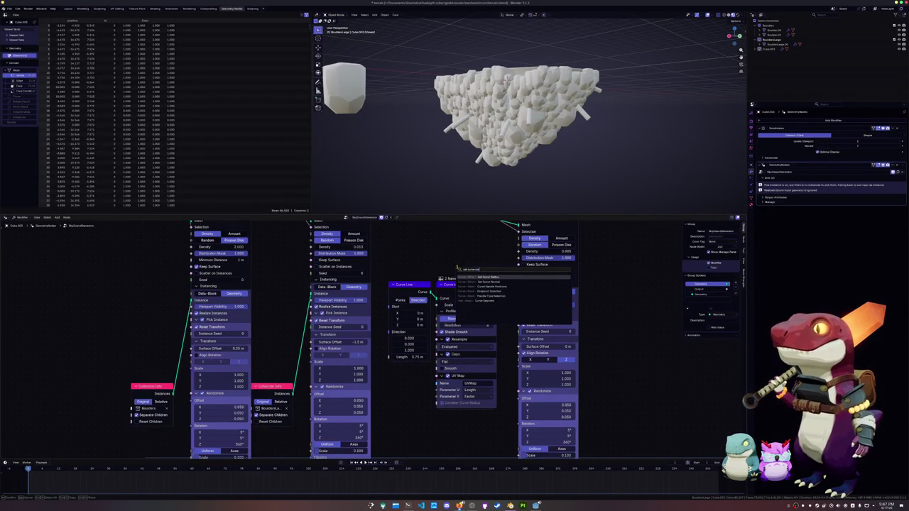
key(Return)
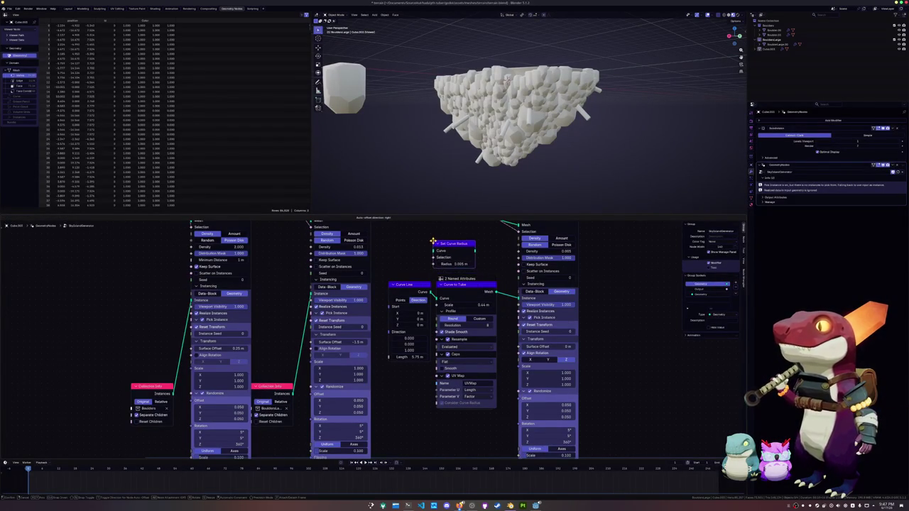
click(437, 242)
middle_drag(419, 270, 424, 290)
click(409, 306)
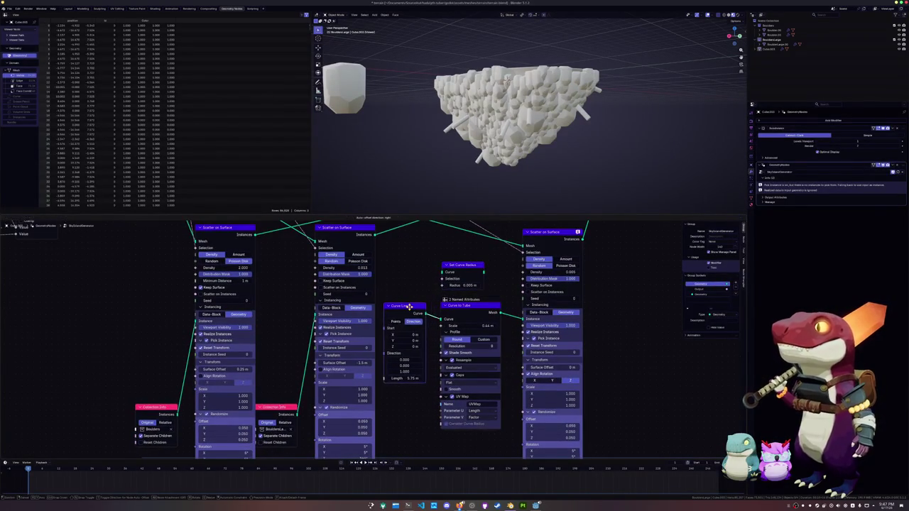
drag(409, 305, 409, 307)
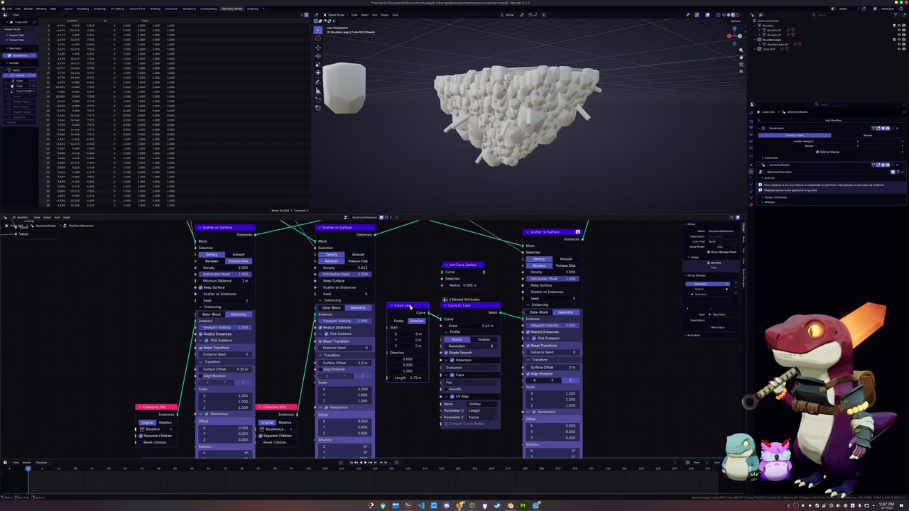
scroll(436, 308, down, 1)
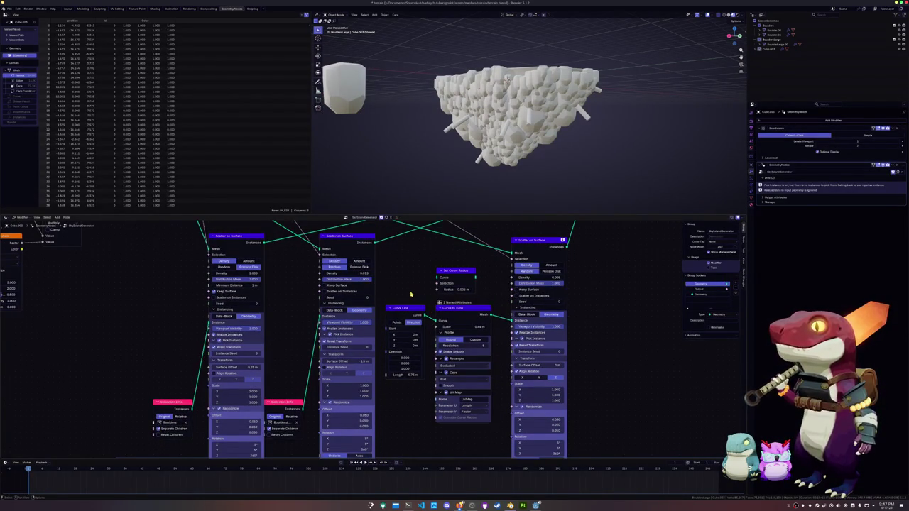
Add a Spline Parameter node and link Curve Line's Curve output into Set Curve Radius.
key(shift+a)
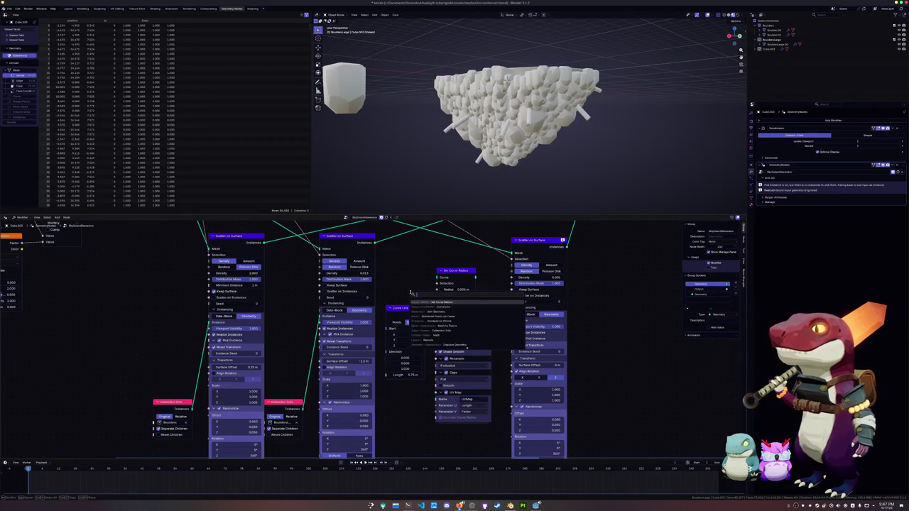
text(spline param)
key(Return)
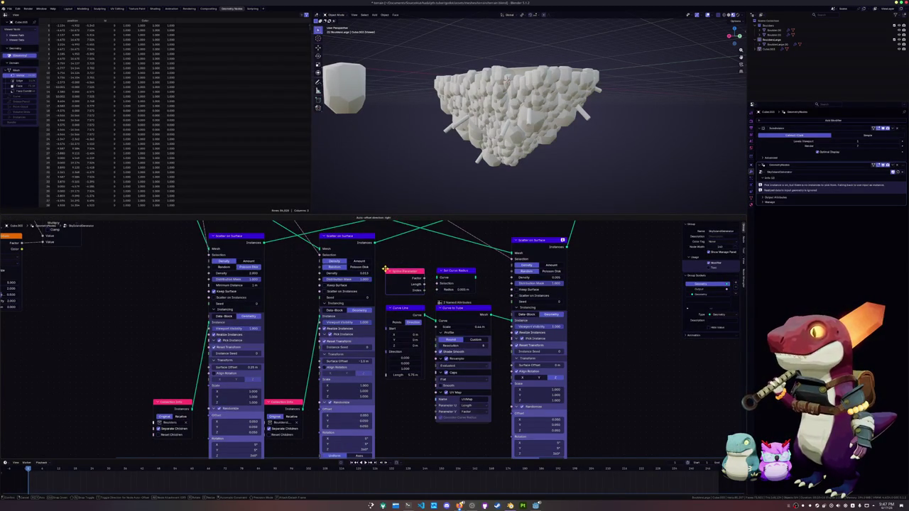
click(388, 270)
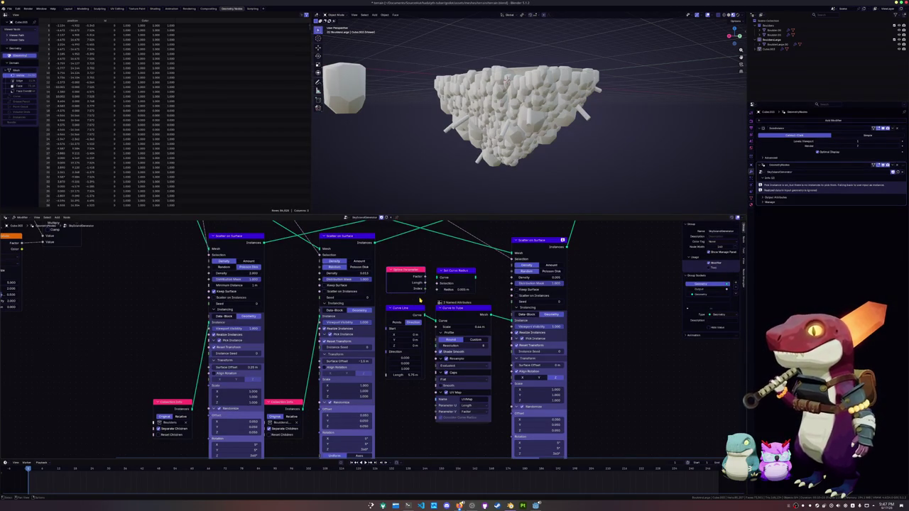
drag(424, 315, 437, 278)
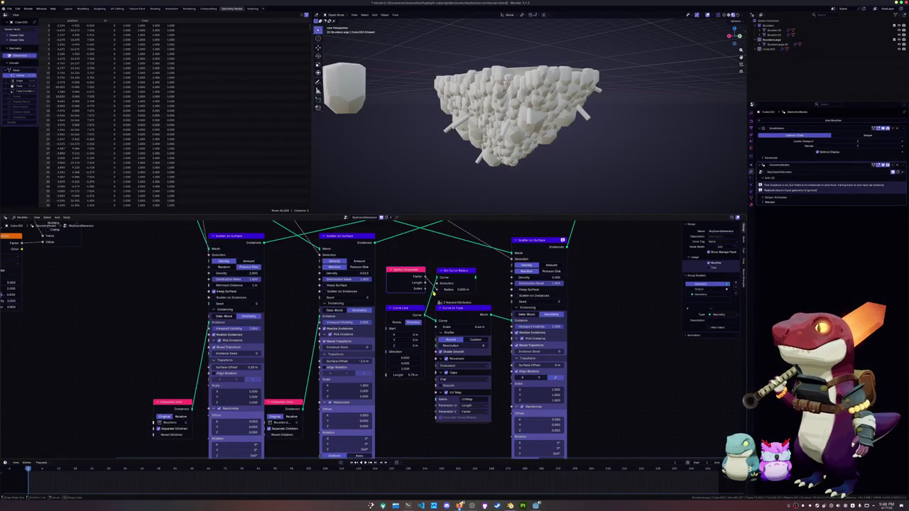
Drive the curve radius with Spline Parameter Factor and set Curve Line Direction Z to -1.
drag(435, 291, 445, 313)
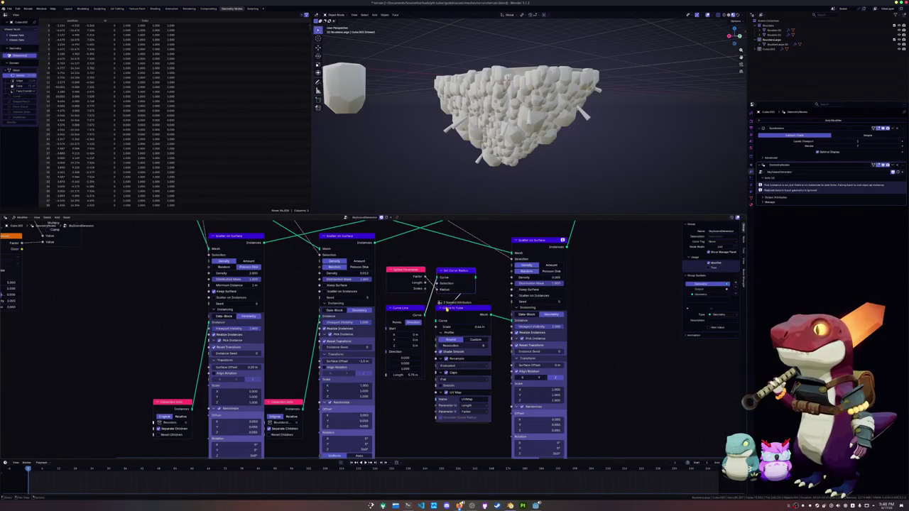
scroll(446, 311, up, 1)
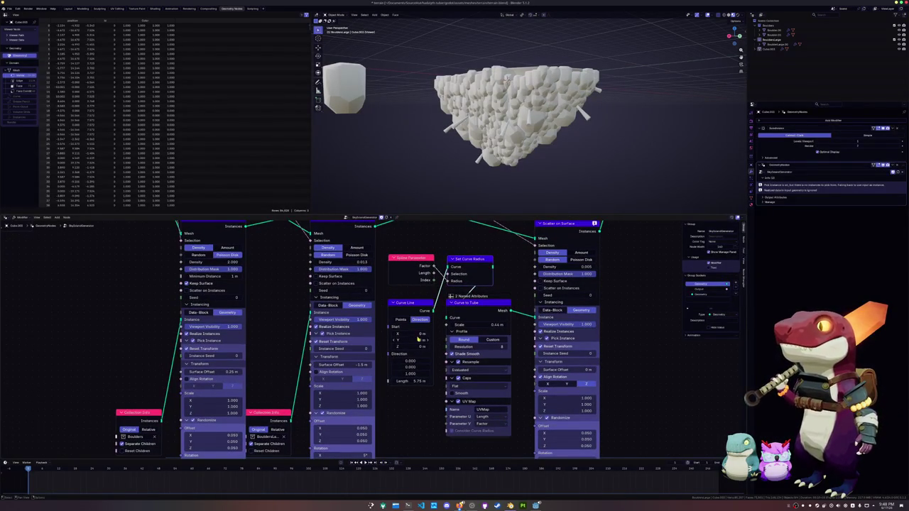
click(411, 373)
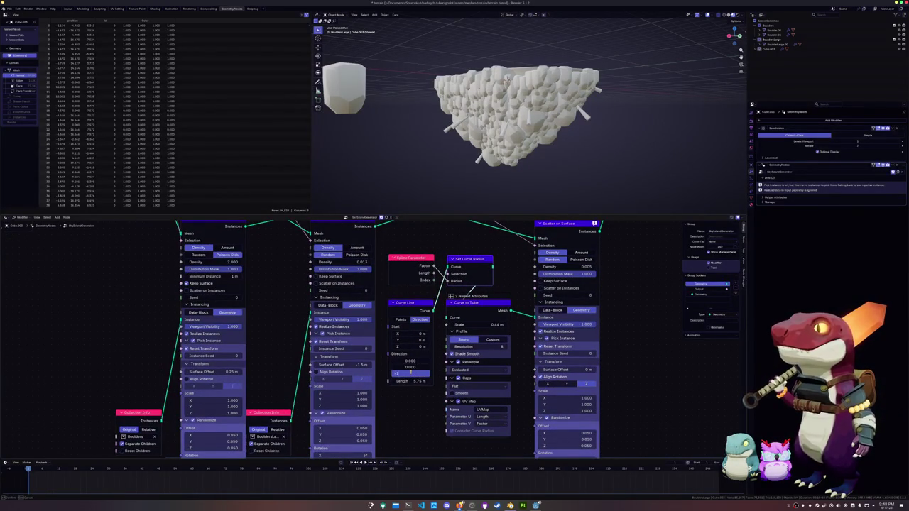
text(-1)
key(Return)
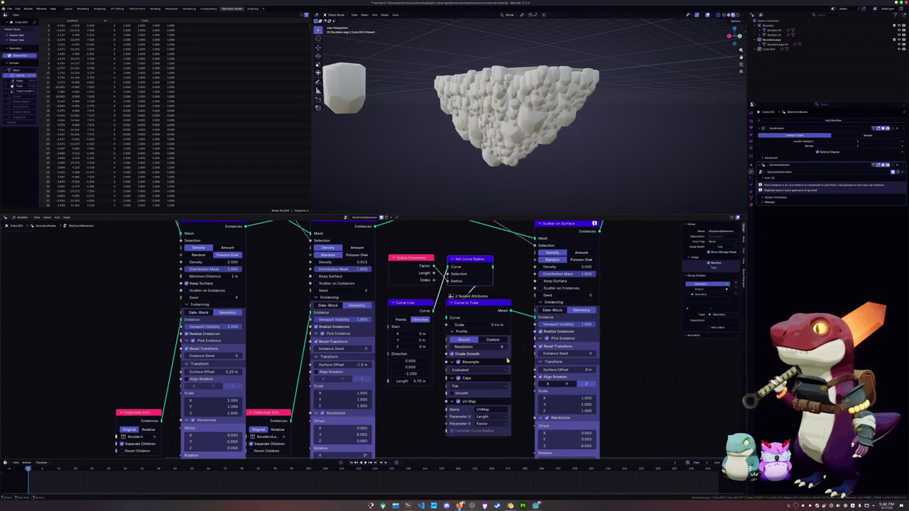
Adjust the rightmost Scatter on Surface node's Surface Offset.
drag(566, 369, 572, 369)
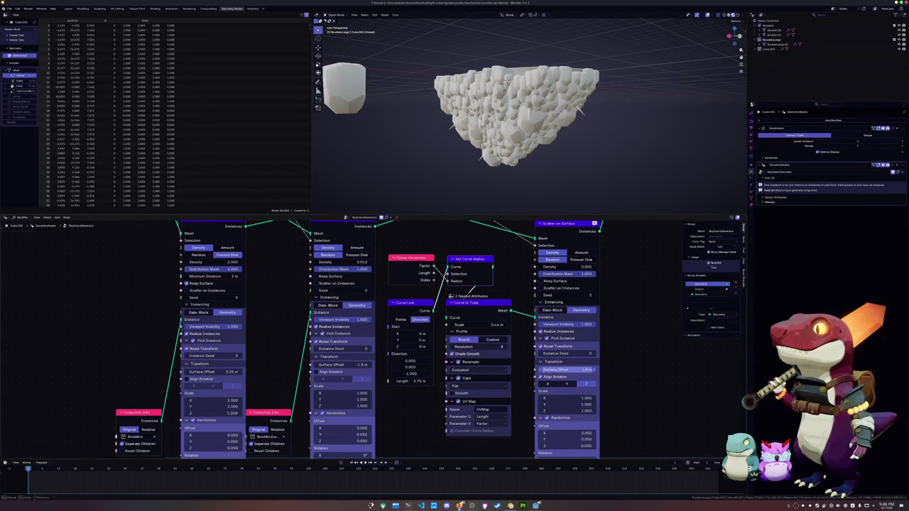
scroll(583, 360, down, 2)
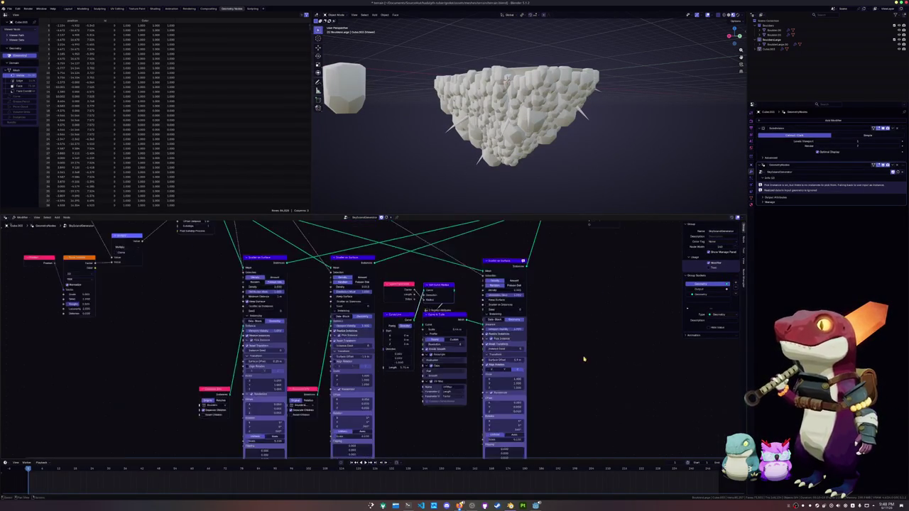
scroll(583, 360, down, 1)
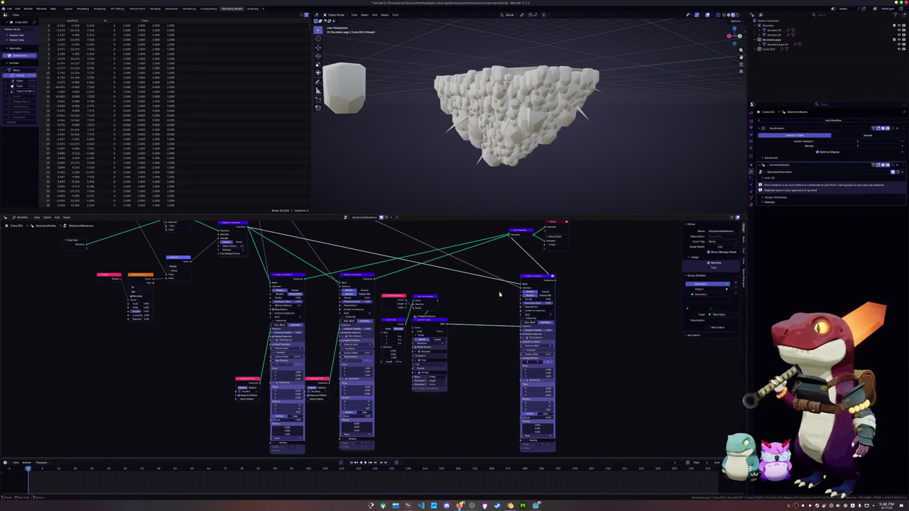
Move the Join Geometry and Viewer nodes further right to make room.
scroll(488, 299, down, 1)
drag(463, 291, 537, 258)
key(g)
click(591, 270)
scroll(454, 345, up, 2)
scroll(454, 346, up, 1)
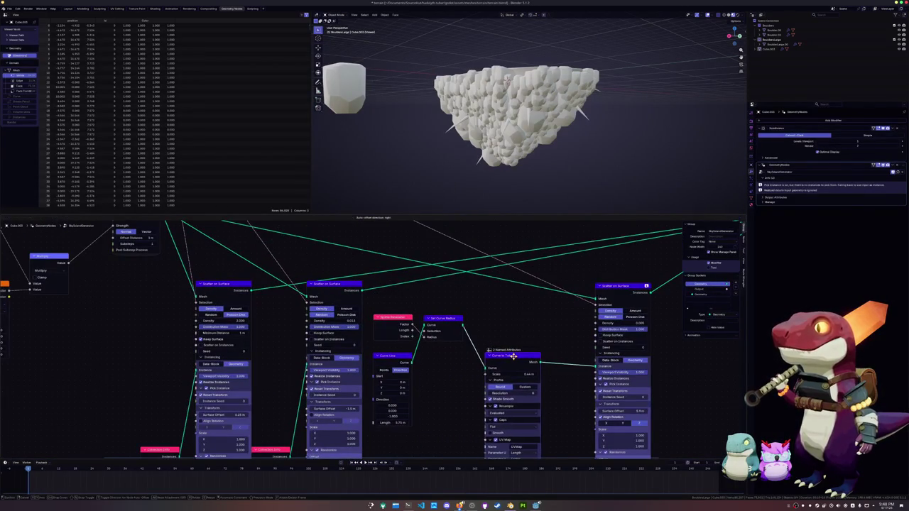
scroll(473, 375, up, 2)
Insert a Float Curve node between Spline Parameter and Set Curve Radius, and rearrange the curve nodes.
text(fill cu)
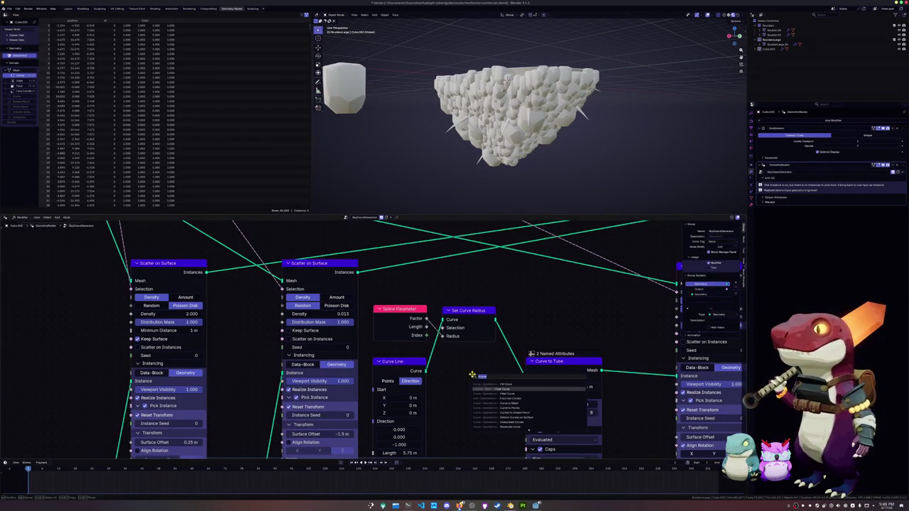
click(497, 389)
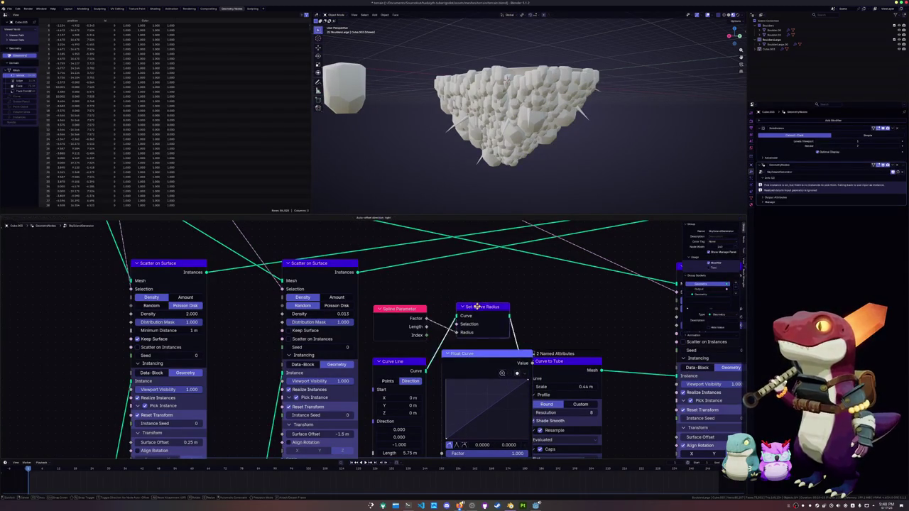
click(489, 321)
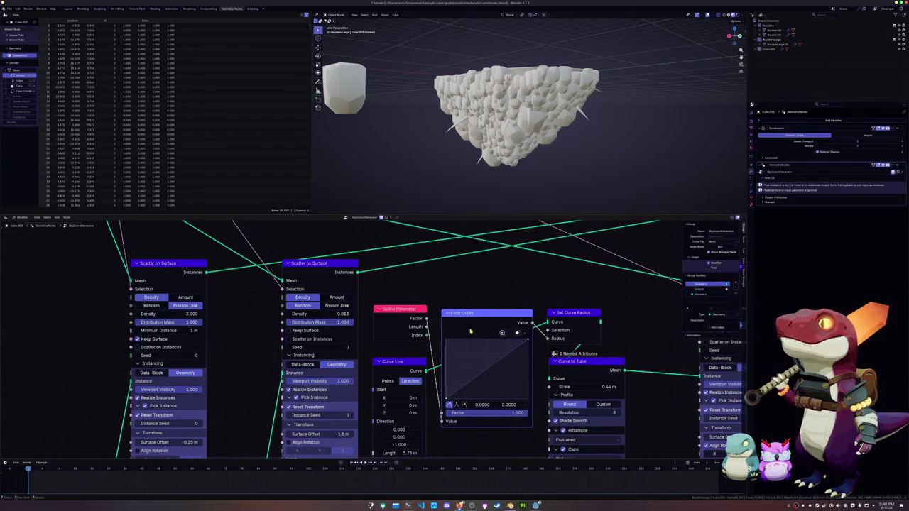
drag(476, 328, 479, 302)
middle_drag(489, 407, 475, 351)
drag(399, 313, 502, 372)
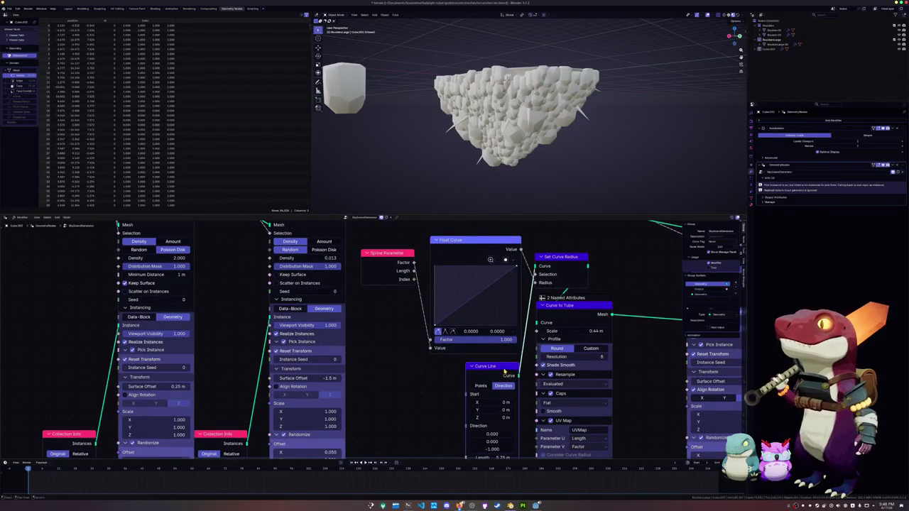
drag(576, 308, 635, 304)
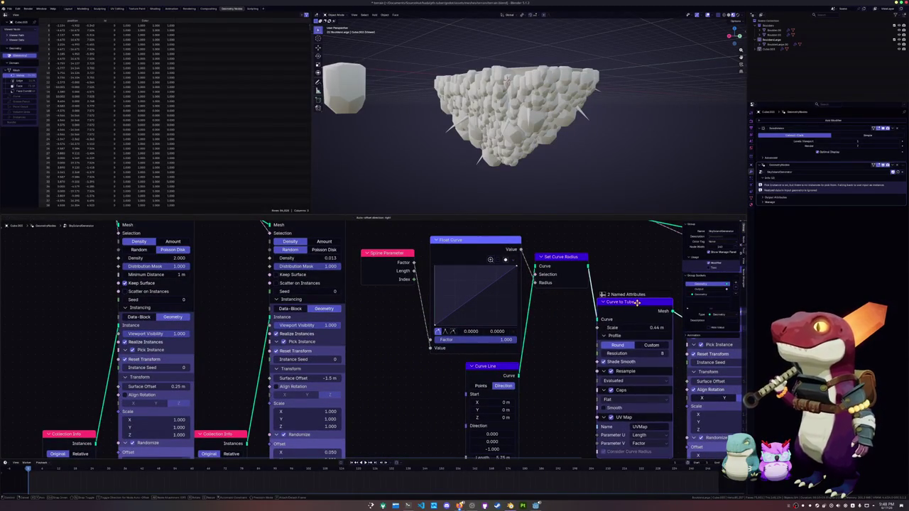
middle_drag(635, 304, 542, 330)
Set the right scatter's Surface Offset to 0 m.
click(640, 410)
text(0)
key(Return)
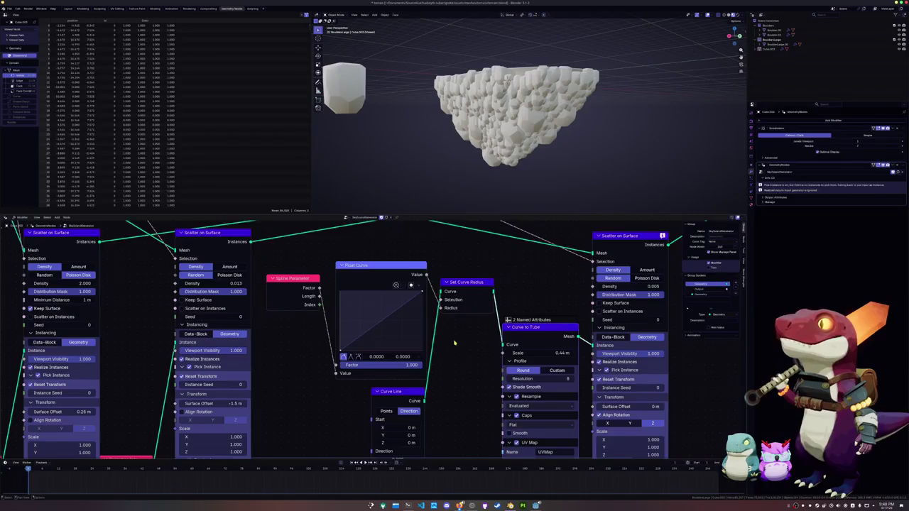
Invert the Float Curve: left end to 1, right end to 0, plus a new middle point.
middle_drag(454, 342, 484, 337)
drag(454, 286, 447, 346)
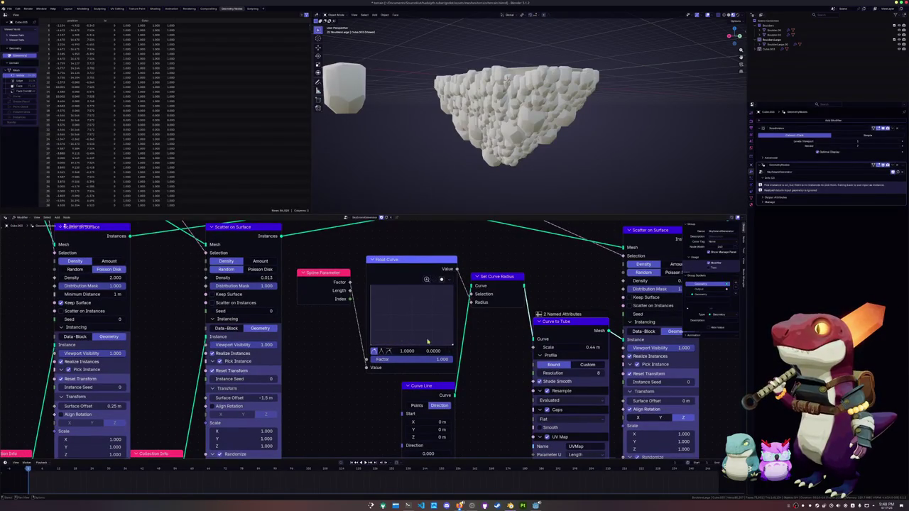
drag(371, 345, 370, 287)
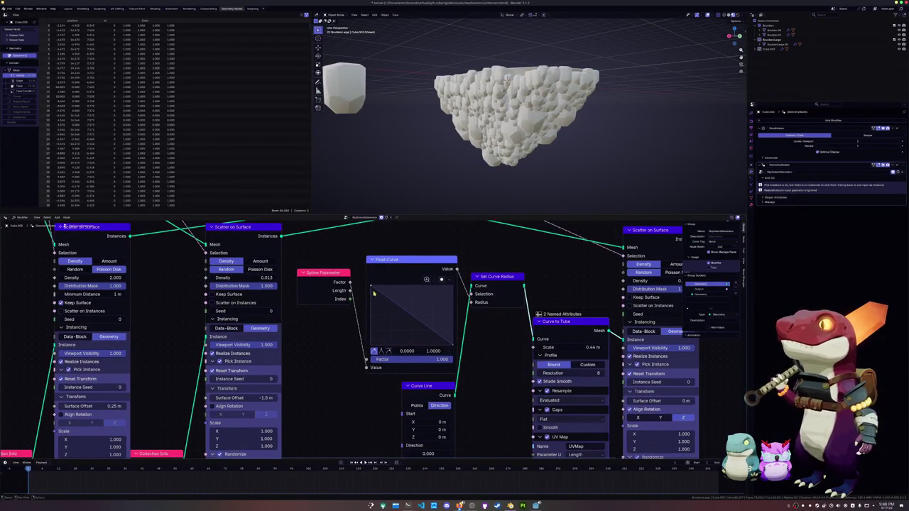
middle_drag(461, 377, 464, 325)
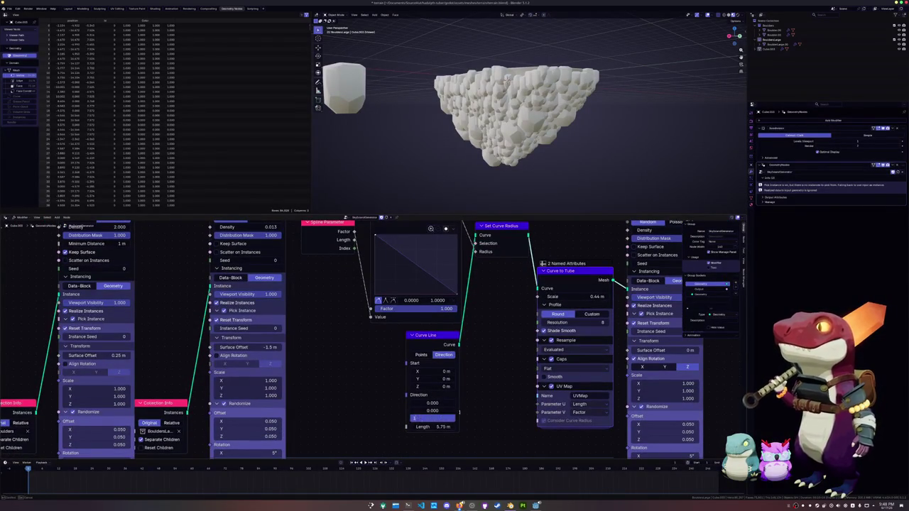
scroll(482, 329, up, 2)
middle_drag(483, 330, 499, 395)
Try bowing and reshaping the Float Curve's middle and right control points.
mouse_move(430, 304)
mouse_down()
mouse_move(430, 277)
mouse_move(419, 284)
mouse_up()
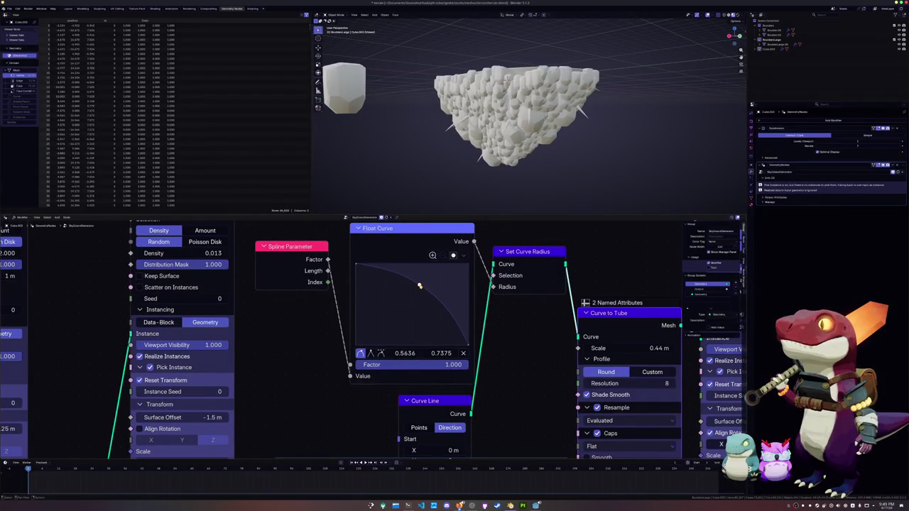
mouse_move(419, 284)
mouse_down()
mouse_move(435, 270)
mouse_move(368, 334)
mouse_move(437, 276)
mouse_move(406, 302)
mouse_up()
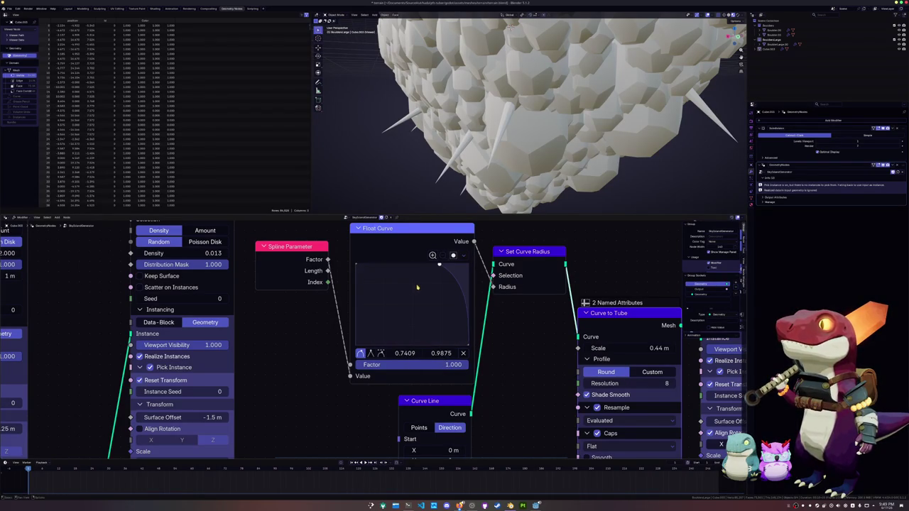
drag(470, 343, 452, 272)
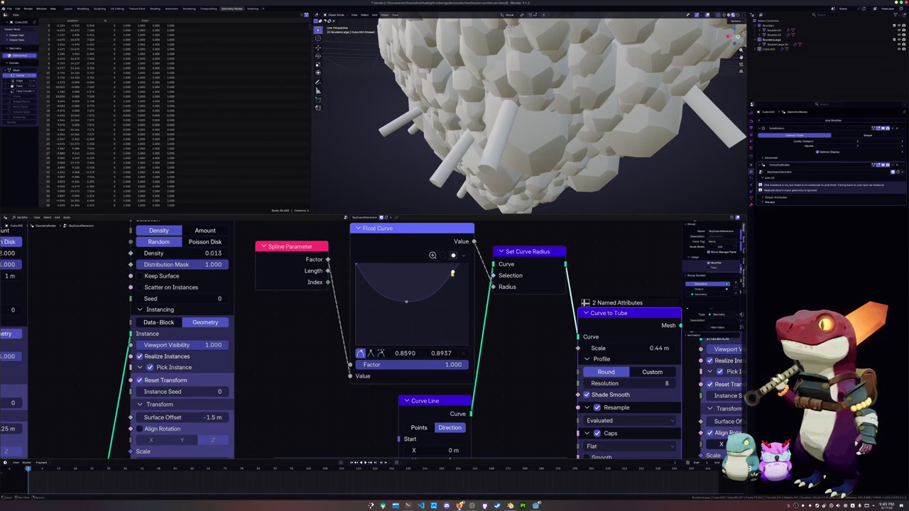
drag(452, 271, 469, 346)
mouse_move(402, 298)
mouse_down()
mouse_move(458, 297)
mouse_move(468, 264)
mouse_up()
mouse_move(468, 265)
mouse_down()
mouse_move(446, 345)
mouse_move(467, 345)
mouse_up()
drag(450, 279, 411, 301)
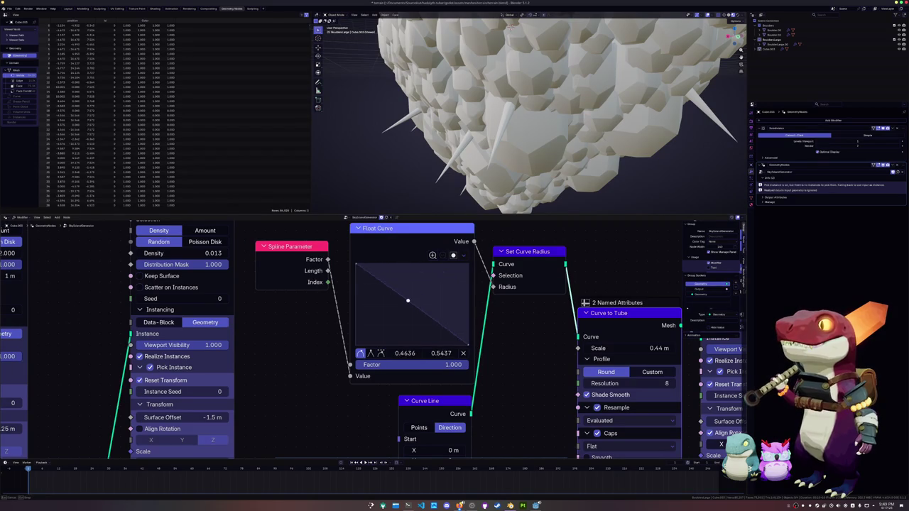
Delete the Float Curve's middle control point, restoring the accidentally deleted Curve to Tube node.
right_click(412, 301)
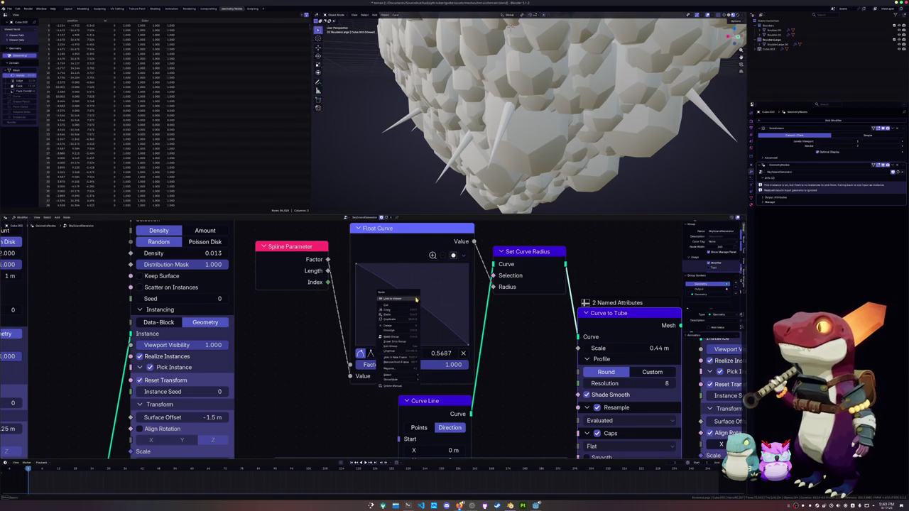
click(394, 328)
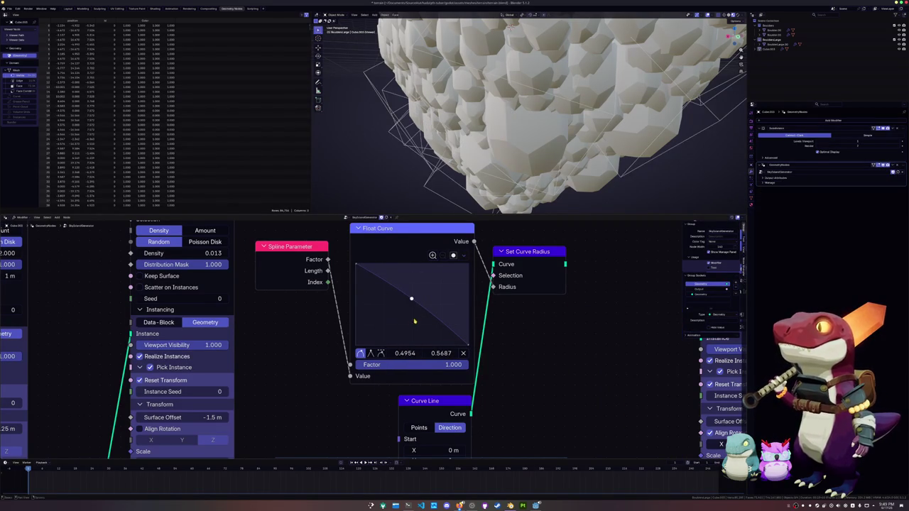
key(ctrl+z)
drag(416, 305, 414, 299)
key(ctrl+shift+z)
key(ctrl+z)
right_click(414, 299)
key(Escape)
key(ctrl+shift+z)
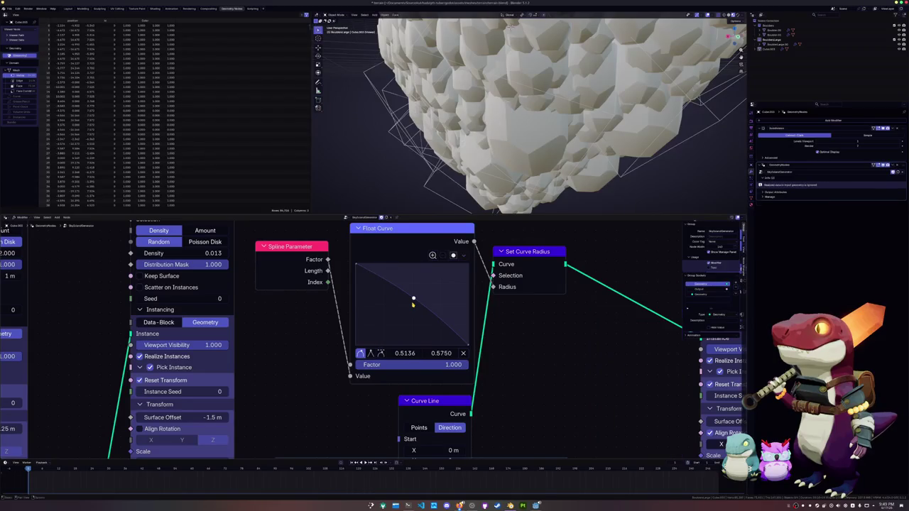
key(ctrl+z)
drag(414, 299, 410, 304)
key(Delete)
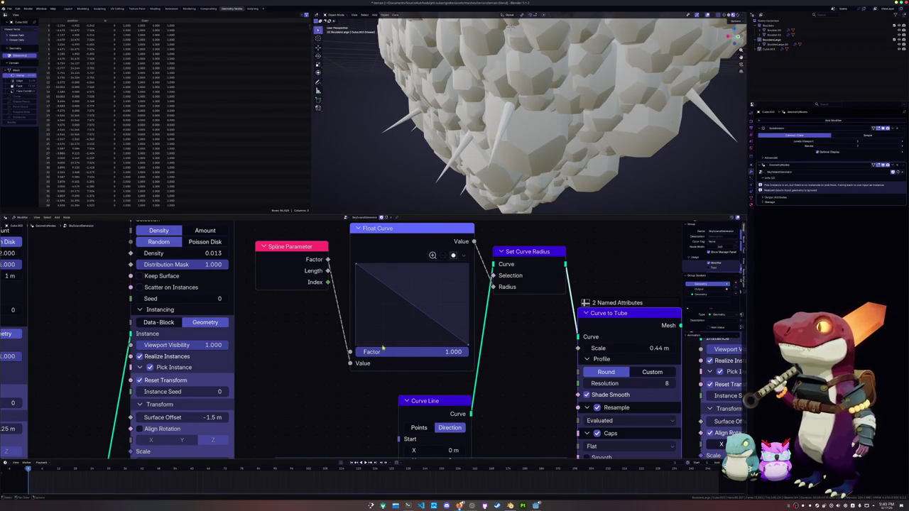
Reconnect Spline Parameter to the Float Curve's Factor input and leave a straight diagonal curve.
drag(349, 364, 355, 353)
mouse_move(468, 347)
mouse_down()
mouse_move(466, 272)
mouse_move(410, 309)
mouse_up()
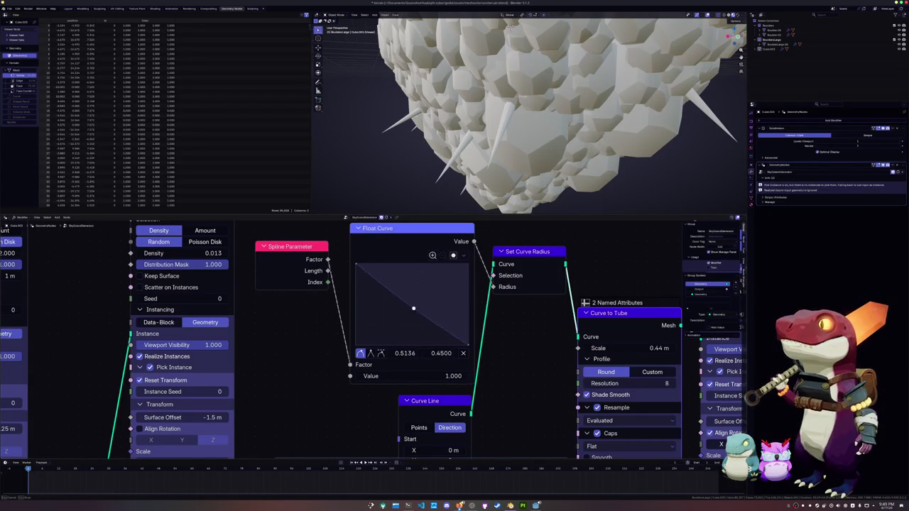
drag(410, 308, 426, 305)
click(463, 353)
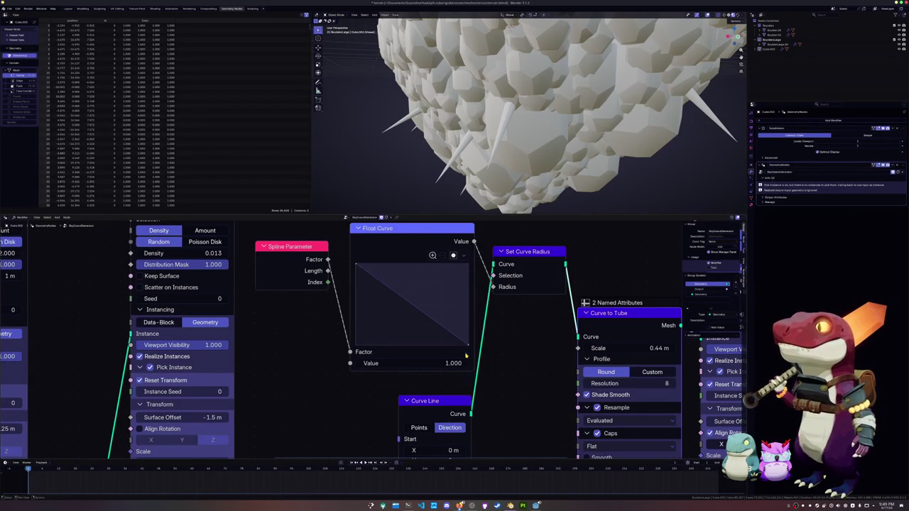
scroll(323, 342, down, 1)
Preview Spline Parameter's Factor, Length and Index outputs in a Viewer.
ctrl+shift+click(320, 265)
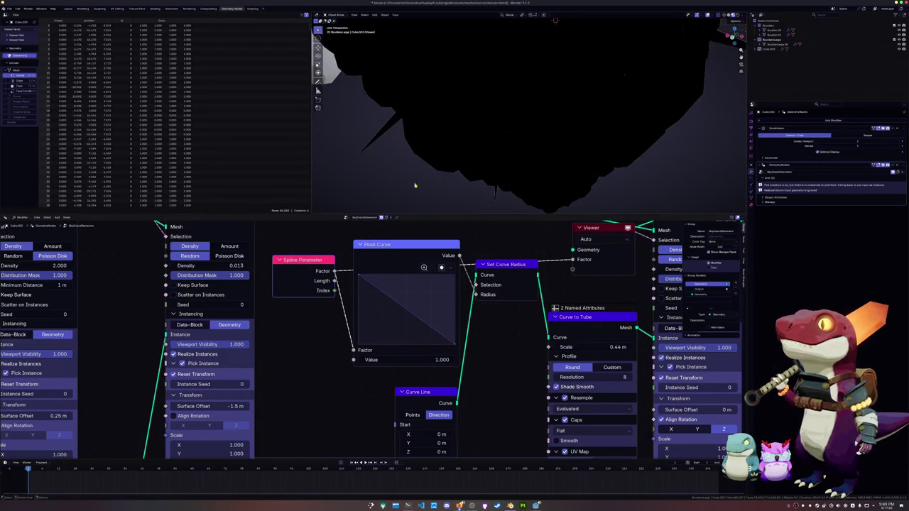
ctrl+shift+click(326, 271)
ctrl+shift+click(326, 266)
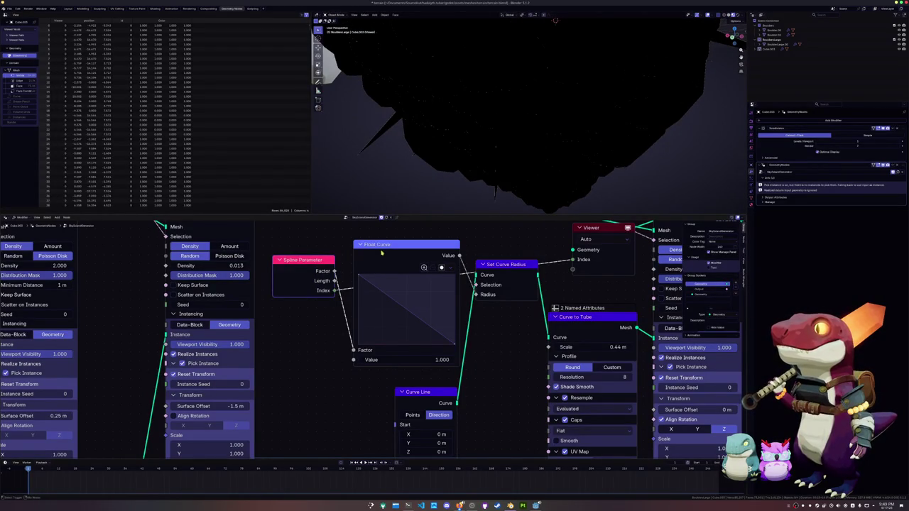
scroll(359, 260, down, 2)
scroll(359, 259, down, 2)
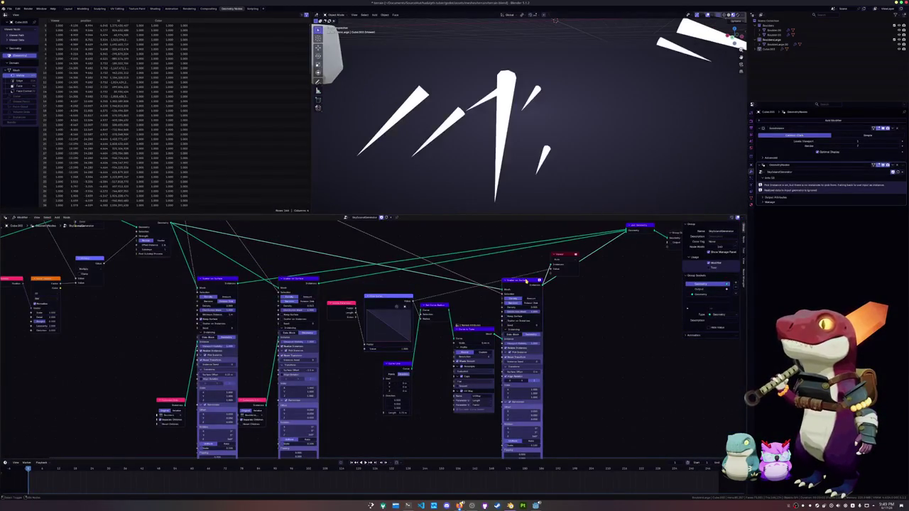
Link the Viewer to Join Geometry and orbit to inspect the whole rock island.
middle_drag(642, 231, 566, 268)
ctrl+shift+click(566, 263)
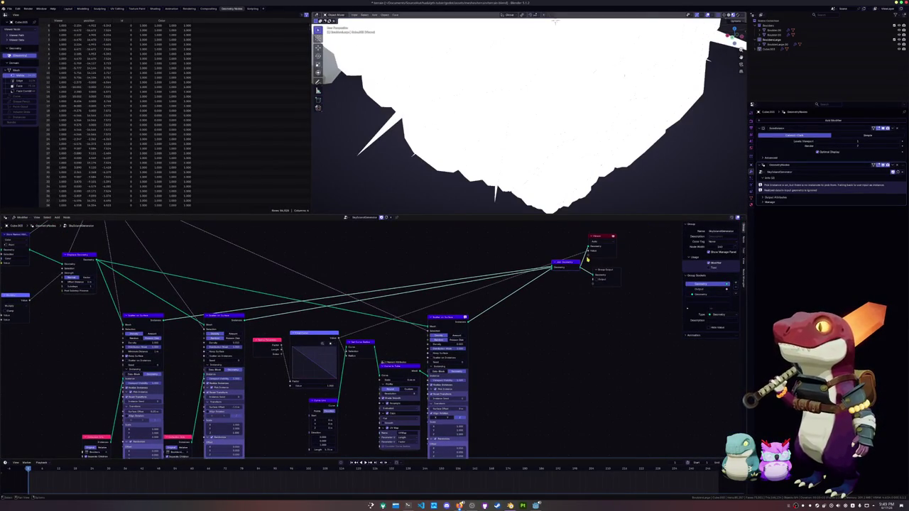
drag(594, 242, 597, 258)
scroll(526, 263, up, 1)
scroll(497, 245, up, 1)
scroll(468, 228, up, 2)
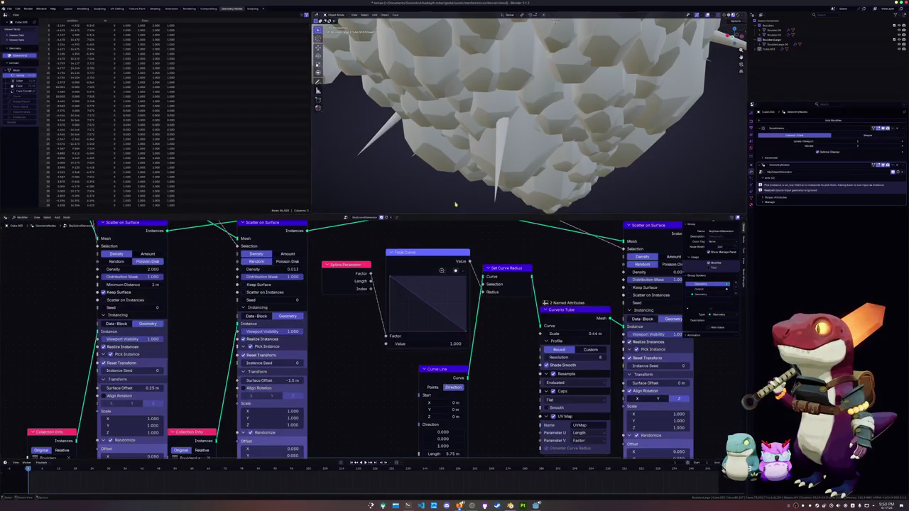
scroll(453, 146, down, 3)
mouse_move(453, 148)
middle_down()
mouse_move(460, 150)
mouse_move(453, 142)
middle_up()
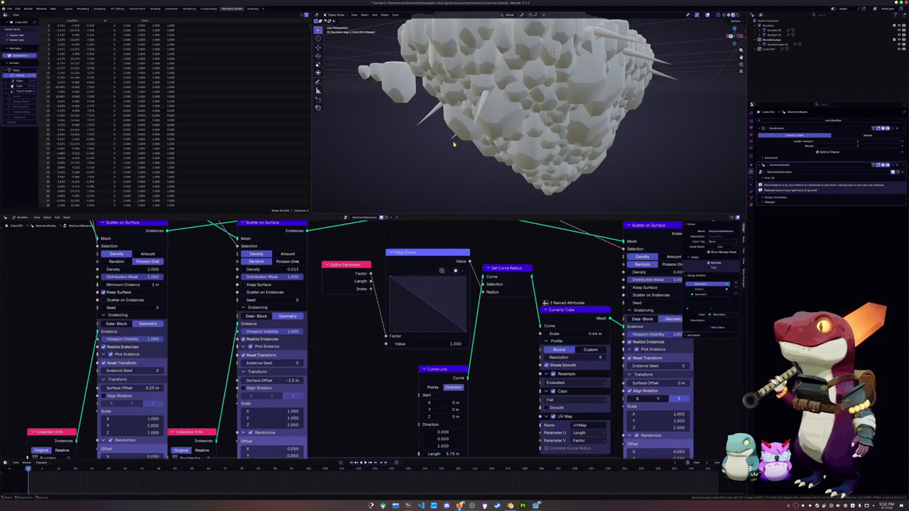
drag(500, 268, 503, 250)
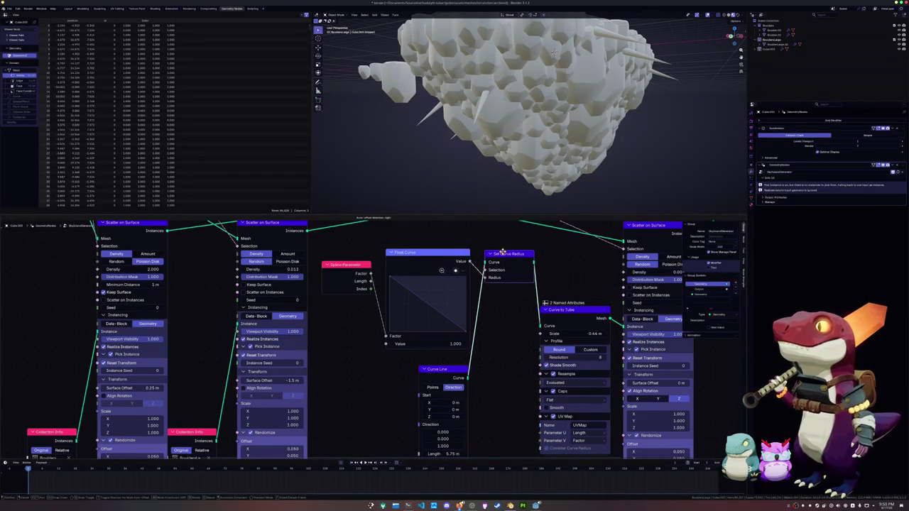
mouse_move(465, 139)
middle_down()
mouse_move(462, 131)
mouse_move(455, 153)
middle_up()
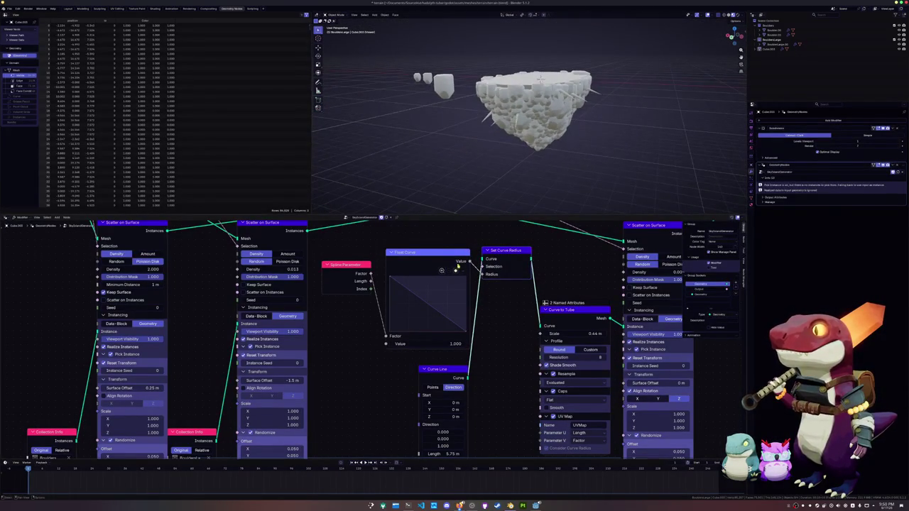
Delete the Float Curve, Set Curve Radius, Curve Line, Spline Parameter and Curve to Tube nodes.
key(x)
click(505, 250)
key(x)
click(437, 369)
key(x)
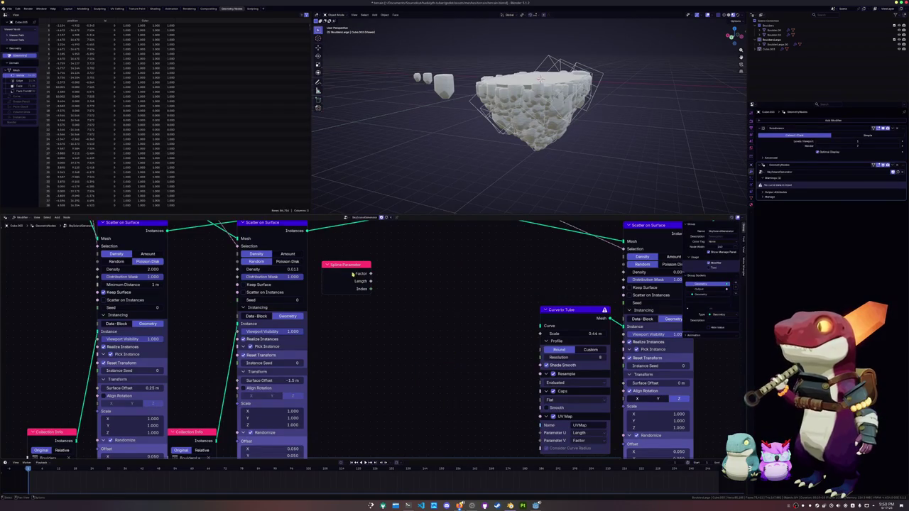
key(x)
scroll(362, 274, down, 3)
click(520, 319)
key(x)
Shift the third Scatter on Surface node left and the two Collection Info nodes right.
drag(568, 254, 423, 255)
middle_drag(375, 325, 403, 321)
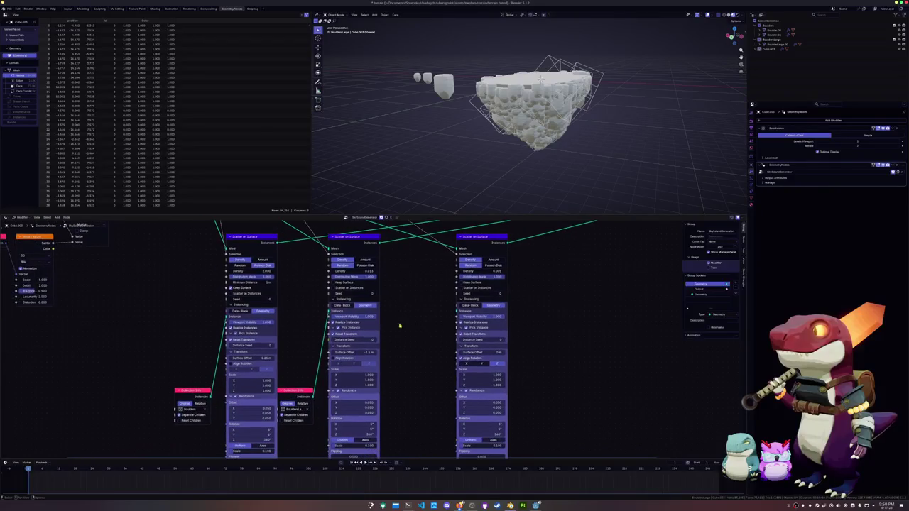
drag(299, 391, 304, 392)
drag(200, 392, 211, 395)
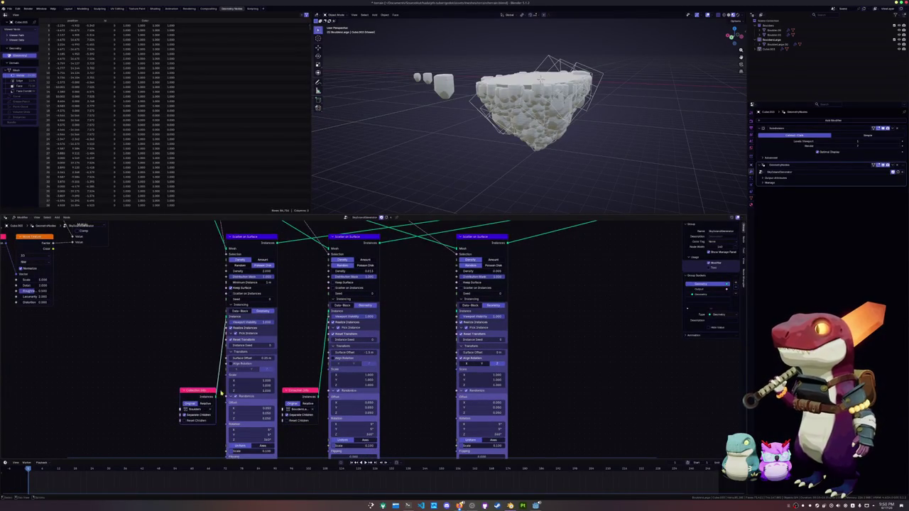
middle_drag(413, 374, 415, 403)
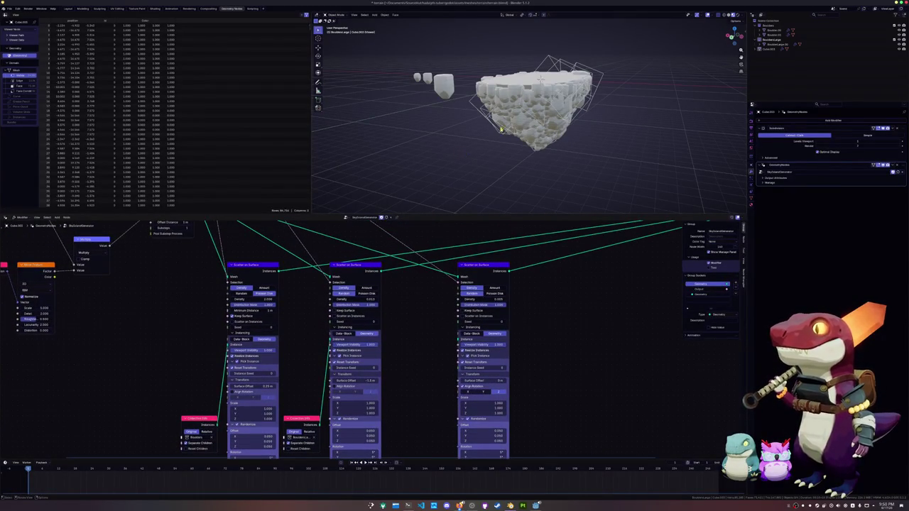
Delete the Cube.003 object and duplicate a Collection Info node.
click(601, 75)
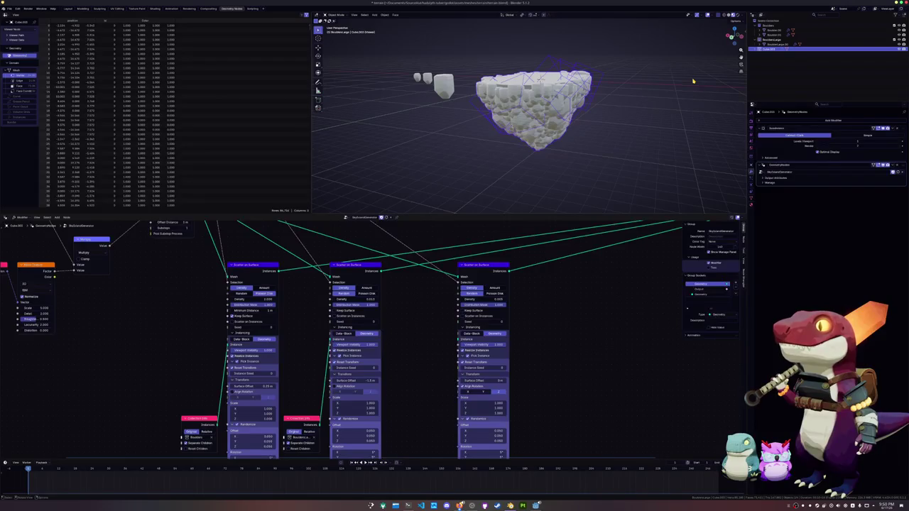
key(Delete)
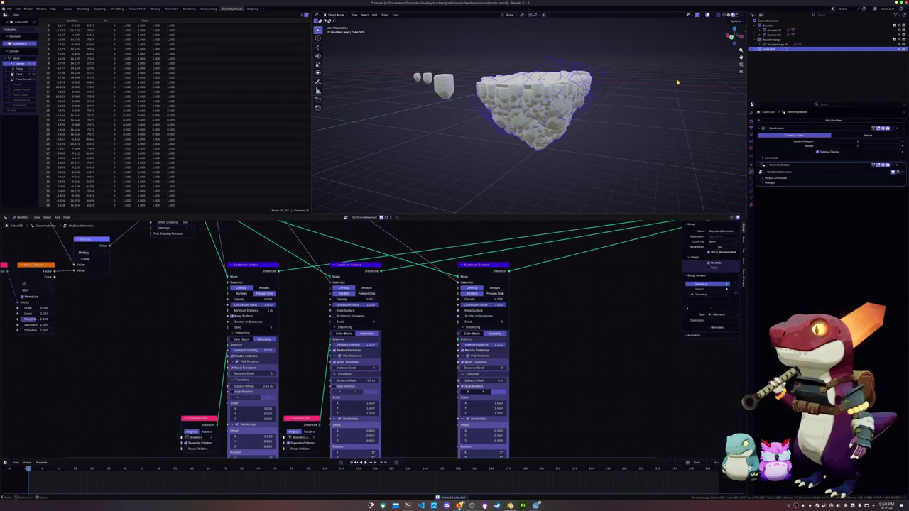
middle_drag(426, 352, 426, 313)
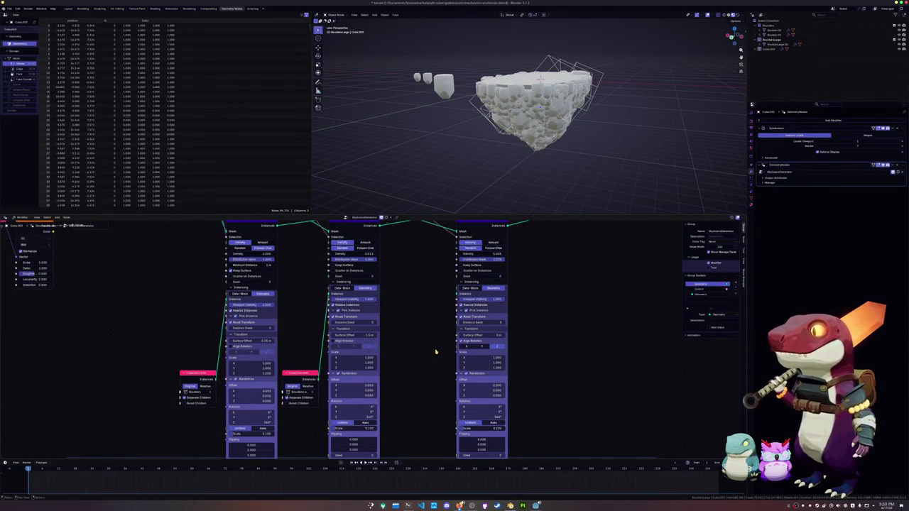
key(shift+d)
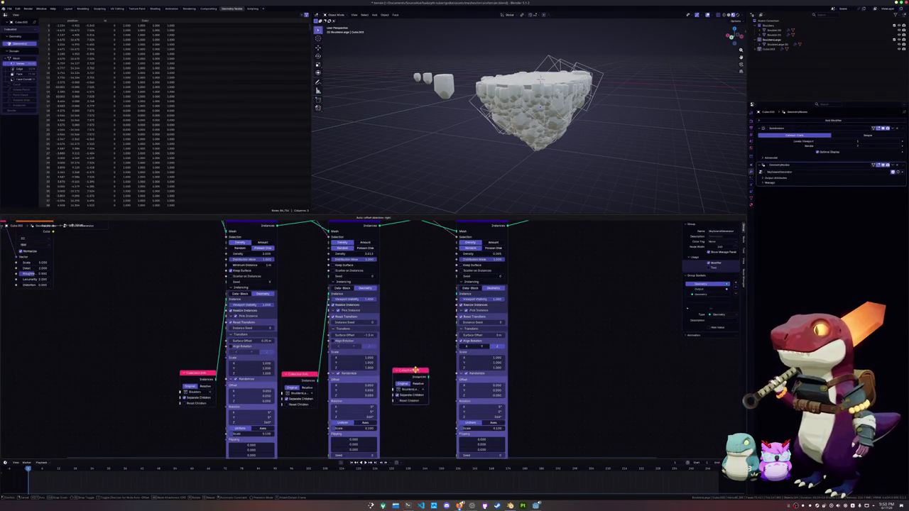
Connect the copied Collection Info to the third scatter's Instance input and create a Rocks collection.
click(413, 374)
drag(425, 379, 455, 301)
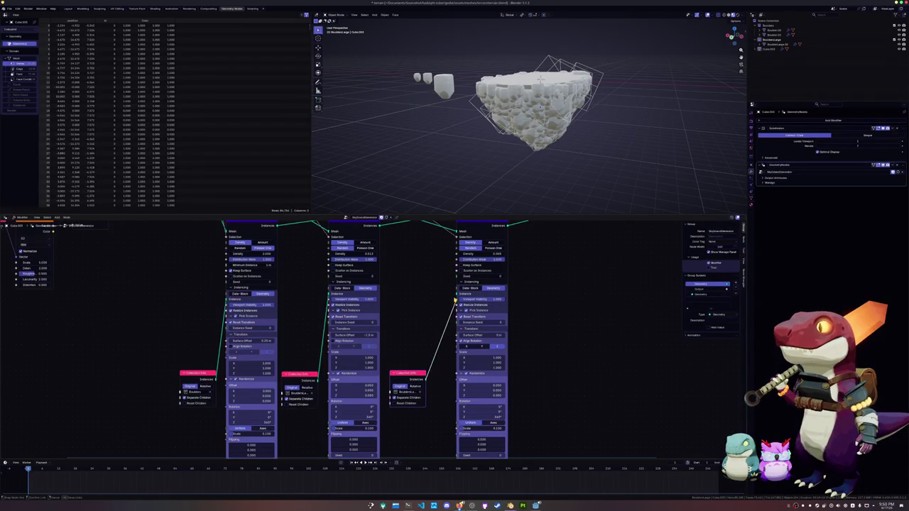
click(771, 22)
right_click(771, 22)
click(760, 17)
click(773, 49)
key(BackSpace)
key(Return)
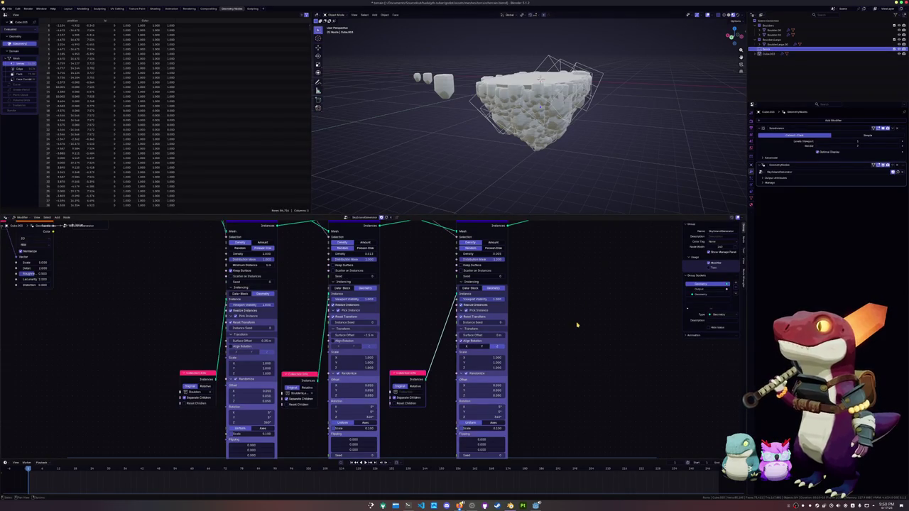
Set the copied node's collection to Rocks and move Join Geometry closer to the scatters.
click(409, 392)
click(407, 413)
middle_drag(535, 321, 524, 384)
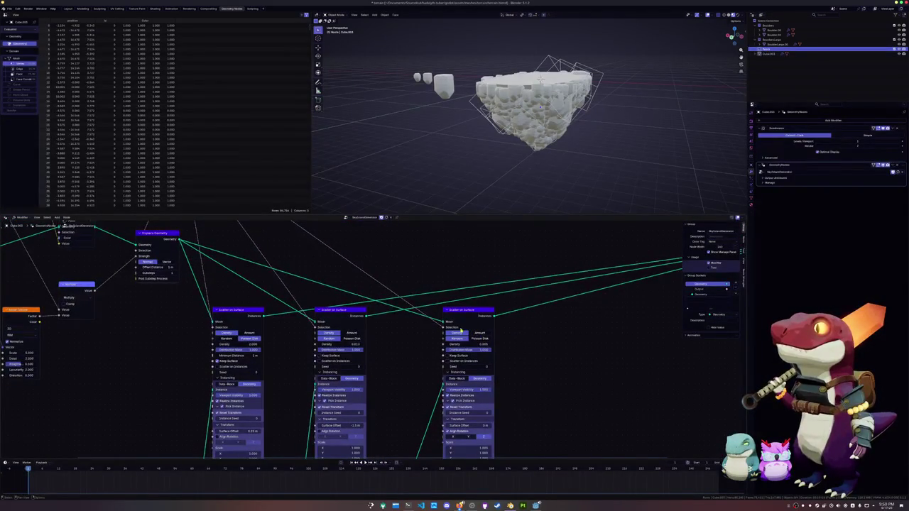
scroll(455, 325, down, 2)
ctrl+scroll(451, 357, down, 4)
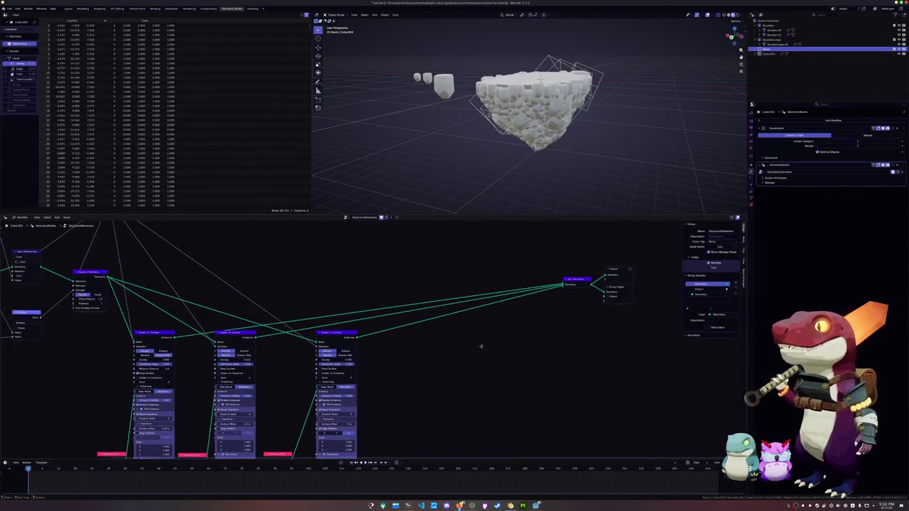
mouse_move(570, 281)
mouse_down()
mouse_move(397, 303)
mouse_move(403, 308)
mouse_up()
scroll(545, 179, up, 3)
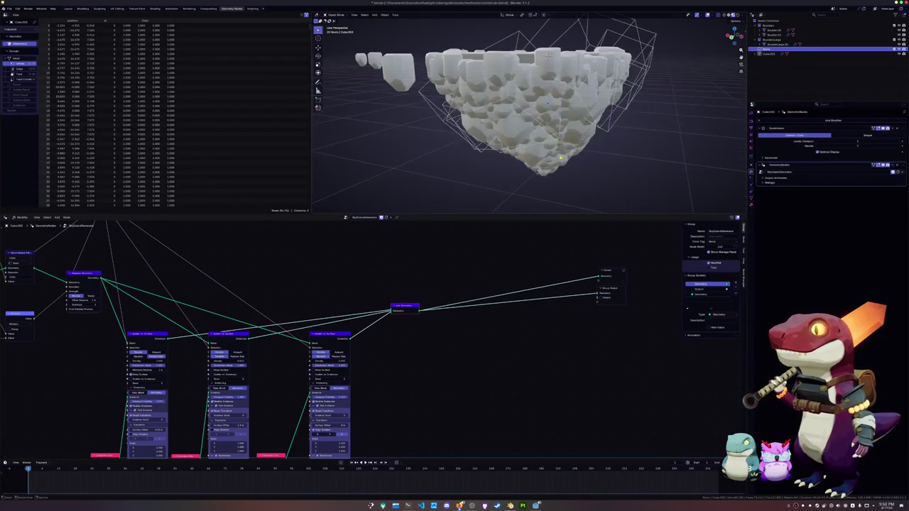
click(772, 52)
click(772, 52)
click(770, 53)
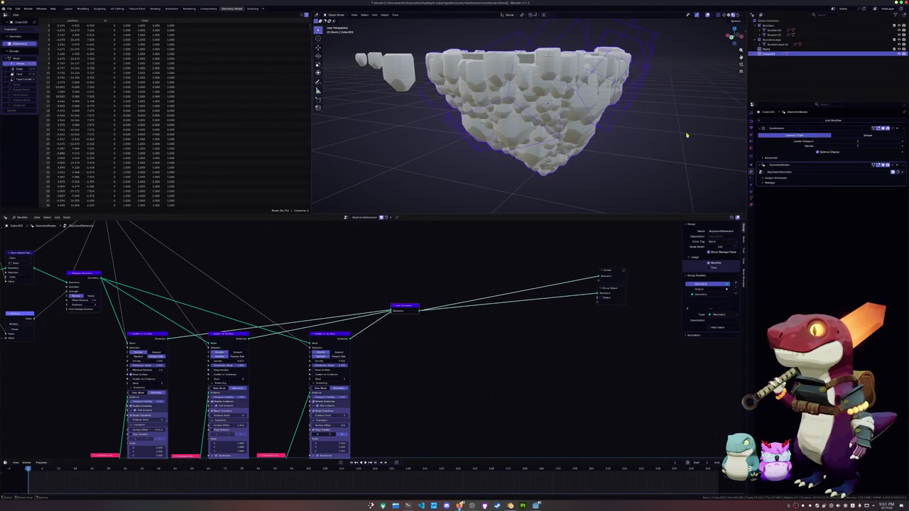
middle_drag(299, 398, 376, 341)
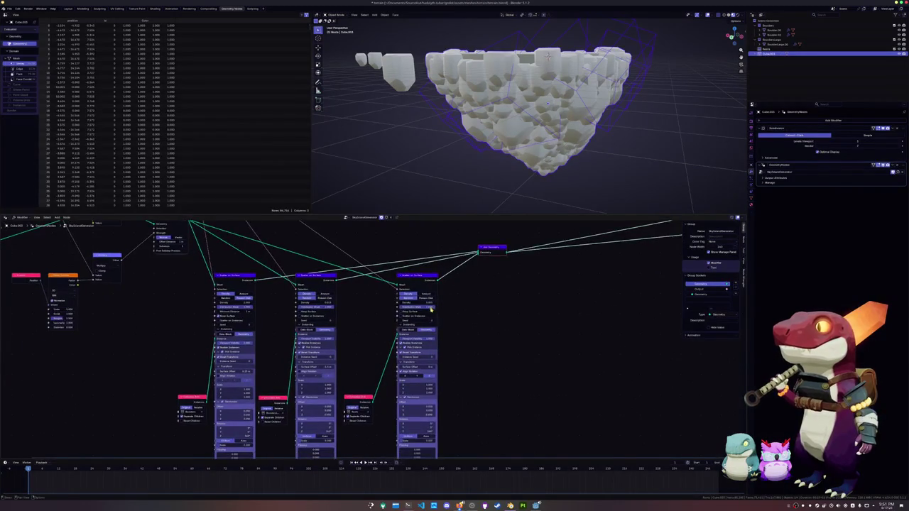
Add a Bezier curve, undoing a stray plane, and move it -20 m on X.
scroll(357, 388, up, 1)
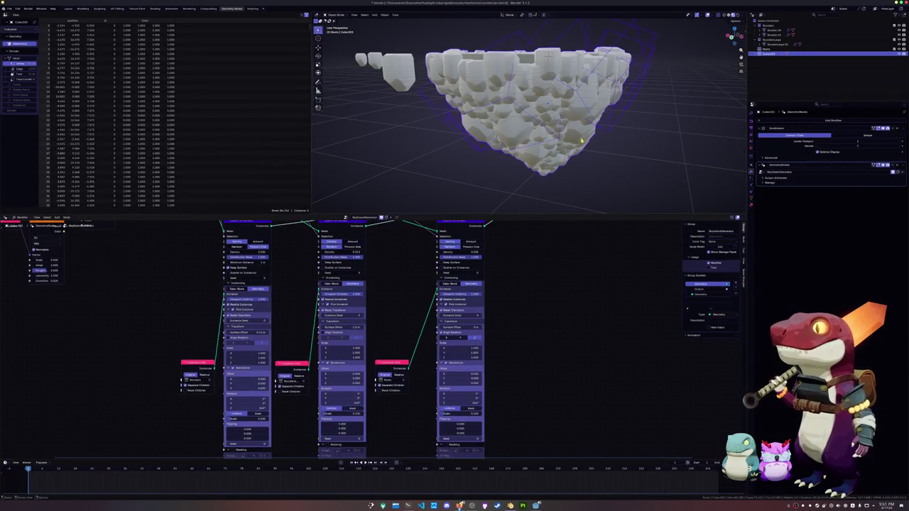
middle_drag(704, 166, 694, 93)
key(shift+a)
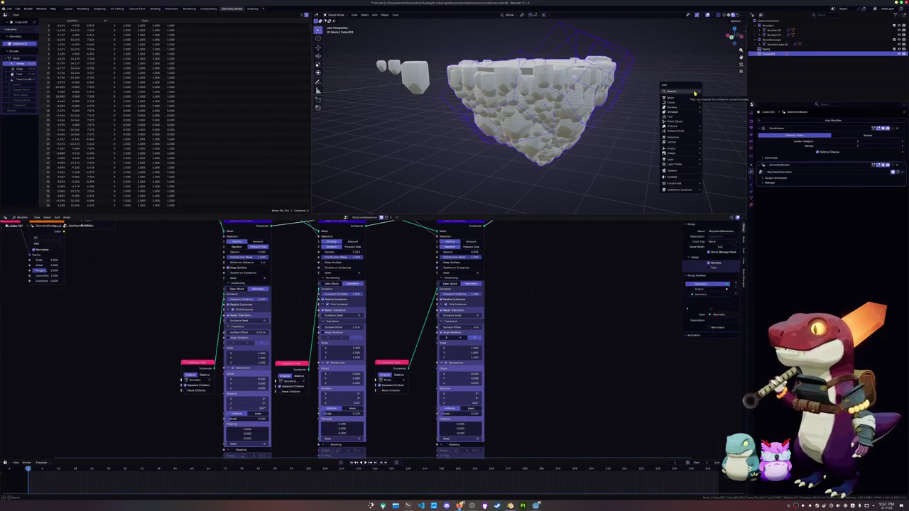
click(685, 96)
key(shift+a)
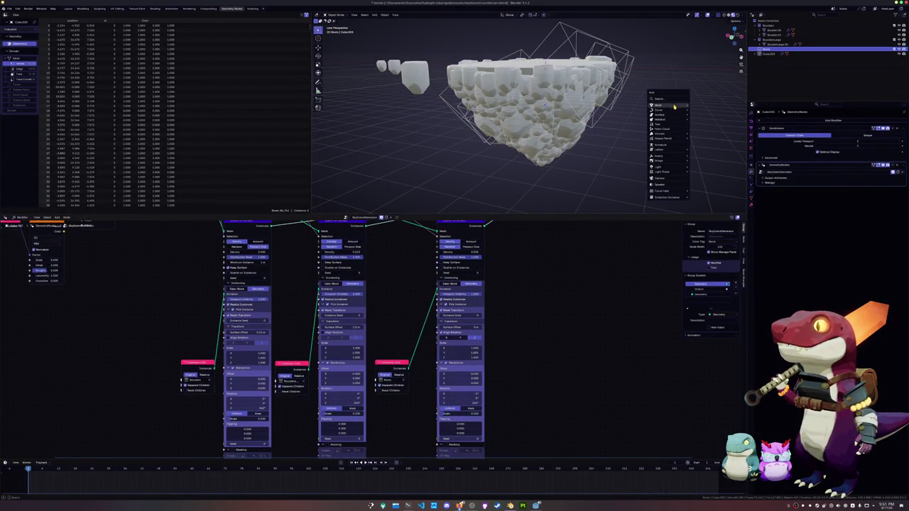
click(699, 107)
key(ctrl+z)
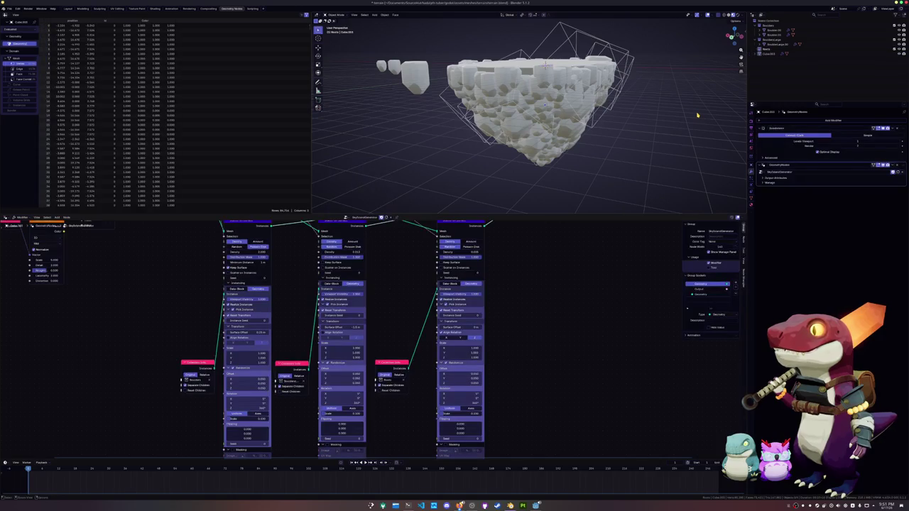
key(shift+a)
mouse_move(675, 118)
click(712, 119)
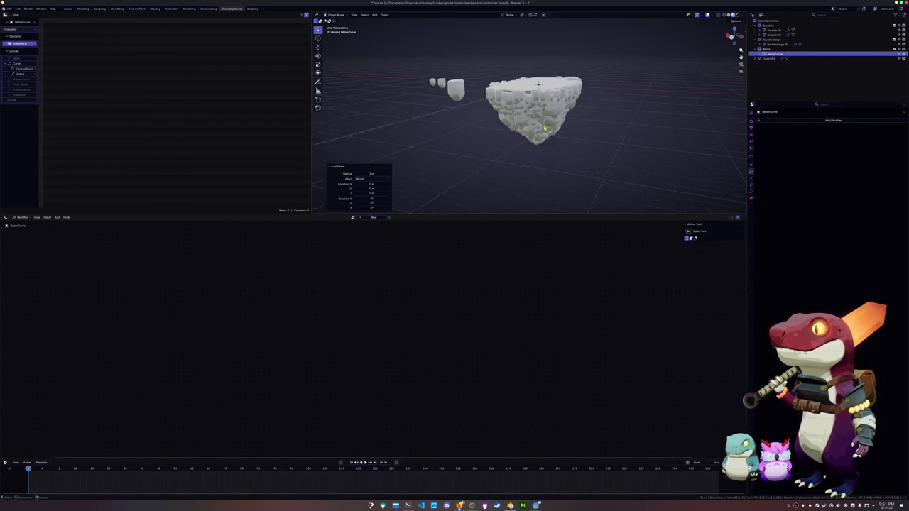
middle_drag(711, 122, 615, 157)
key(Return)
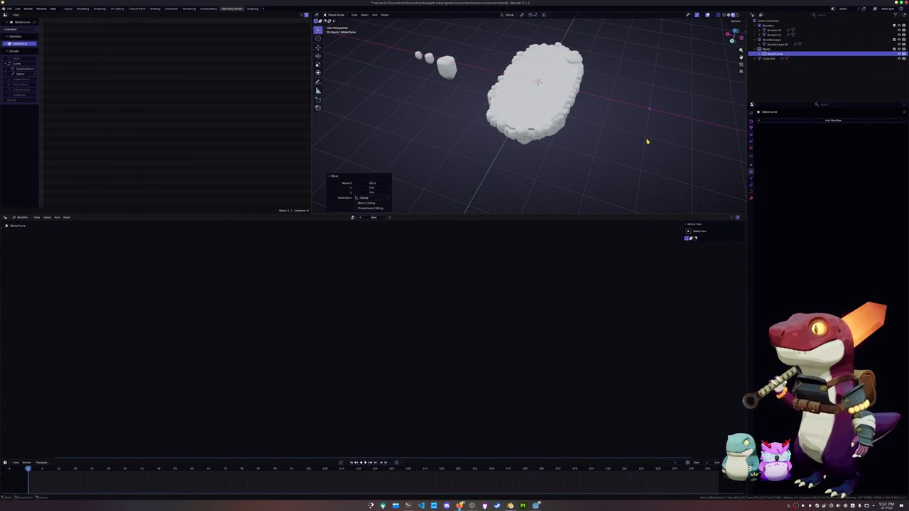
Edit the curve in front view, select its left control point, and switch to Layout.
key(KP_Decimal)
key(KP_1)
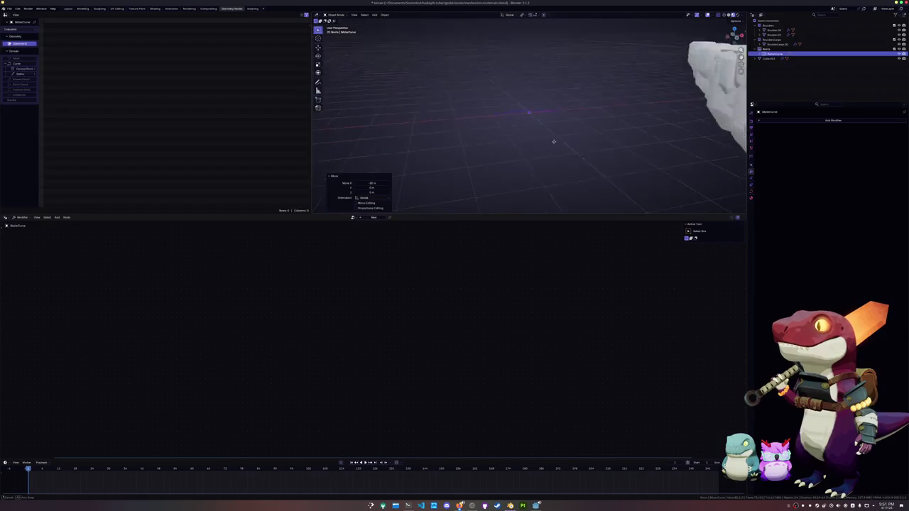
key(Tab)
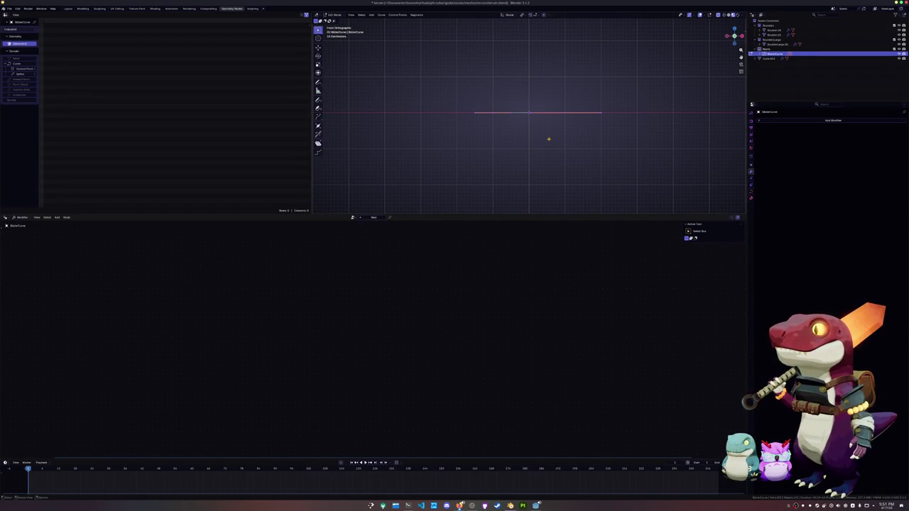
drag(512, 140, 480, 101)
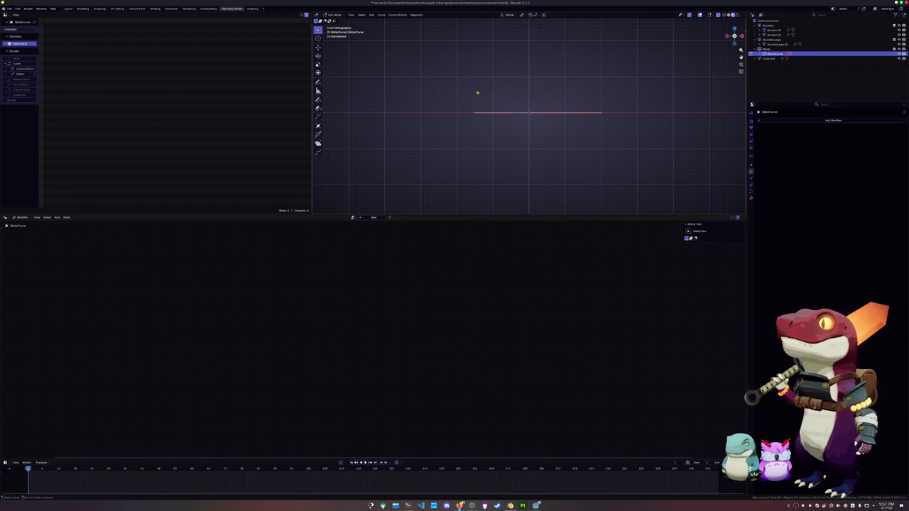
click(68, 9)
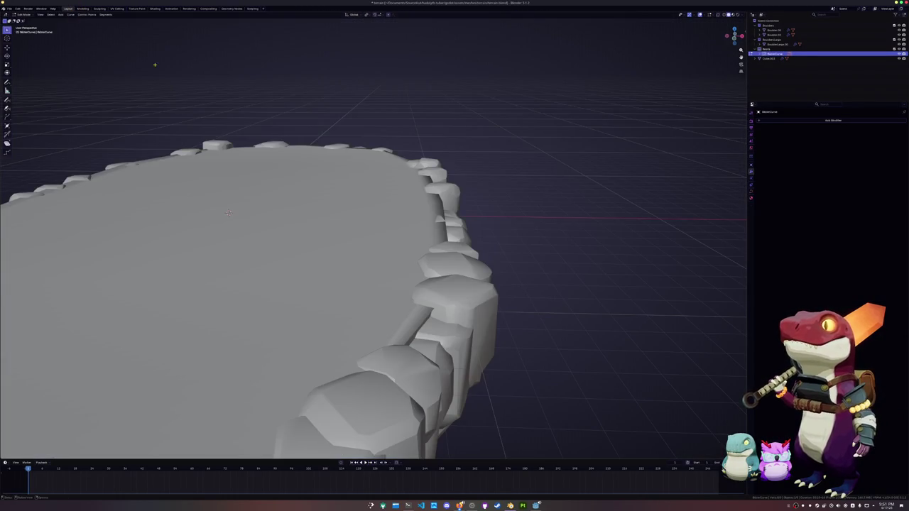
Isolate the curve in local front orthographic view and turn the left point's handle near horizontal.
key(KP_Divide)
key(KP_1)
key(r)
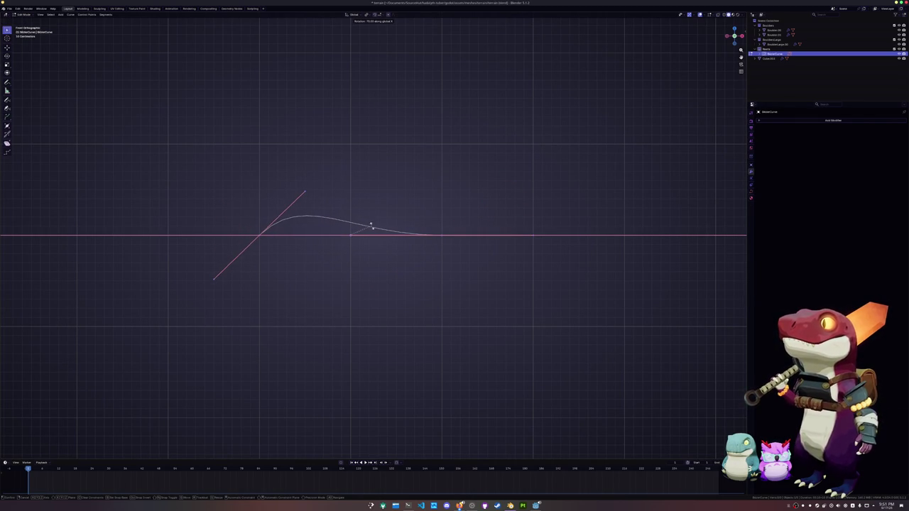
click(372, 231)
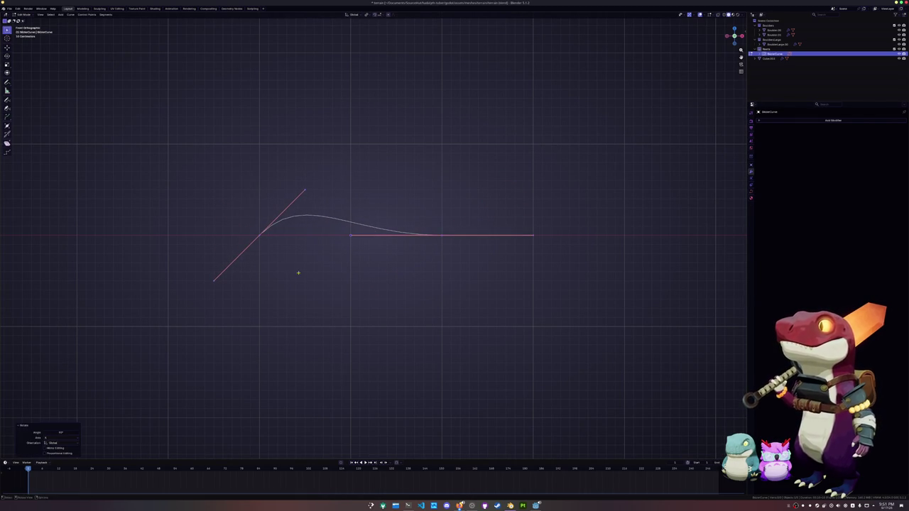
key(r)
click(328, 263)
Pull the right control point far down and tilt its handle to form the descending S-curve.
drag(472, 212, 352, 263)
key(g)
click(411, 306)
key(r)
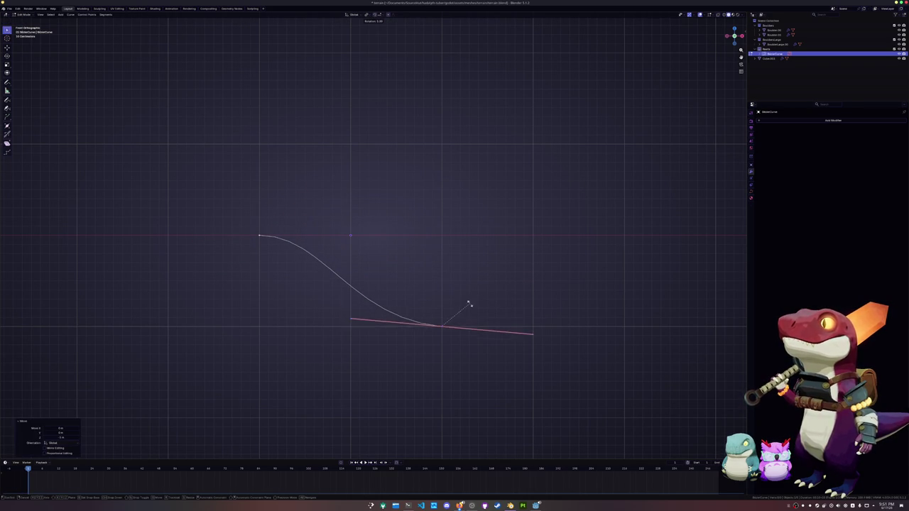
click(465, 315)
key(g)
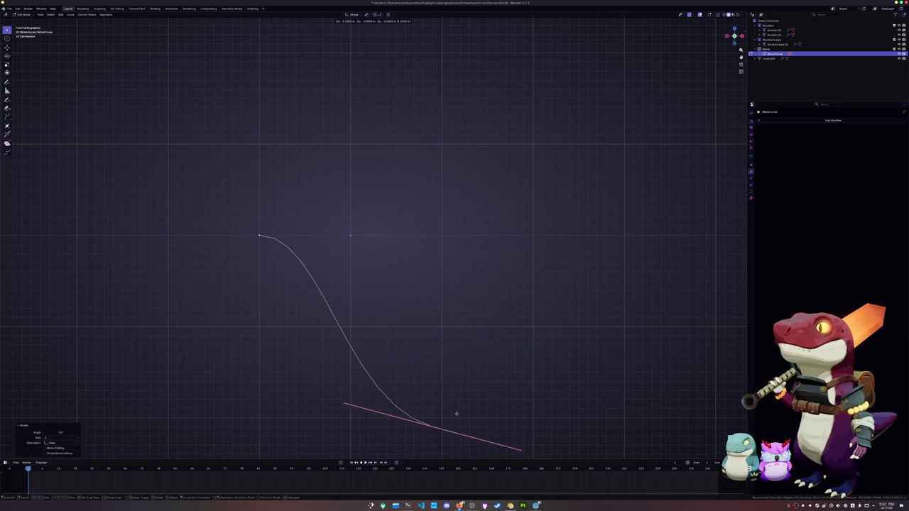
click(464, 406)
key(r)
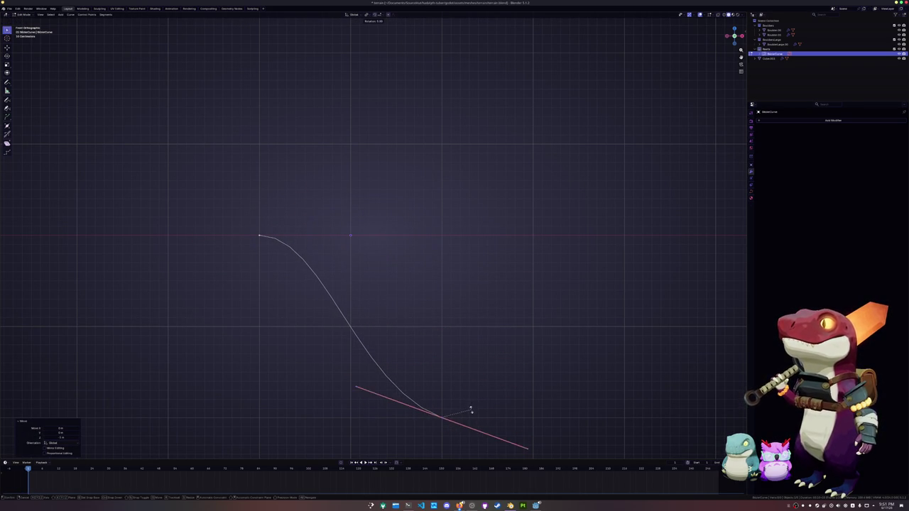
click(466, 412)
scroll(464, 334, down, 2)
key(Tab)
mouse_move(457, 332)
middle_down()
mouse_move(457, 346)
mouse_move(496, 343)
middle_up()
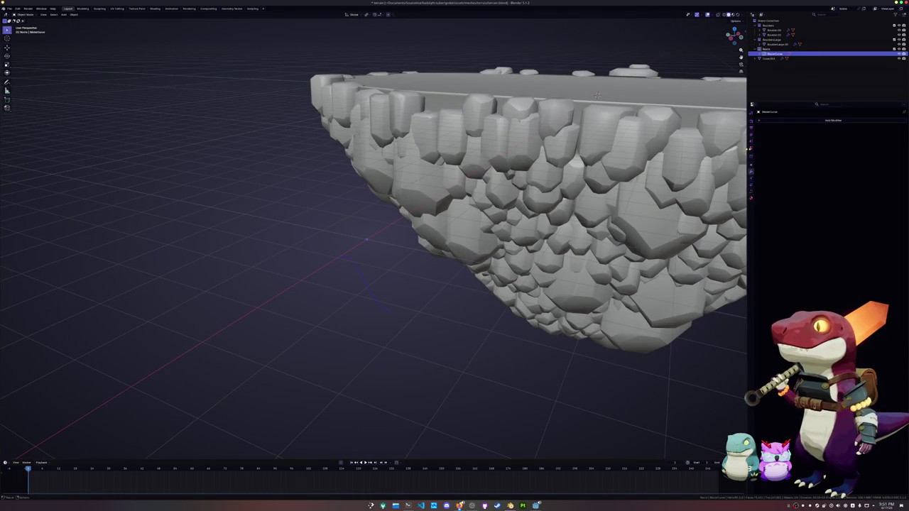
Give the curve a 0.23 m Bevel Depth in its Geometry settings.
click(751, 192)
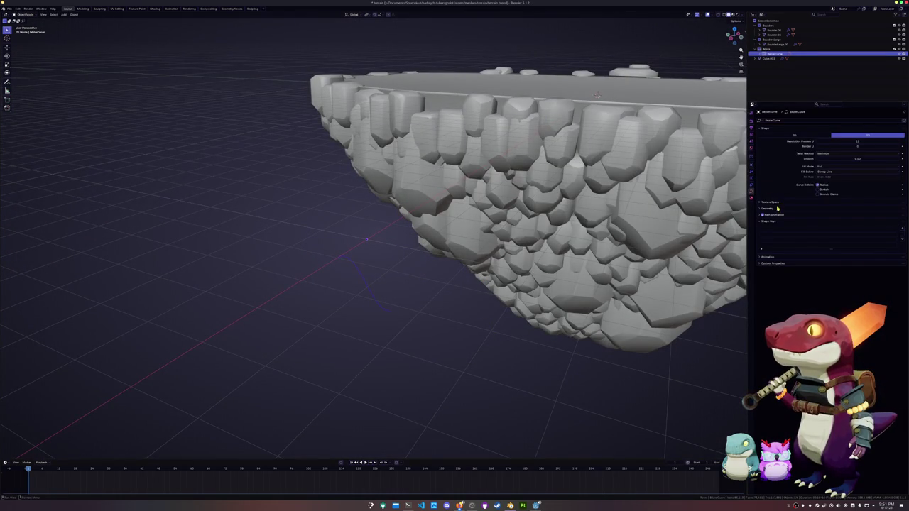
click(778, 208)
drag(837, 221, 837, 216)
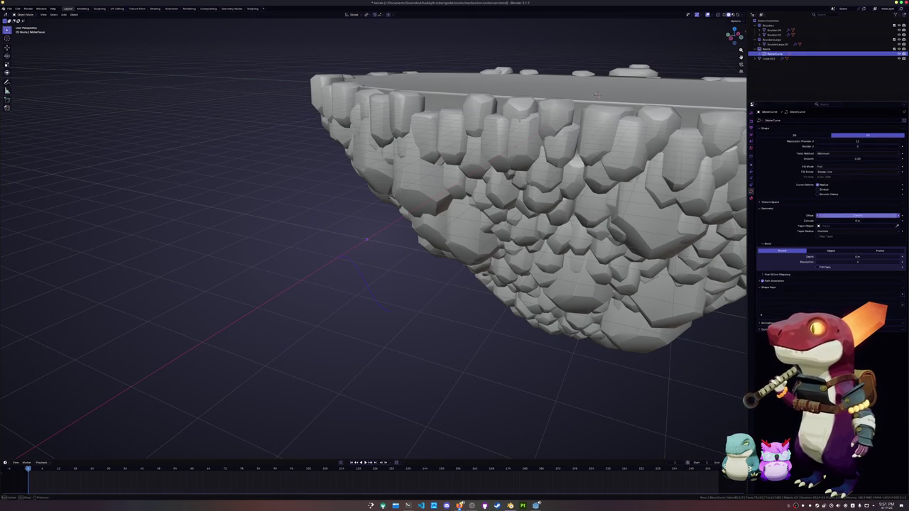
drag(836, 259, 860, 258)
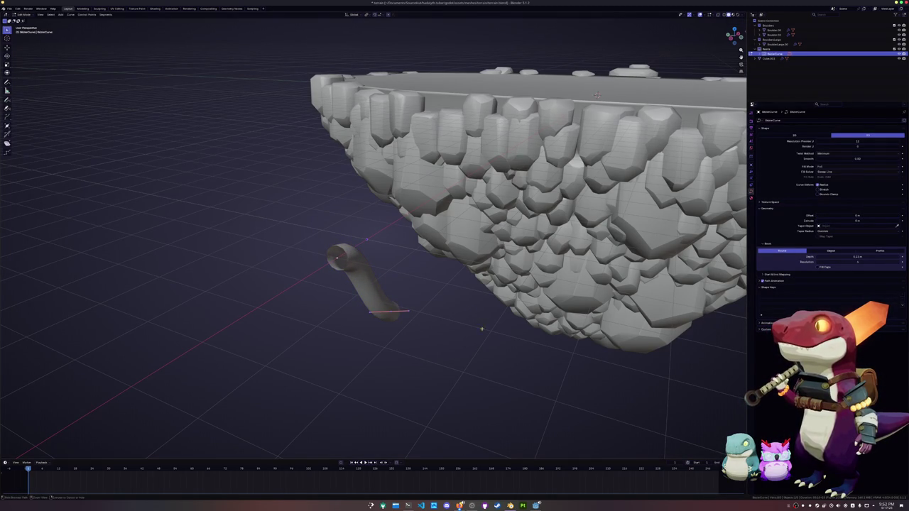
Taper the curve's end point to a thin tip with Alt+S and shorten its handles.
drag(365, 291, 447, 323)
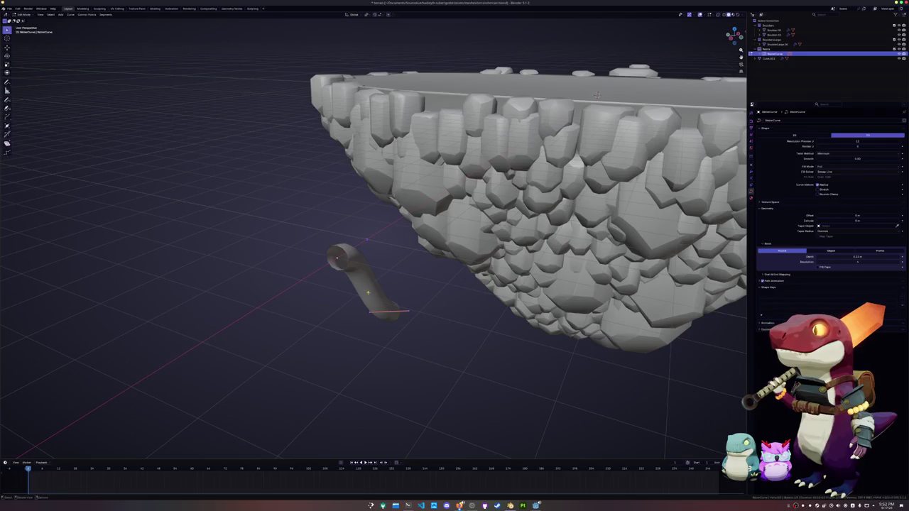
key(alt+s)
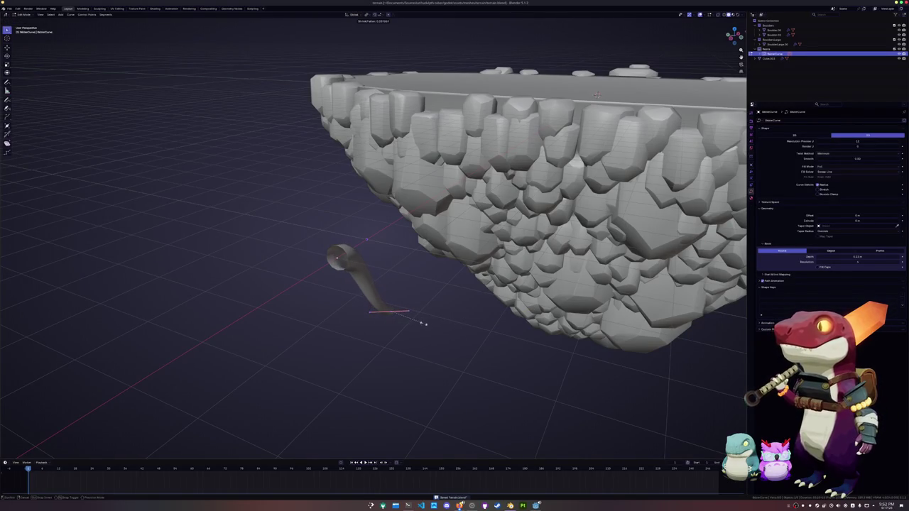
click(394, 313)
middle_drag(393, 313, 396, 310)
key(s)
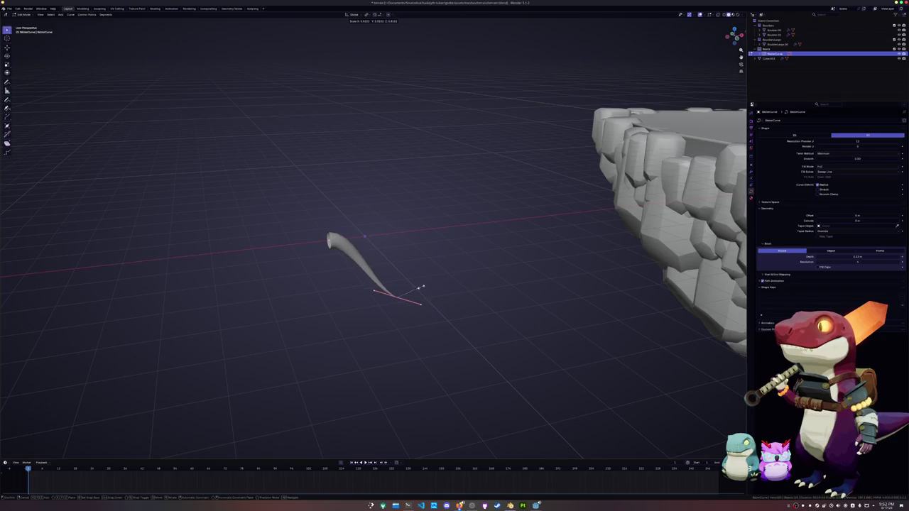
click(415, 295)
key(Tab)
mouse_move(416, 295)
middle_down()
mouse_move(447, 305)
mouse_move(431, 303)
middle_up()
scroll(446, 305, up, 3)
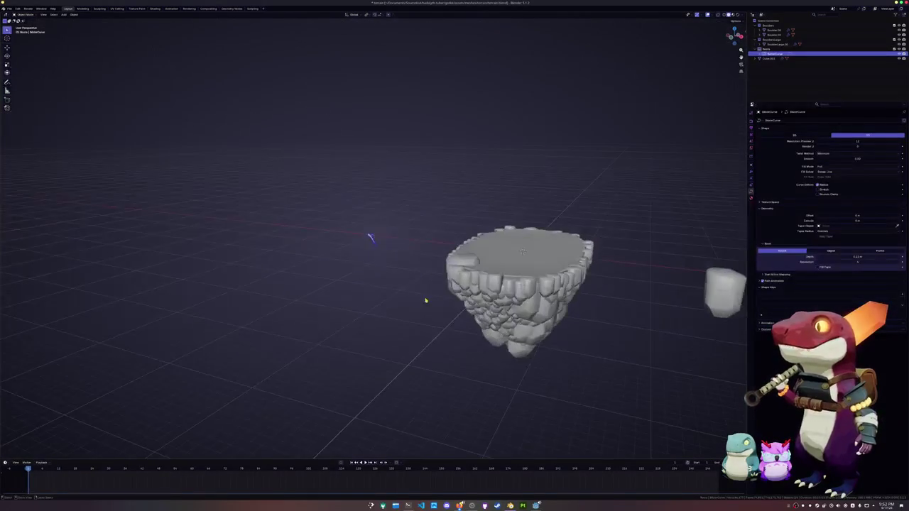
Reselect the curve, scale it up and apply its scale.
click(501, 286)
scroll(500, 315, up, 3)
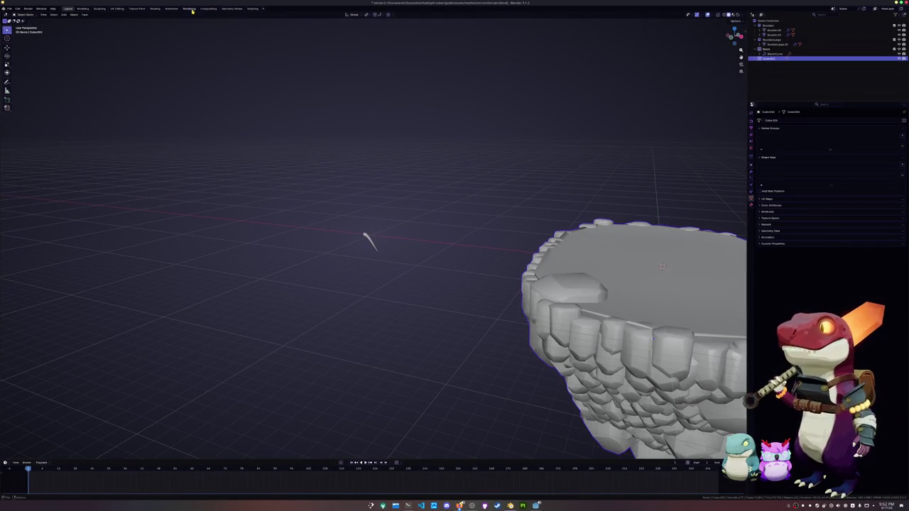
click(365, 236)
scroll(365, 238, down, 5)
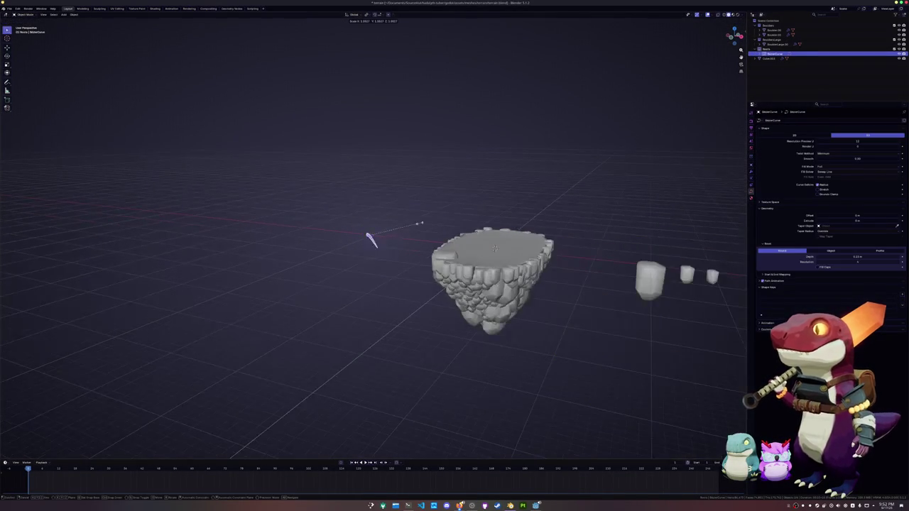
key(s)
click(589, 190)
key(ctrl+a)
click(593, 190)
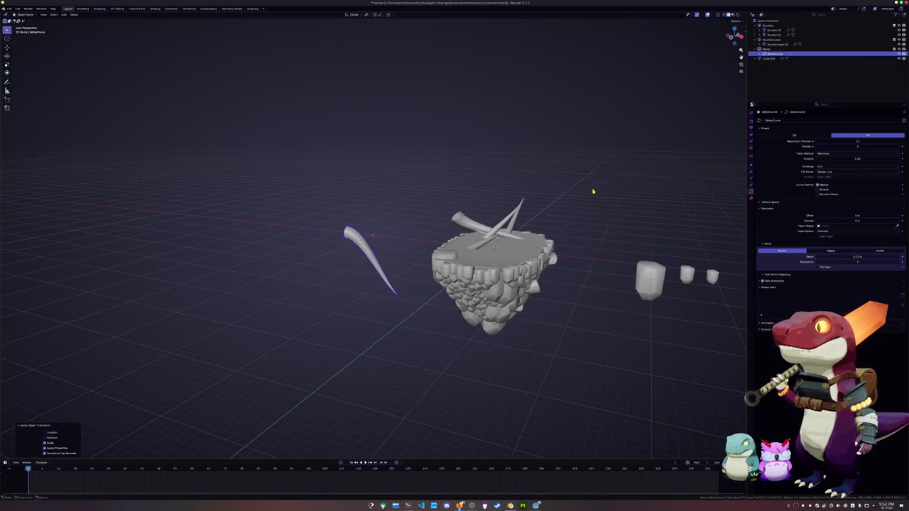
Undo, then flip the curve 180° about Z and apply the transform.
key(ctrl+z)
text(srz180)
key(Return)
key(ctrl+a)
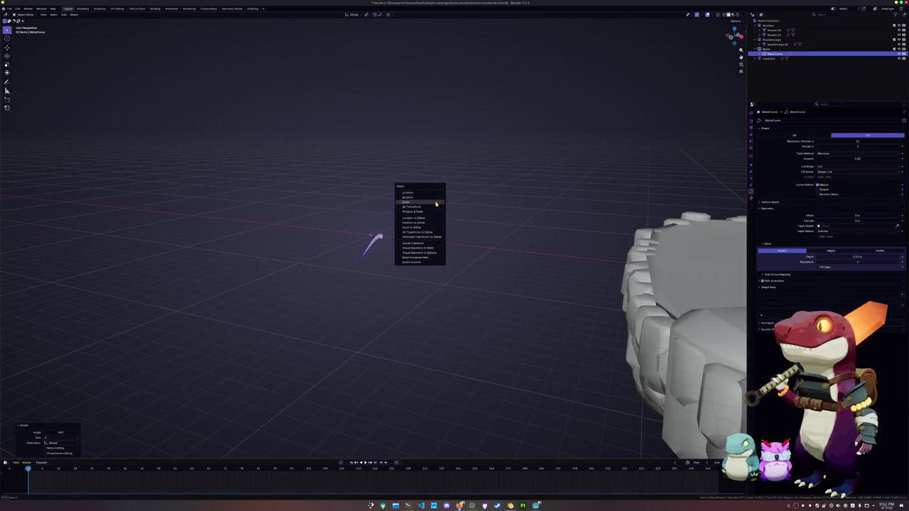
click(436, 204)
Shift the curve's points along X in Edit Mode, then apply its transforms and rotation.
key(Tab)
key(g)
key(x)
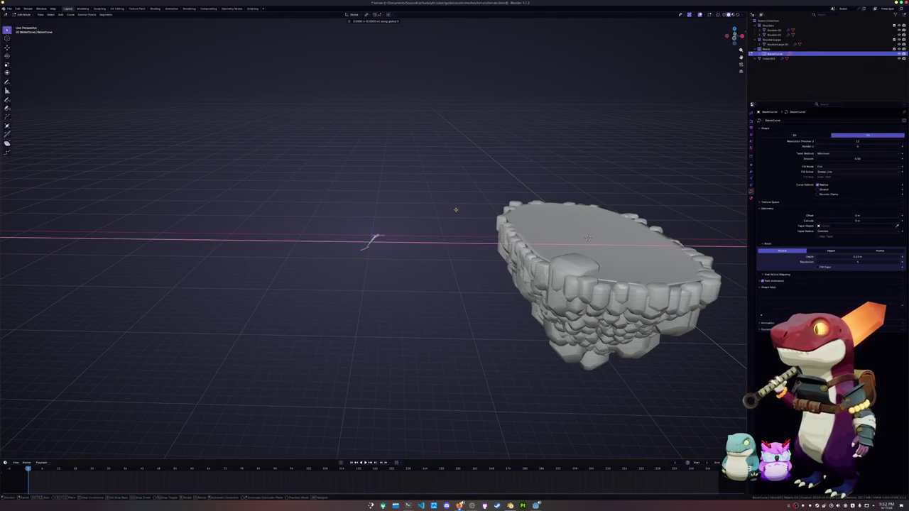
click(448, 209)
key(Tab)
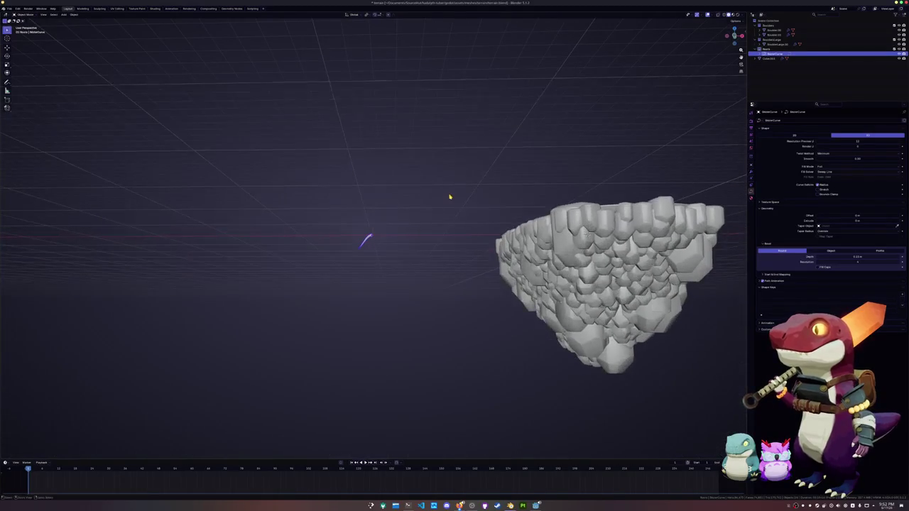
key(ctrl+a)
click(449, 196)
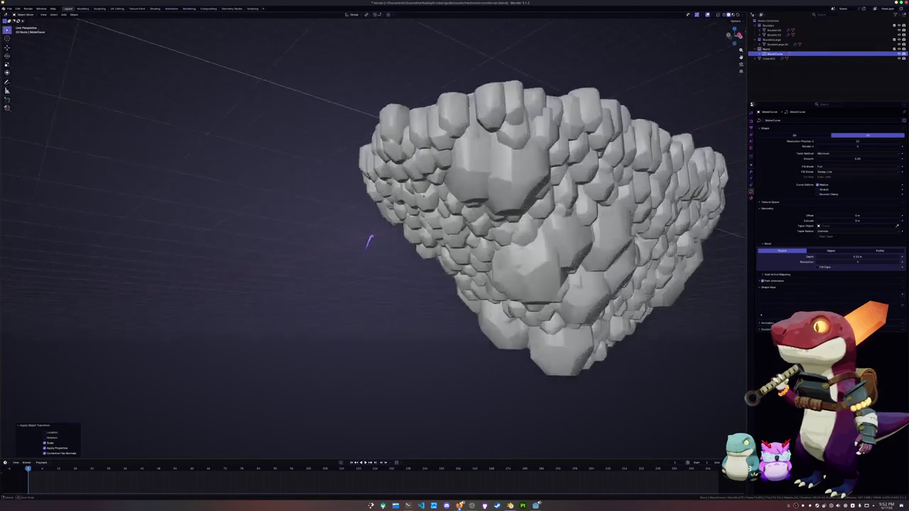
key(ctrl+a)
click(415, 196)
Rotate the curve about Z, then -90° about Y, applying rotation after each.
key(r)
key(z)
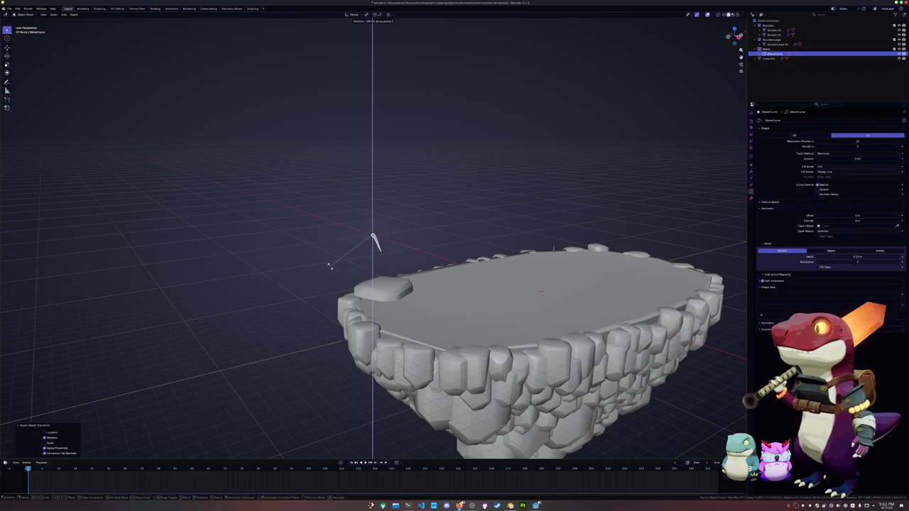
click(324, 261)
key(ctrl+a)
click(326, 263)
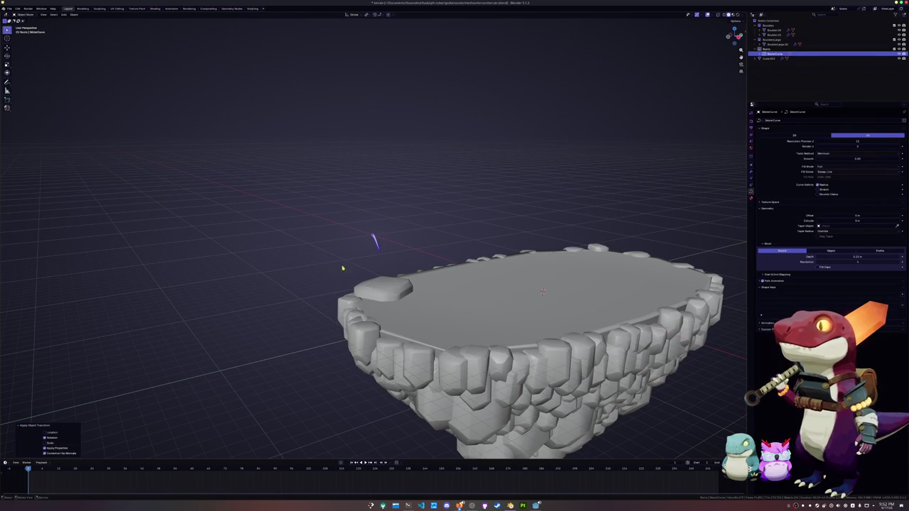
key(r)
key(x)
key(y)
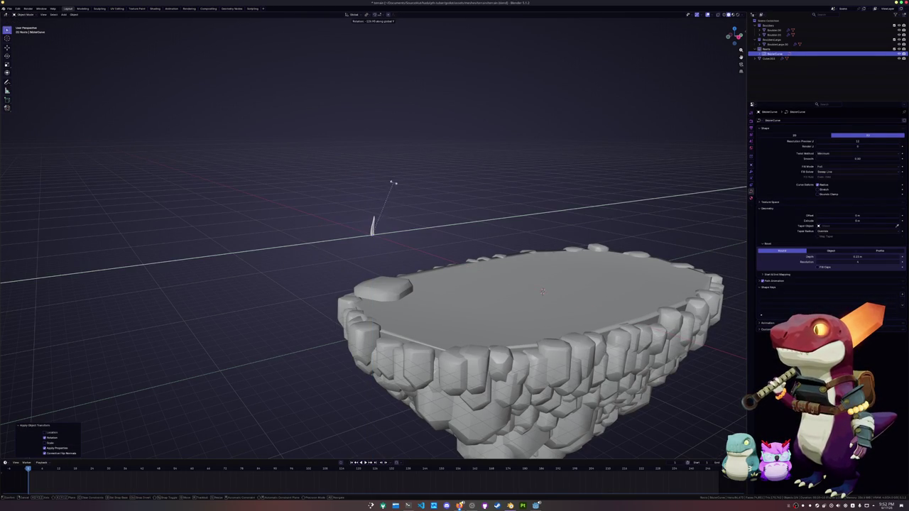
click(403, 216)
key(ctrl+a)
click(405, 219)
Scale the curve up to 3.755 and apply the scale.
key(s)
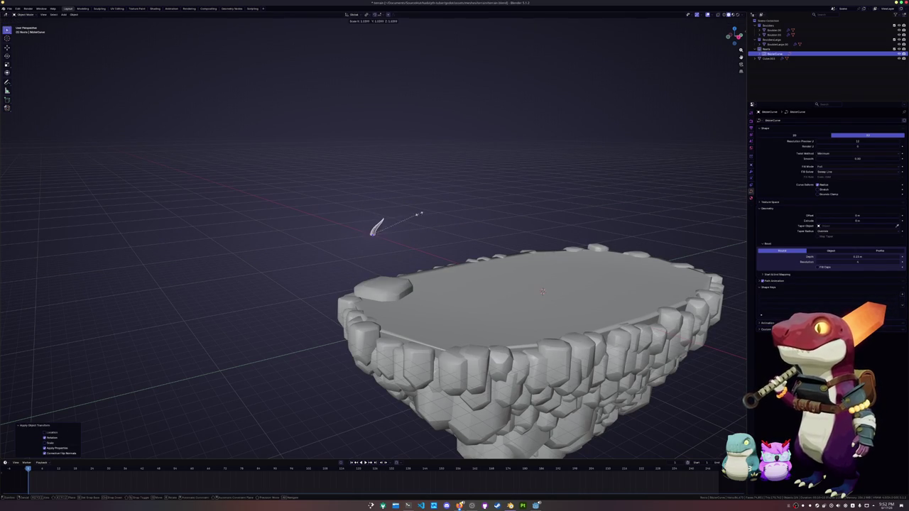
click(497, 198)
key(ctrl+a)
click(502, 198)
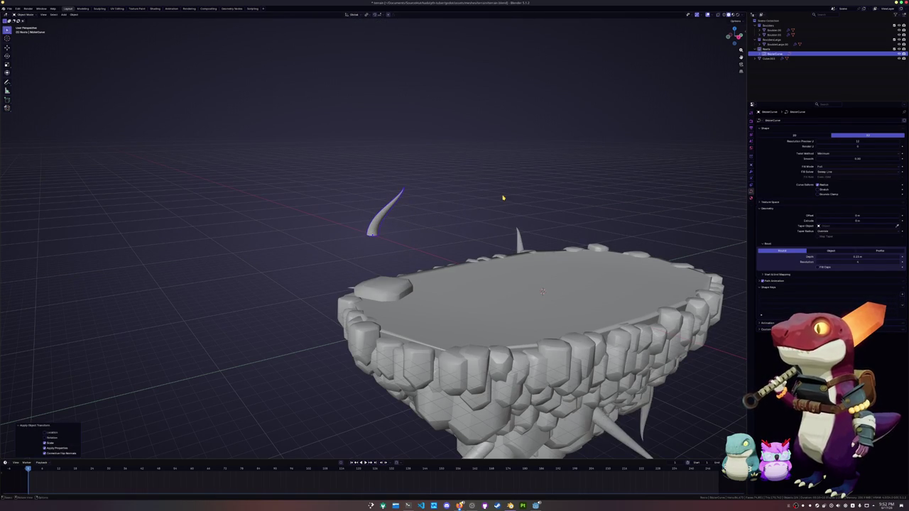
middle_drag(504, 197, 500, 201)
Turn the curve about Z in two passes, applying rotation each time to reorient the spikes.
key(r)
key(z)
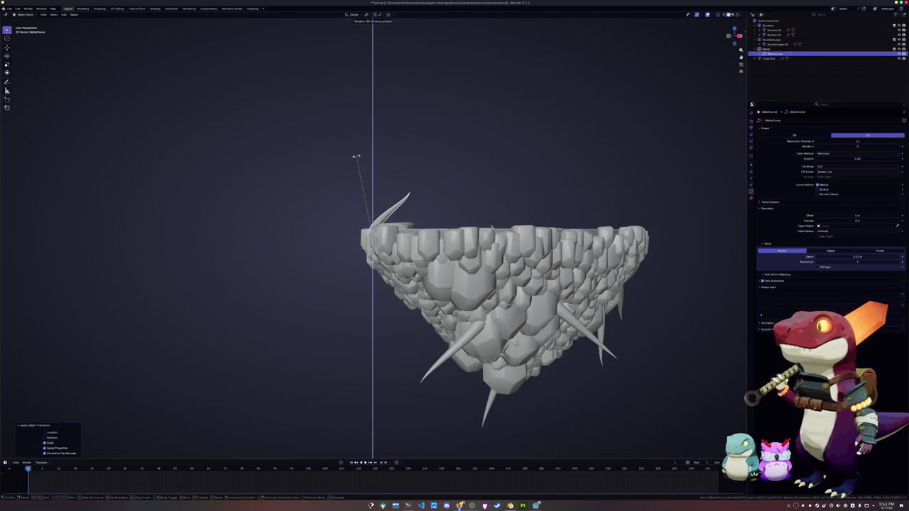
click(353, 157)
key(ctrl+a)
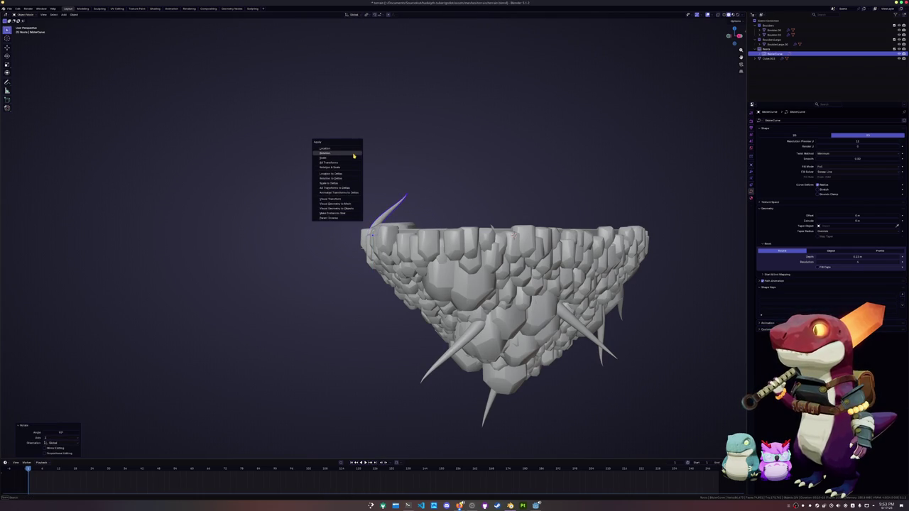
click(353, 153)
middle_drag(353, 156, 336, 160)
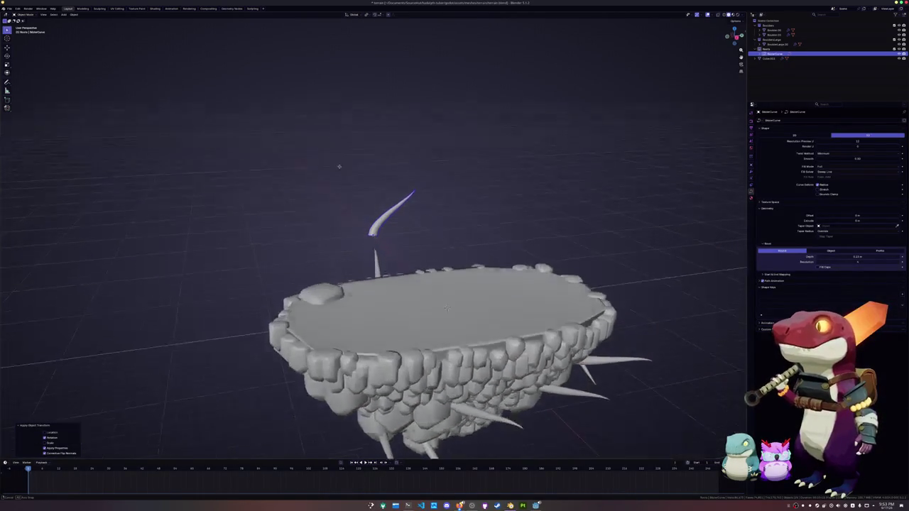
key(r)
key(z)
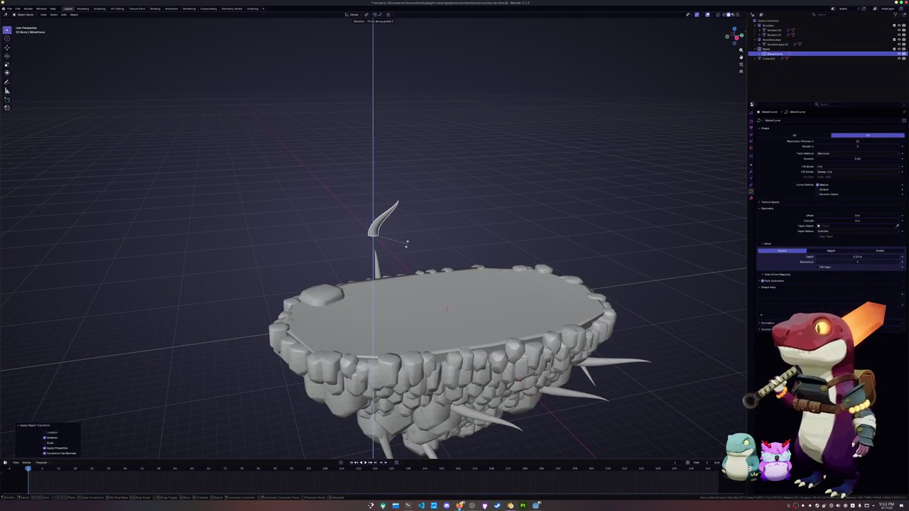
click(406, 244)
key(ctrl+a)
click(407, 246)
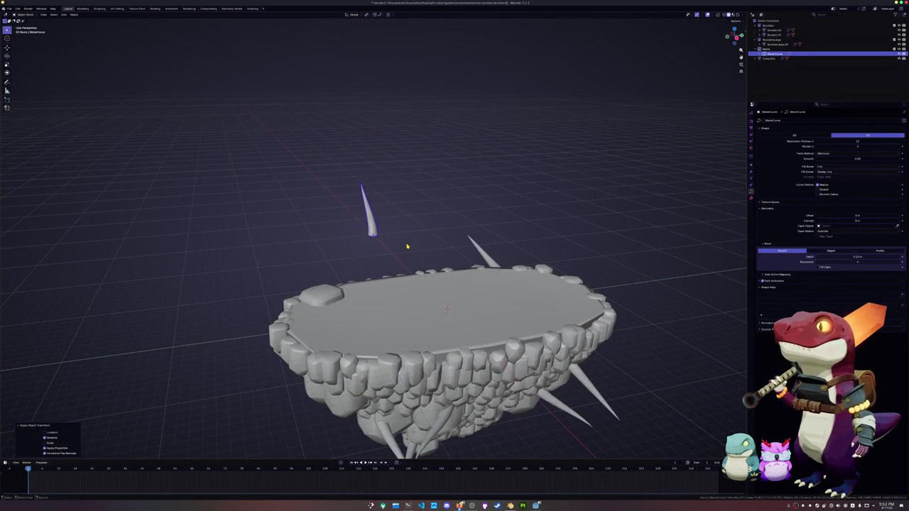
middle_drag(407, 246, 404, 239)
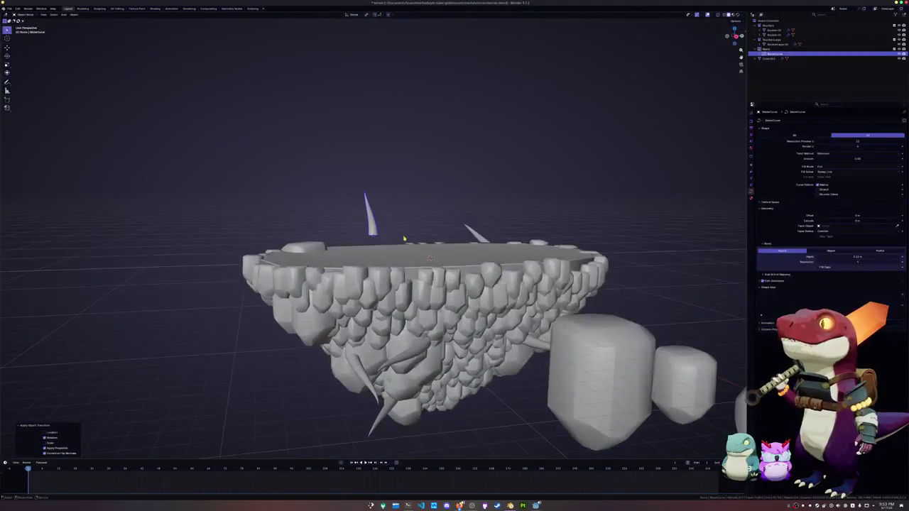
key(ctrl+a)
Make two more small Z rotations with rotation applied, then select the island mesh.
key(r)
key(z)
click(446, 213)
key(ctrl+a)
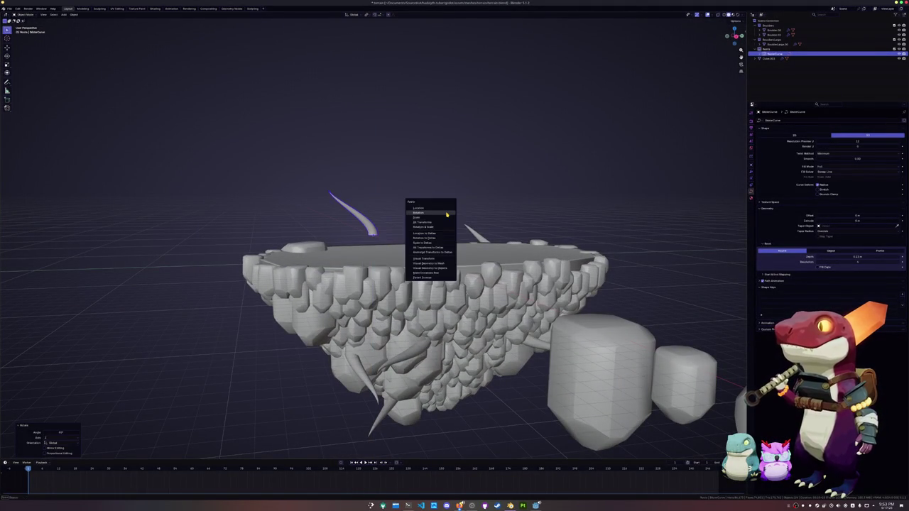
click(447, 214)
key(r)
key(z)
click(460, 213)
key(ctrl+a)
click(460, 213)
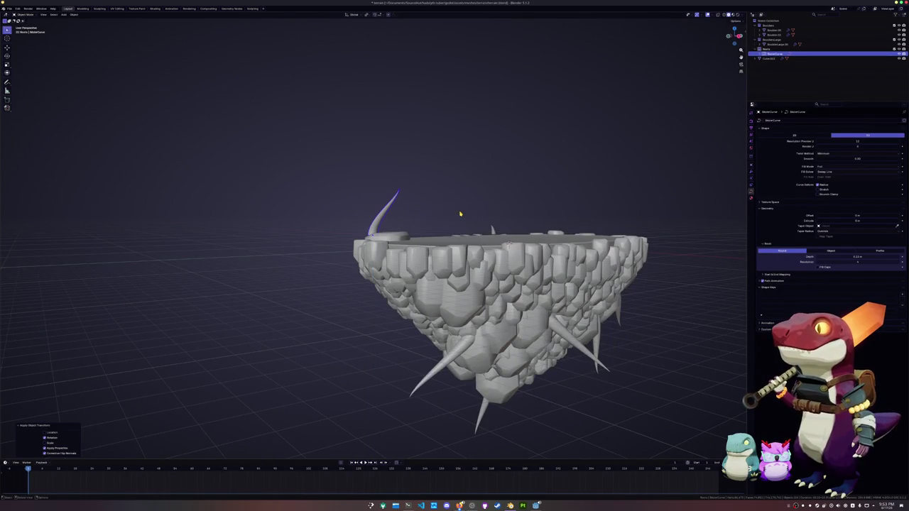
middle_drag(459, 215, 468, 284)
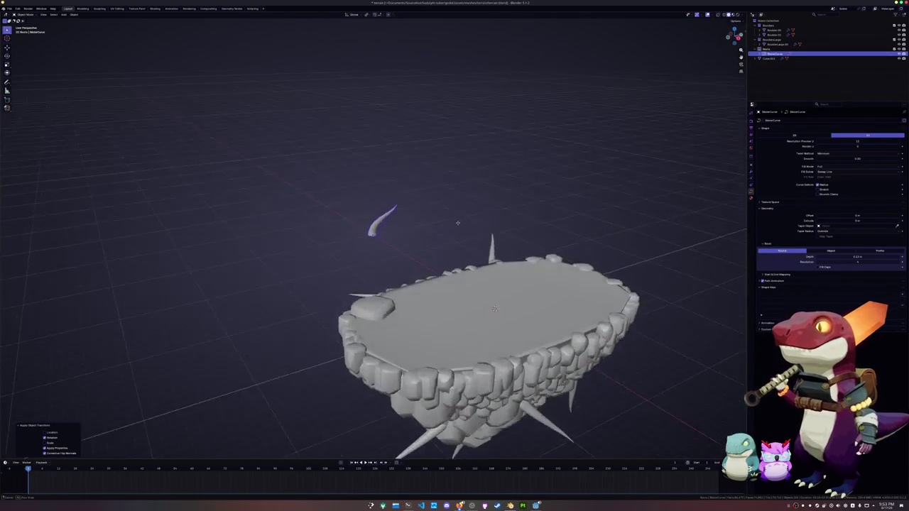
click(467, 284)
Step through the workspace tabs past Shading to Geometry Nodes, zoom the node editor and orbit the viewport.
click(171, 9)
click(189, 9)
click(208, 8)
click(155, 8)
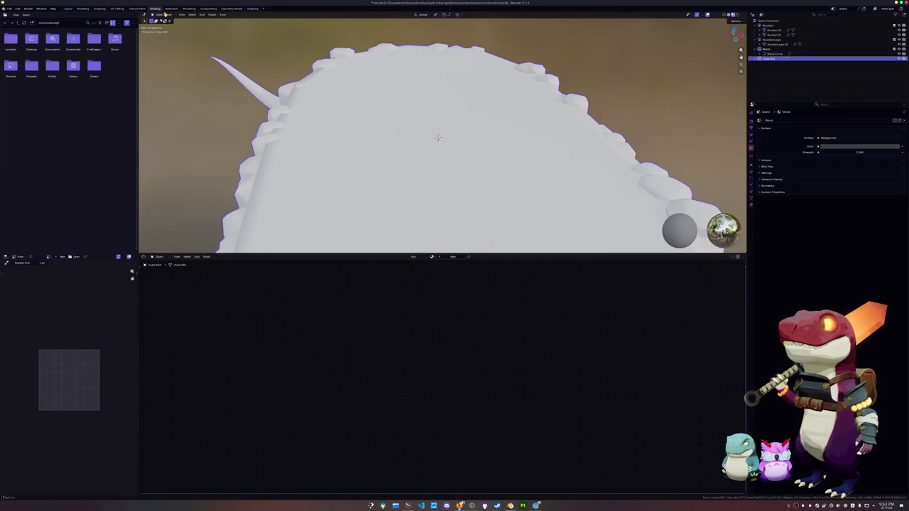
click(172, 9)
click(189, 9)
click(232, 9)
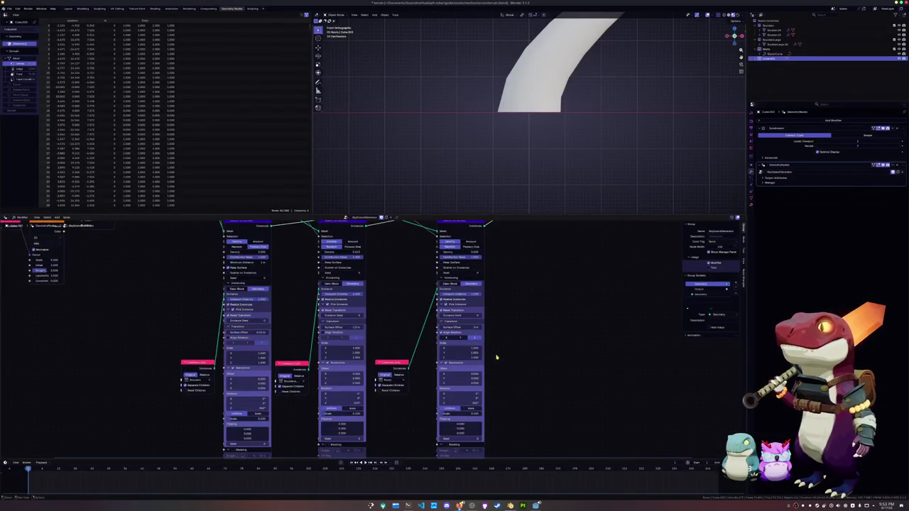
scroll(497, 359, up, 2)
shift+scroll(501, 362, down, 1)
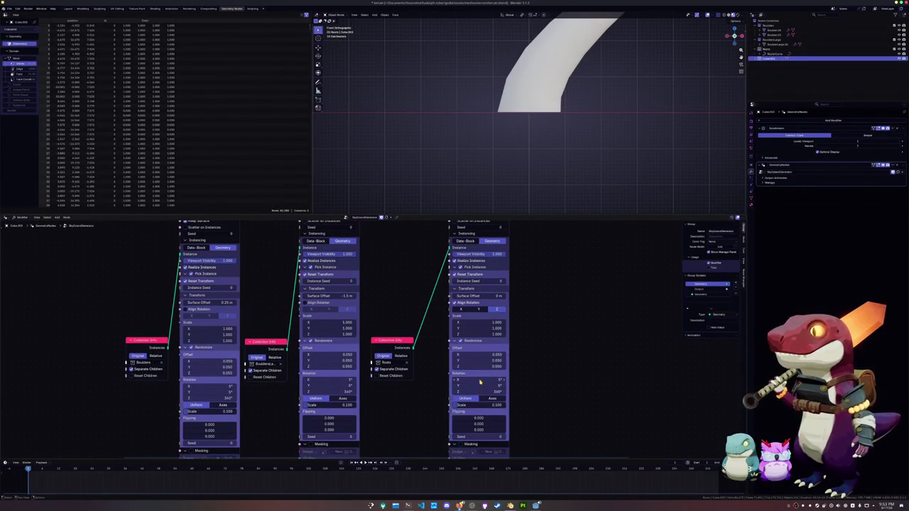
scroll(530, 119, down, 3)
mouse_move(531, 119)
middle_down()
mouse_move(550, 142)
mouse_move(543, 149)
mouse_move(511, 120)
middle_up()
Select the horn curve, rotate it 90° about Z and apply the rotation.
click(487, 93)
key(r)
key(z)
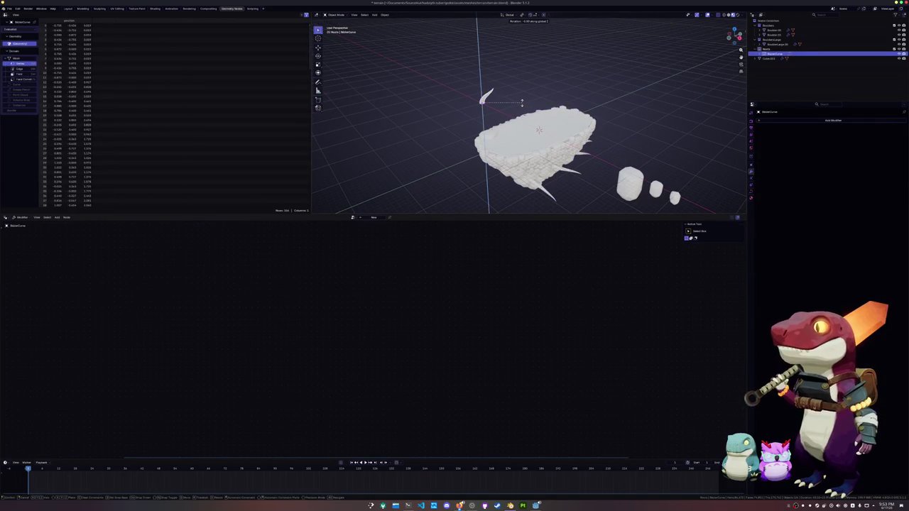
key(Escape)
key(Tab)
text(rz90)
key(Return)
key(Tab)
text(rz90)
key(Return)
key(ctrl+a)
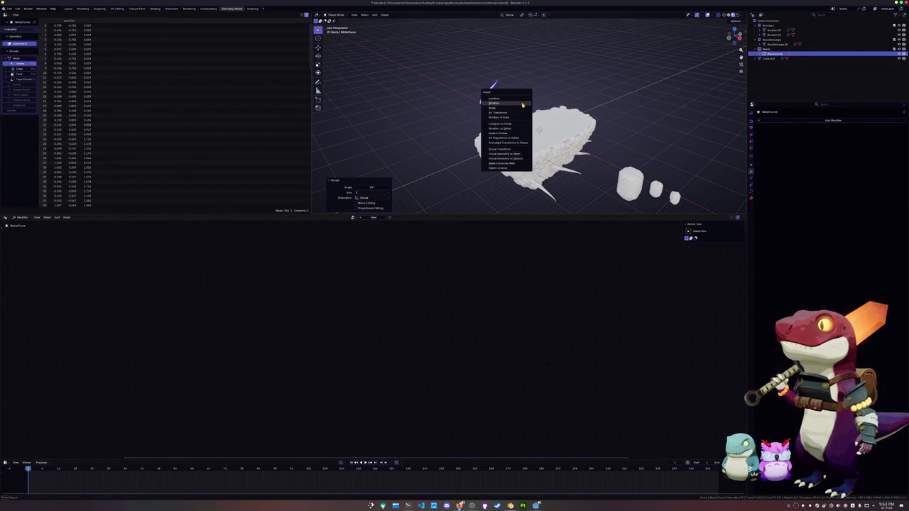
click(518, 99)
Rotate the horn two more times by 90° about Z, applying rotation each time.
middle_drag(518, 99, 510, 92)
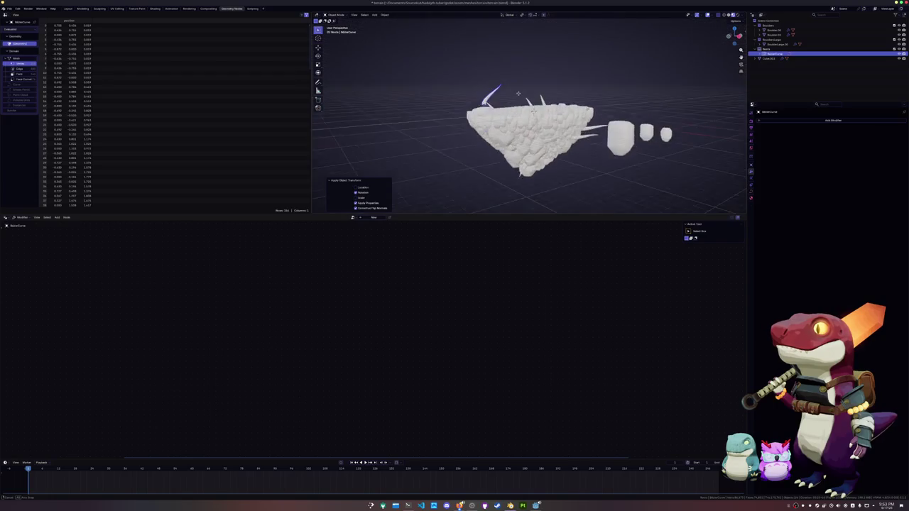
text(rz90)
key(Return)
key(ctrl+a)
click(510, 94)
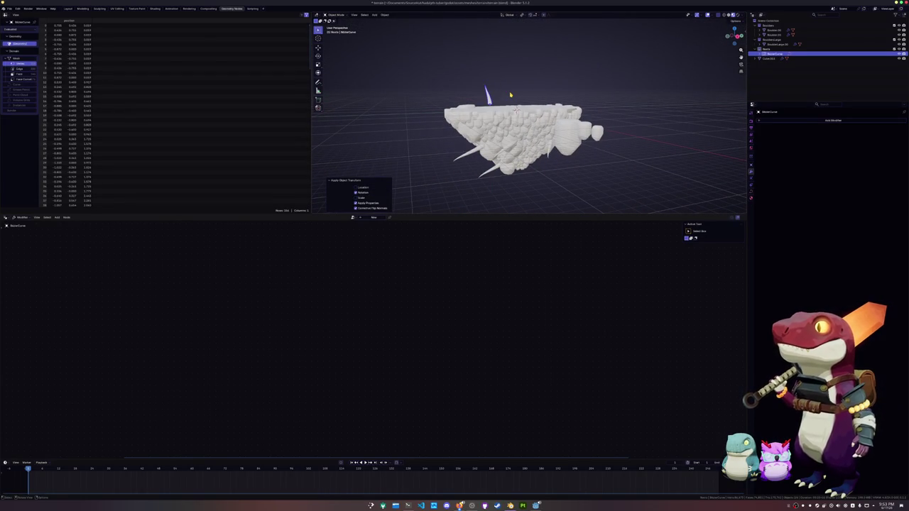
text(rz90)
key(Return)
key(ctrl+a)
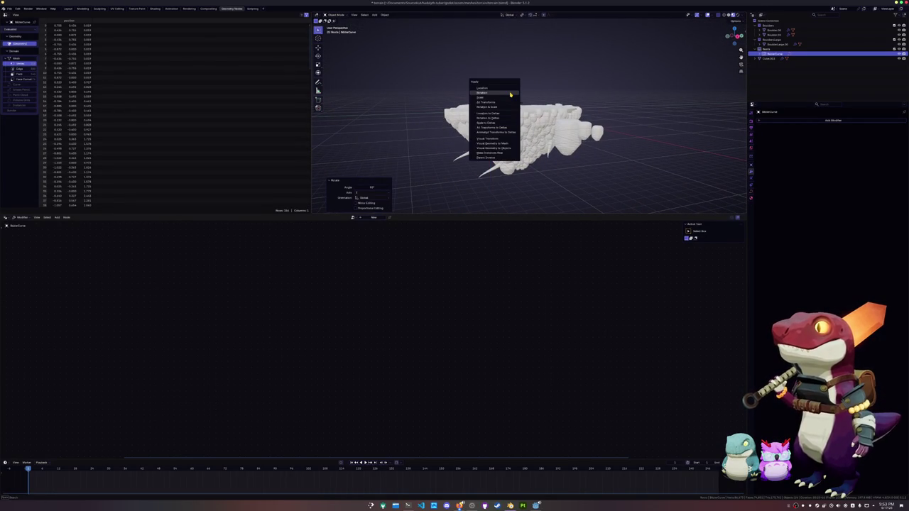
click(510, 95)
middle_drag(510, 95, 561, 91)
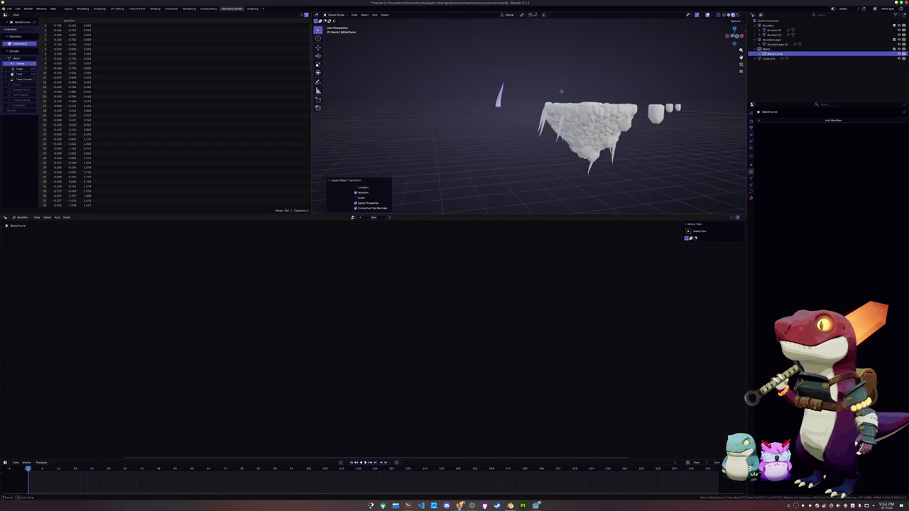
scroll(561, 91, up, 3)
Shrink the horn's points to 0.4 in Edit Mode and apply its scale.
key(Tab)
key(s)
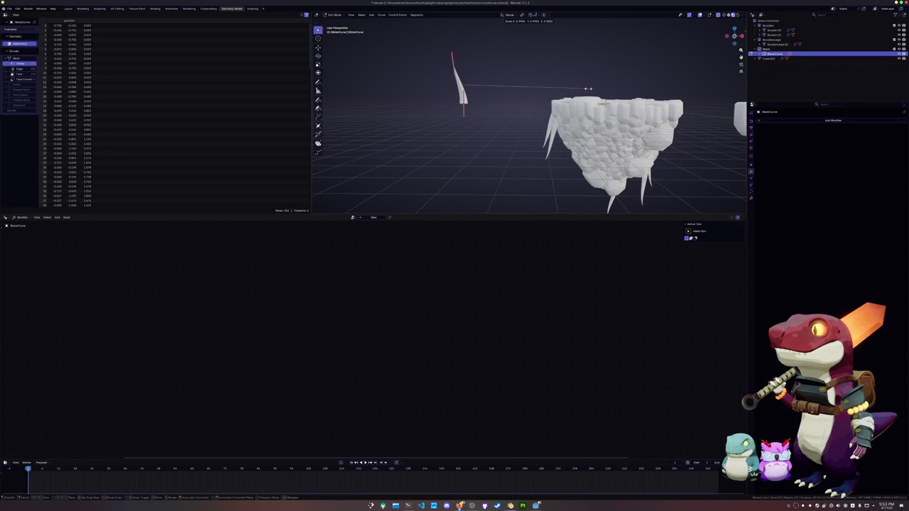
click(533, 95)
key(Tab)
key(ctrl+a)
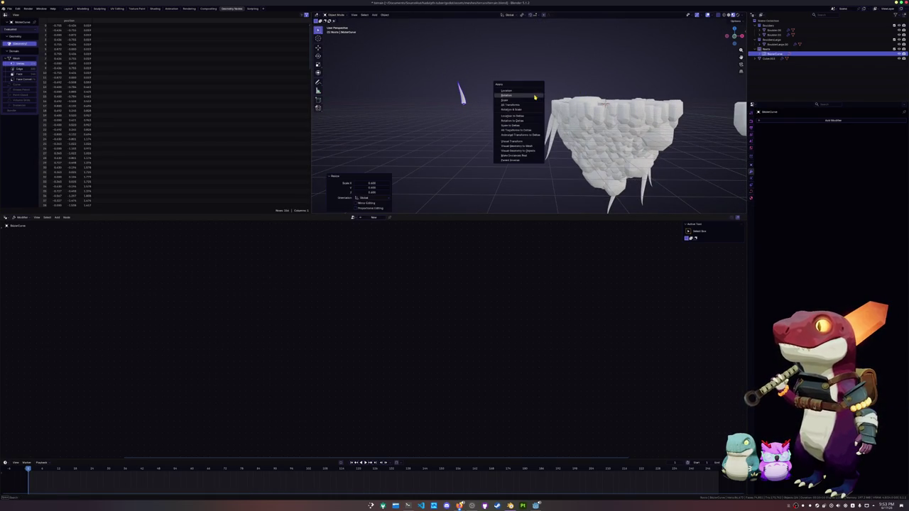
click(533, 99)
mouse_move(532, 100)
middle_down()
mouse_move(536, 124)
mouse_move(511, 145)
middle_up()
scroll(519, 138, up, 3)
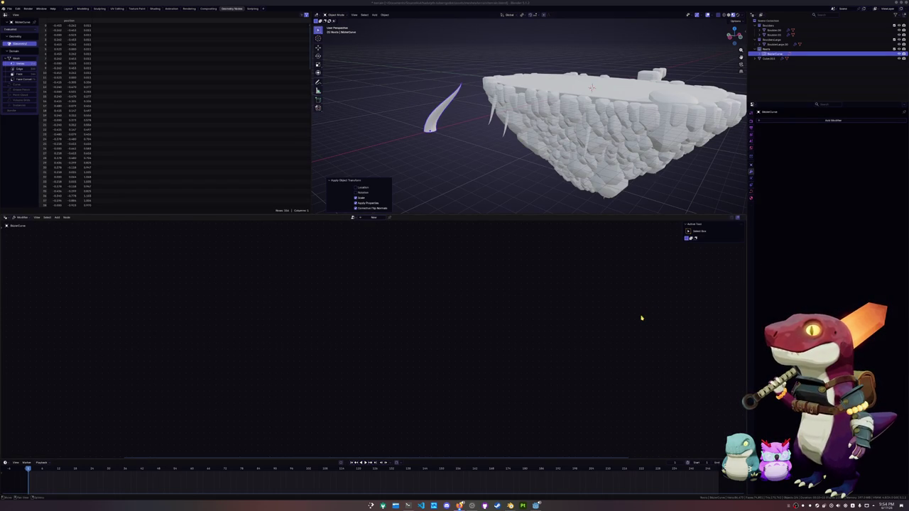
scroll(474, 133, down, 2)
key(shift+a)
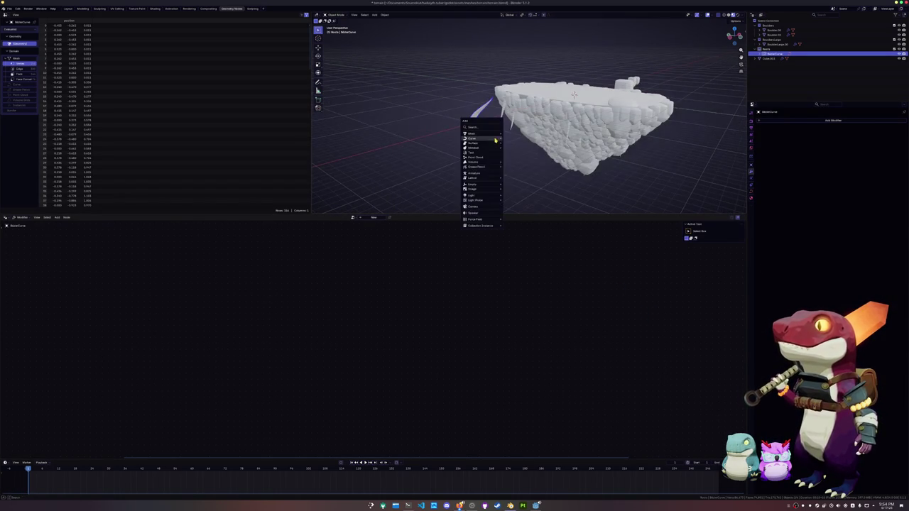
mouse_move(473, 134)
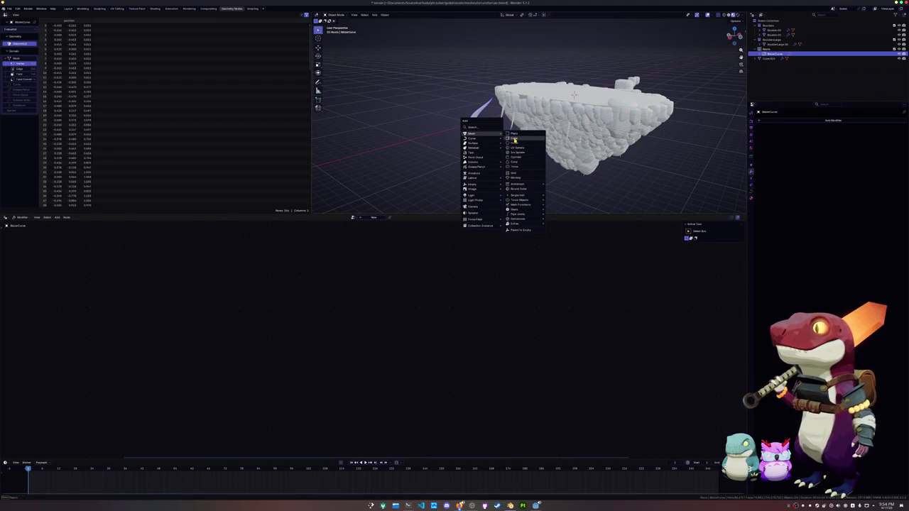
click(540, 145)
scroll(603, 141, up, 2)
middle_drag(603, 142, 561, 93)
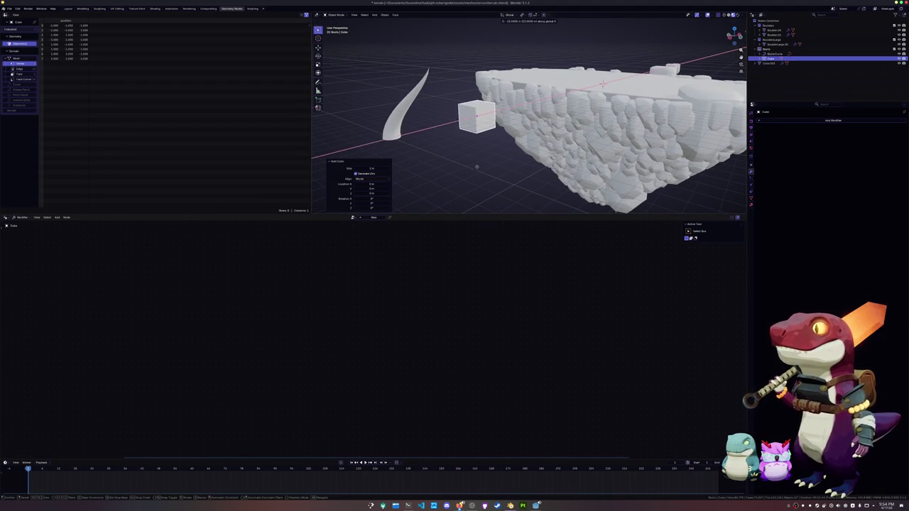
click(450, 146)
key(s)
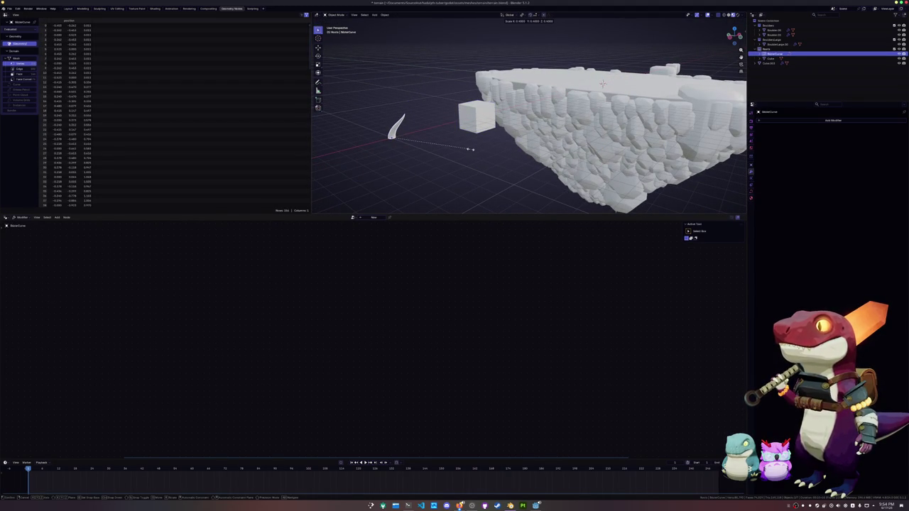
click(489, 149)
key(ctrl+a)
click(489, 149)
mouse_move(489, 149)
middle_down()
mouse_move(436, 146)
mouse_move(440, 159)
mouse_move(560, 158)
middle_up()
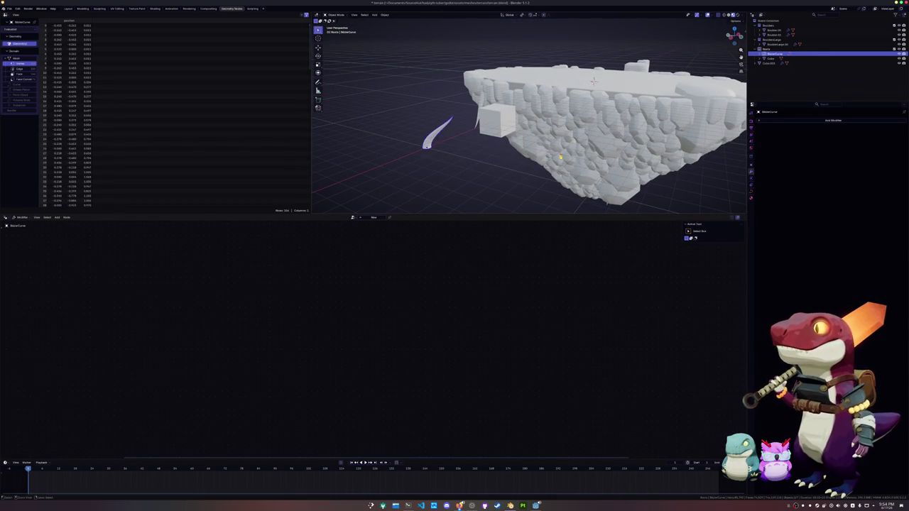
mouse_move(504, 172)
middle_down()
mouse_move(491, 137)
mouse_move(450, 101)
mouse_move(405, 138)
mouse_move(405, 155)
mouse_move(402, 147)
mouse_move(431, 173)
middle_up()
scroll(431, 173, up, 4)
key(x)
Delete the leftover MeshCurve and Cube objects from the scene.
click(426, 167)
click(458, 89)
key(x)
click(462, 83)
scroll(465, 85, down, 4)
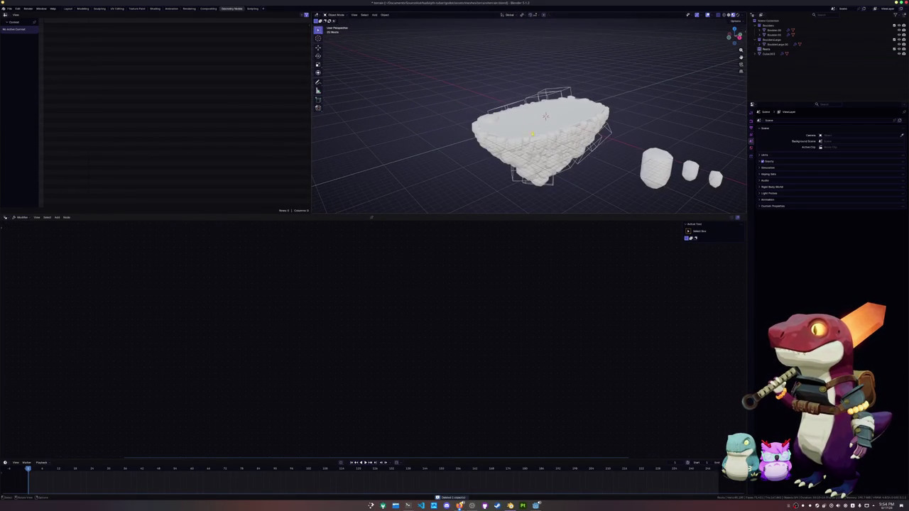
Select the rock island and delete its Roots Collection Info and instancing nodes.
click(772, 55)
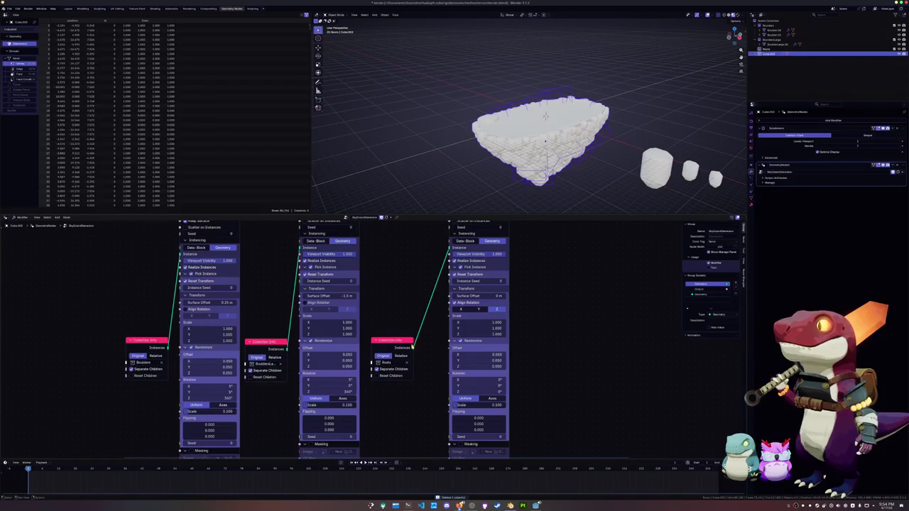
key(x)
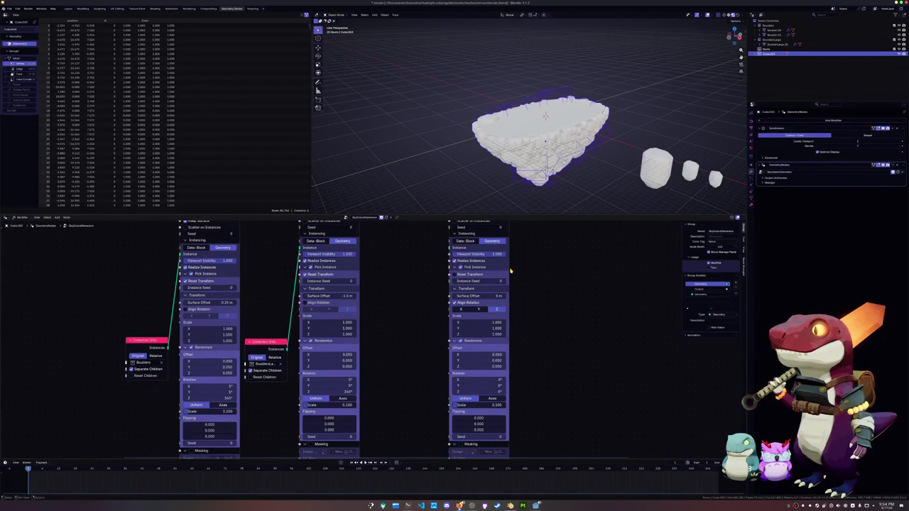
key(x)
scroll(440, 318, down, 4)
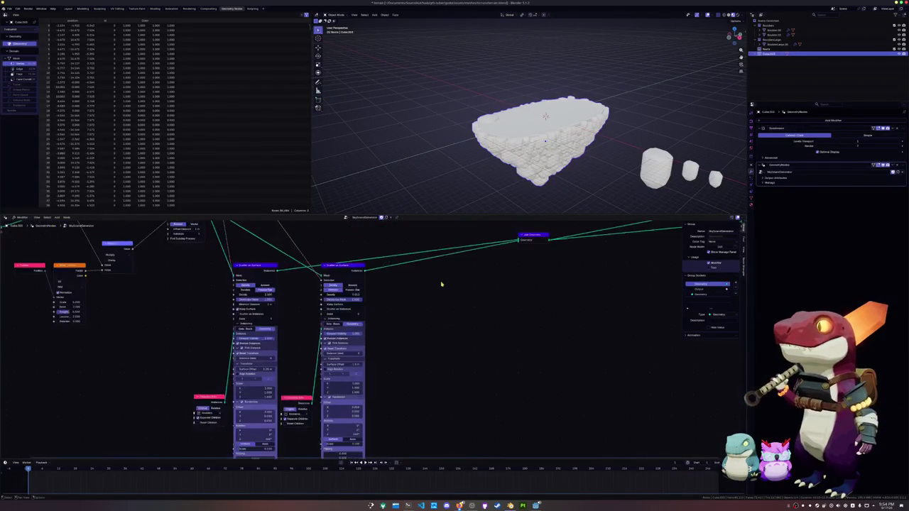
scroll(668, 146, up, 3)
Select all of the rock base's faces in Edit Mode, then enlarge the viewport and spreadsheet.
mouse_move(676, 148)
middle_down()
mouse_move(679, 111)
mouse_move(681, 130)
middle_up()
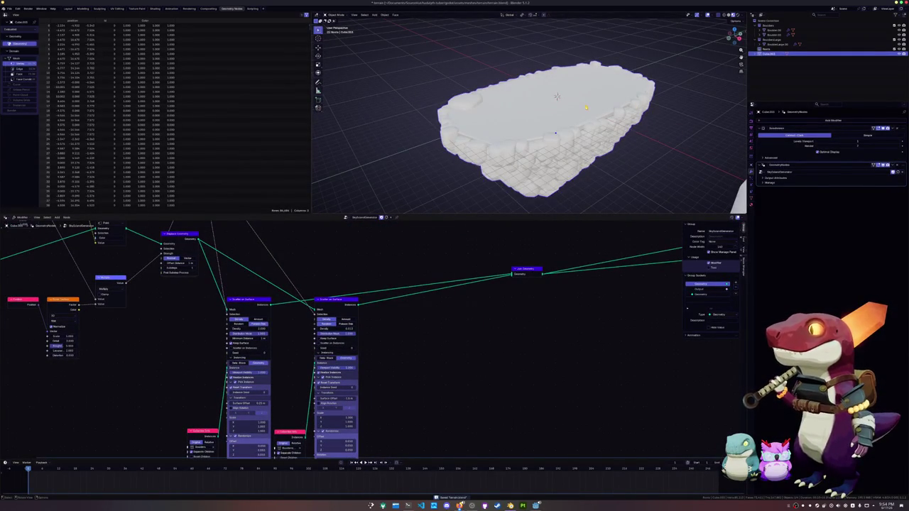
key(Tab)
key(alt+a)
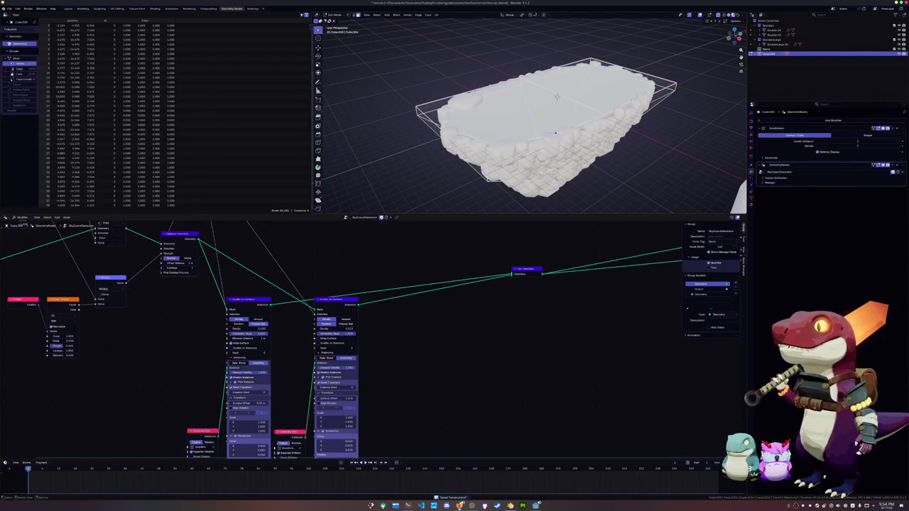
key(a)
key(Tab)
mouse_move(656, 152)
middle_down()
mouse_move(653, 132)
mouse_move(653, 147)
middle_up()
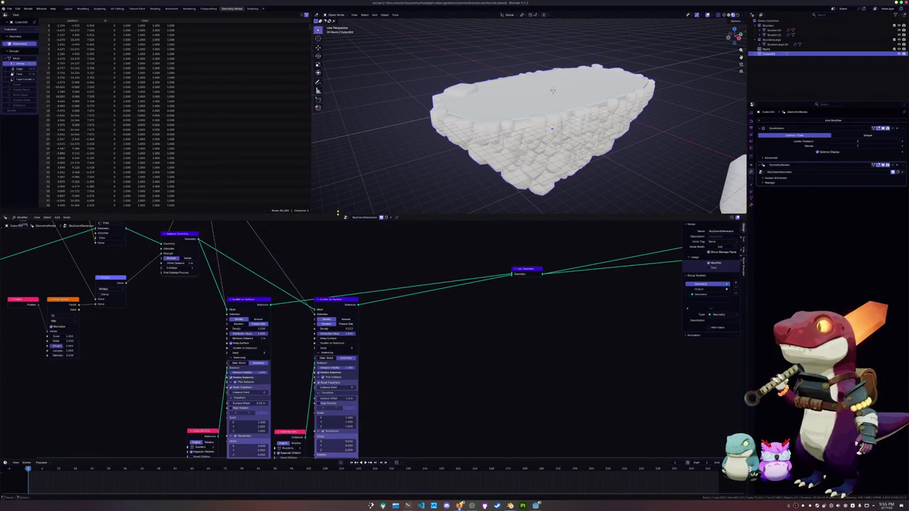
mouse_move(338, 216)
mouse_down()
mouse_move(344, 265)
mouse_move(345, 254)
mouse_up()
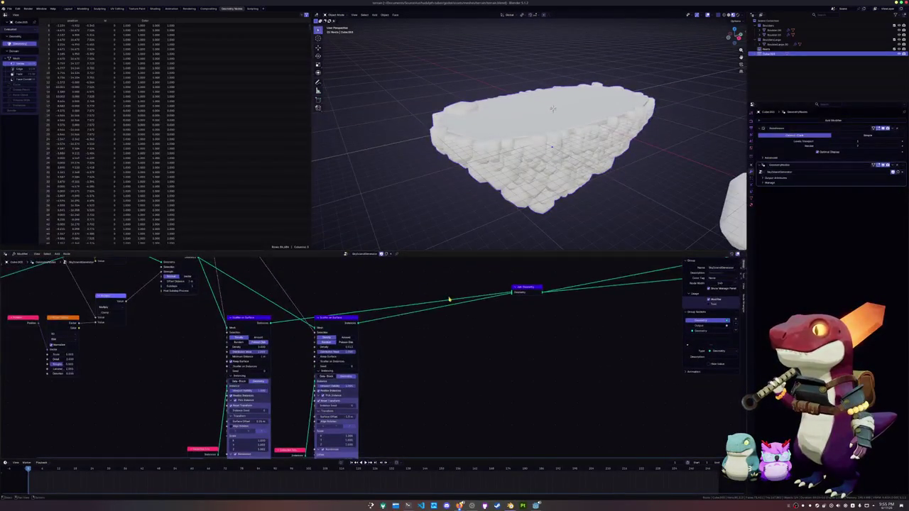
Slide Join Geometry along its link and move Viewer and Group Output beside it.
middle_drag(426, 291, 416, 346)
drag(458, 310, 326, 320)
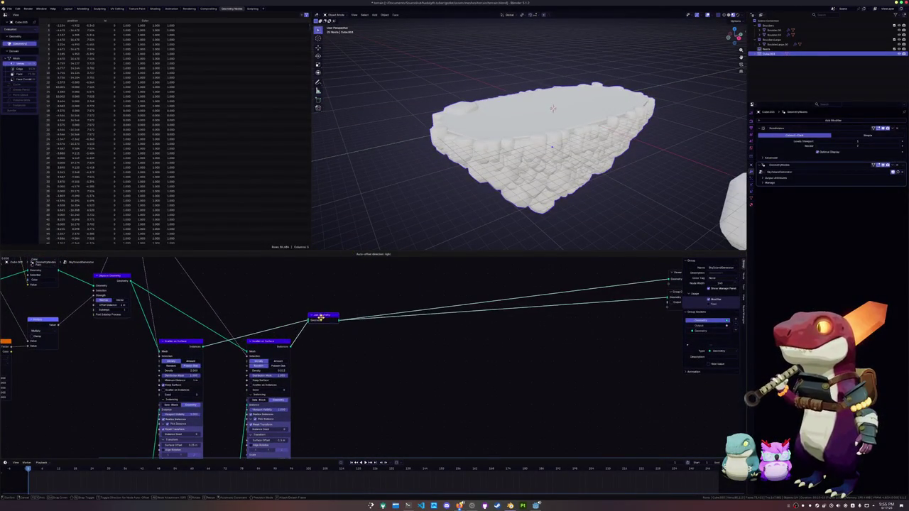
middle_drag(371, 317, 290, 329)
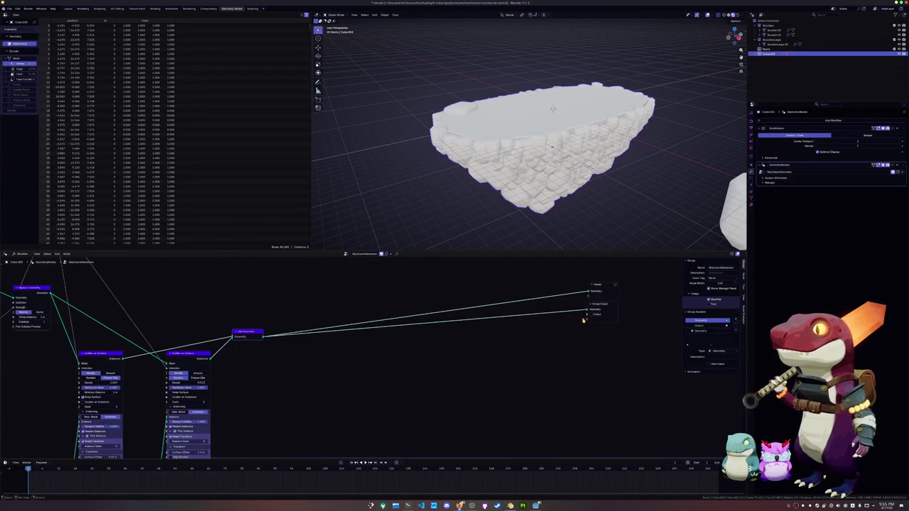
drag(604, 286, 304, 324)
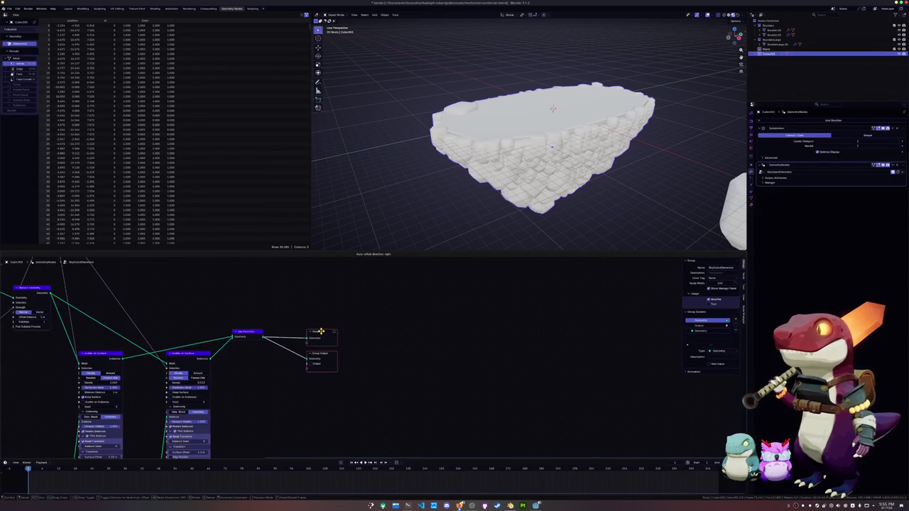
middle_drag(304, 324, 487, 316)
Save terrain.blend and place the Reddit thread window over Blender.
key(ctrl+s)
mouse_move(410, 370)
middle_down()
mouse_move(436, 307)
mouse_move(419, 400)
middle_up()
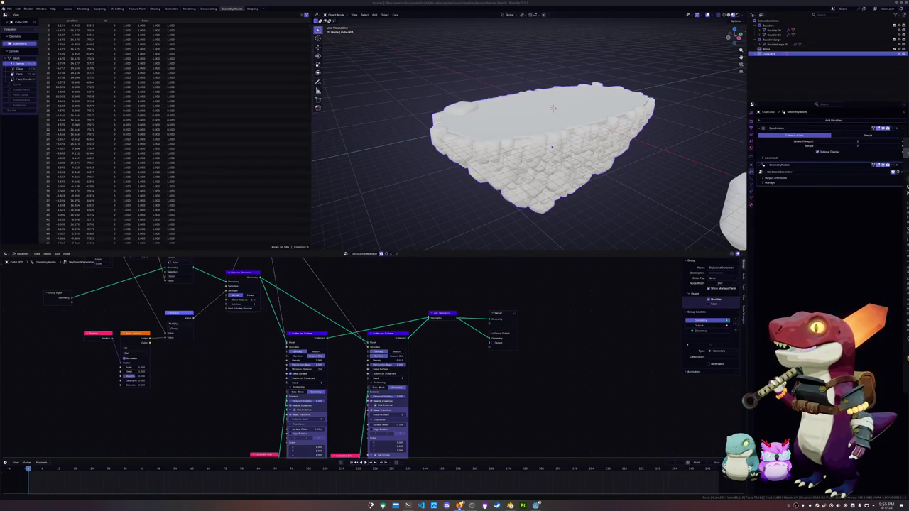
mouse_move(540, 152)
mouse_down()
mouse_move(655, 204)
mouse_move(376, 55)
mouse_move(402, 61)
mouse_up()
ctrl+scroll(528, 215, up, 1)
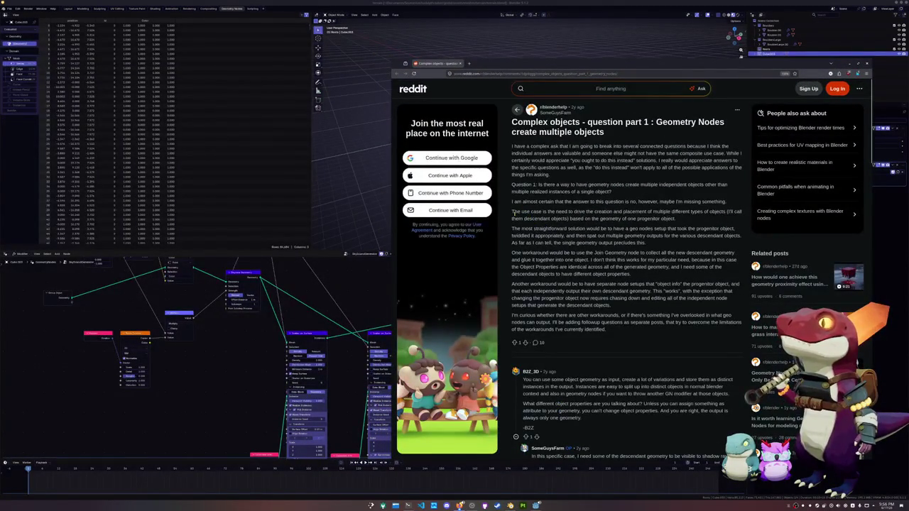
scroll(505, 220, down, 1)
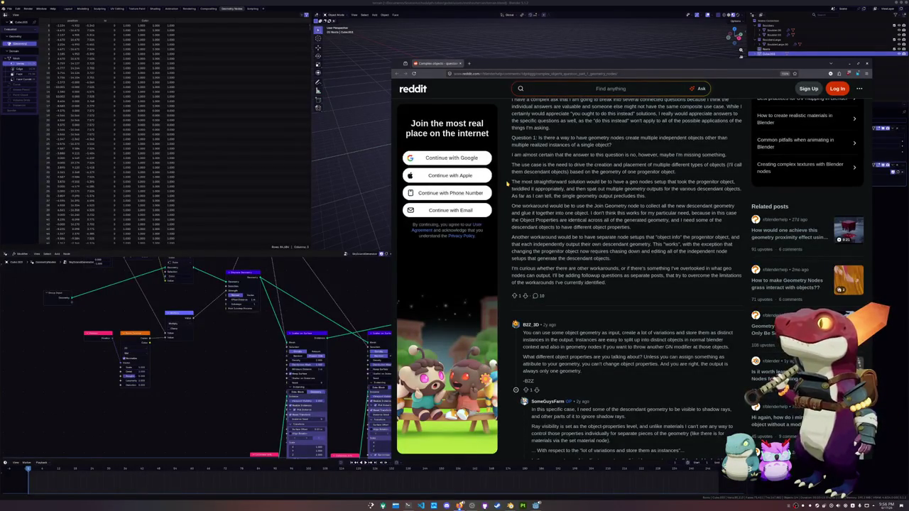
scroll(507, 183, down, 1)
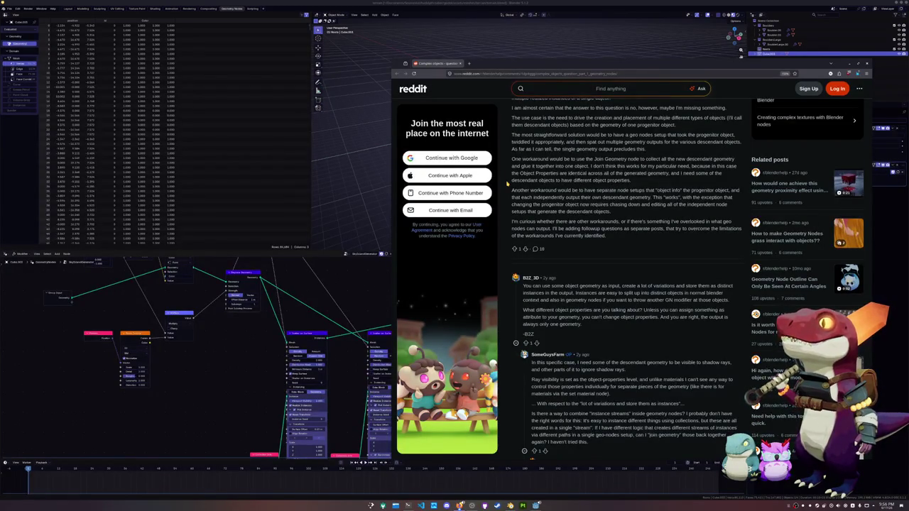
scroll(532, 171, down, 1)
scroll(561, 159, down, 1)
scroll(590, 149, down, 1)
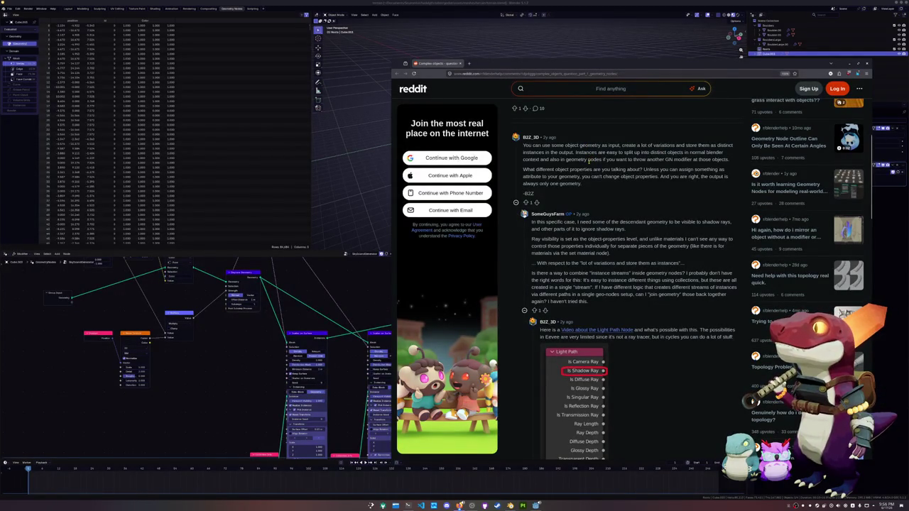
scroll(589, 190, down, 1)
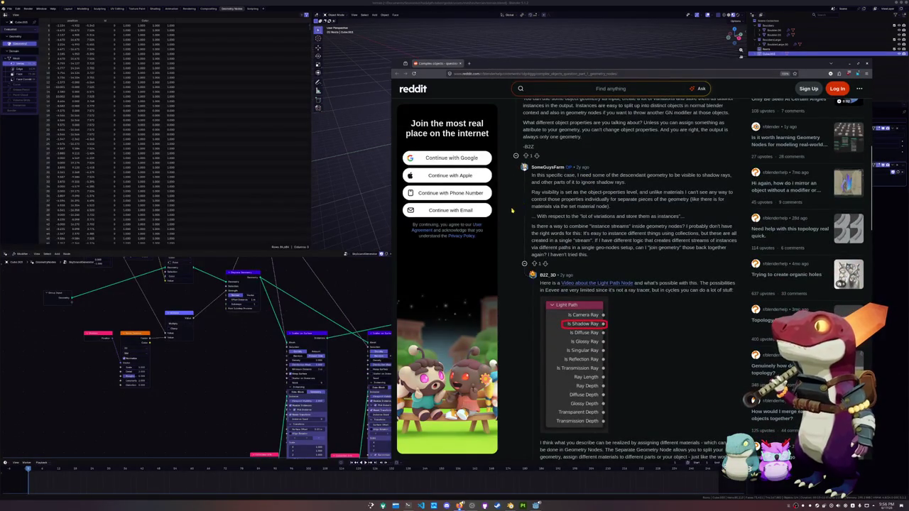
scroll(512, 210, down, 6)
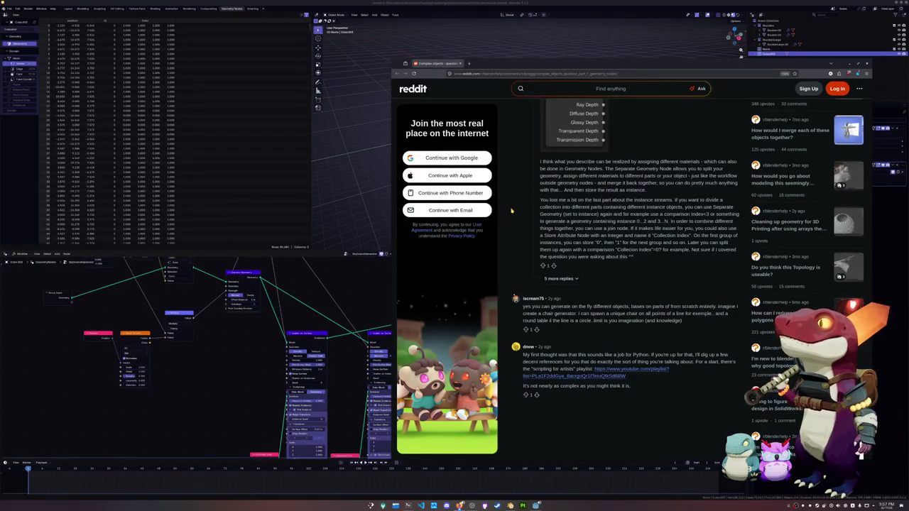
scroll(511, 211, up, 7)
scroll(511, 220, up, 1)
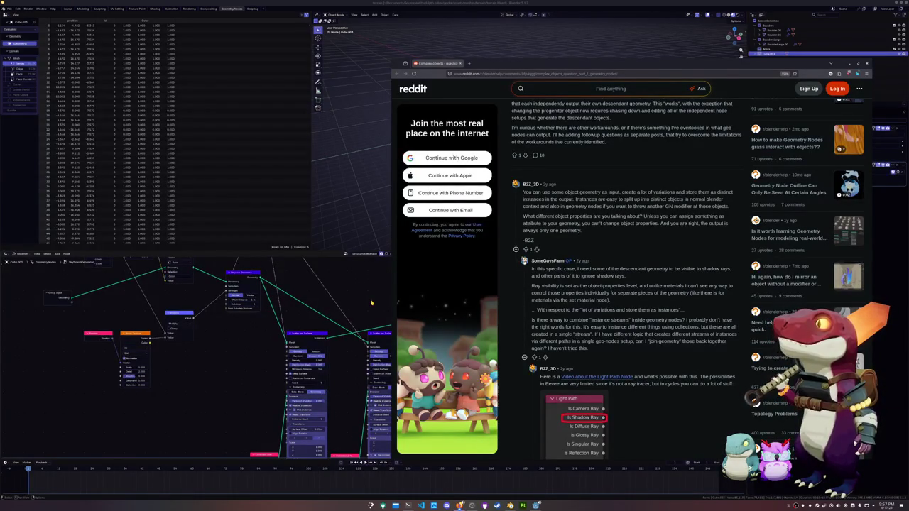
click(370, 303)
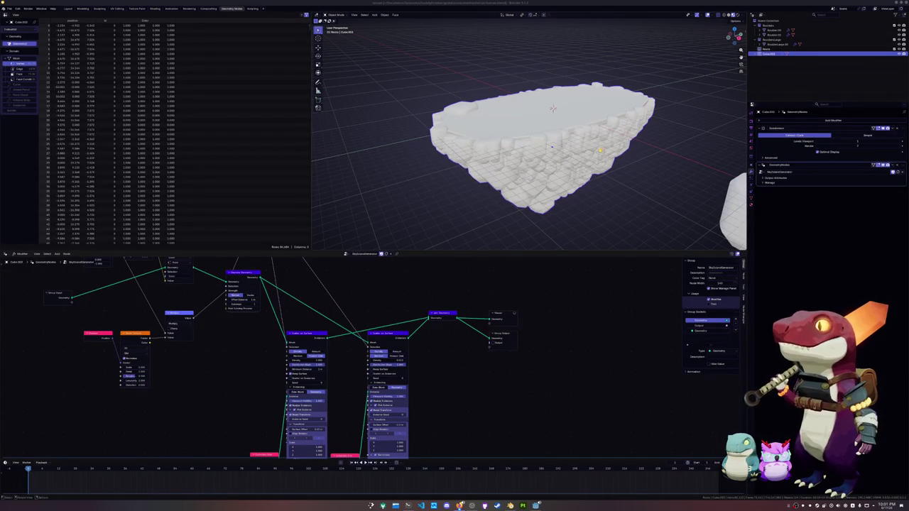
Orbit the view to inspect the rock island's underside.
scroll(601, 150, up, 5)
scroll(600, 150, down, 5)
mouse_move(601, 150)
middle_down()
mouse_move(611, 128)
mouse_move(605, 92)
mouse_move(589, 345)
mouse_move(609, 264)
middle_up()
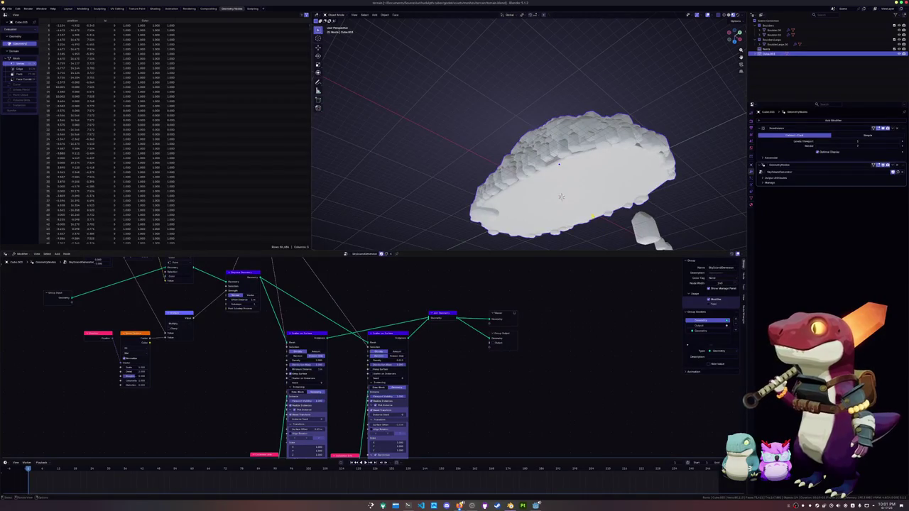
Orbit from beneath to above the rock island to inspect its detail, then save.
mouse_move(561, 197)
middle_down()
mouse_move(582, 95)
mouse_move(572, 102)
mouse_move(554, 93)
middle_up()
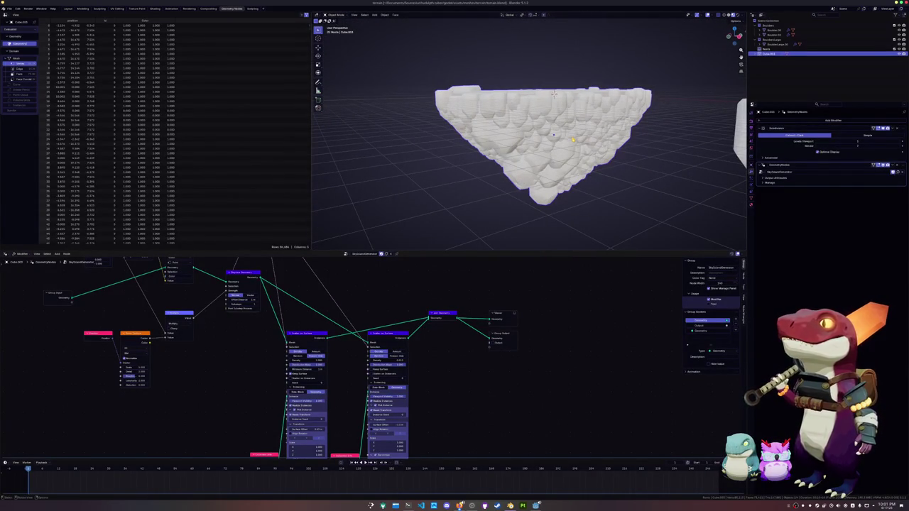
mouse_move(554, 93)
middle_down()
mouse_move(526, 95)
mouse_move(524, 115)
middle_up()
key(ctrl+s)
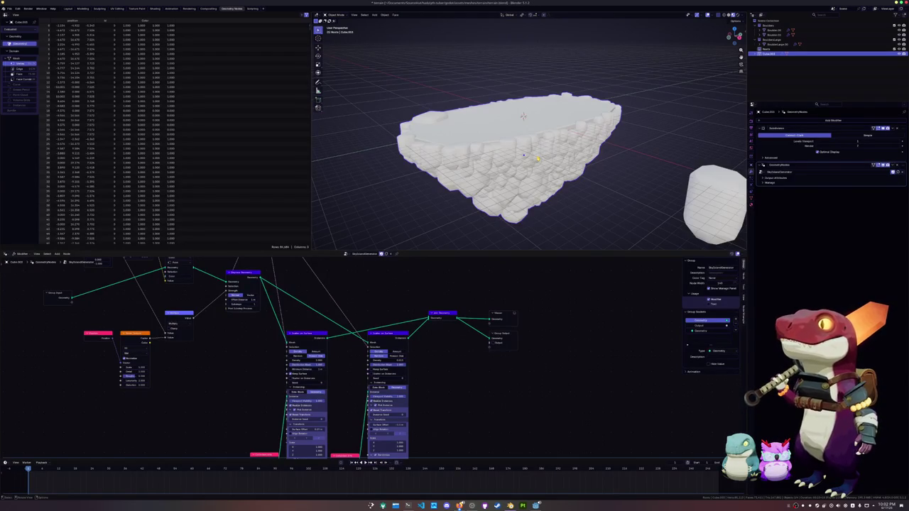
Bring the left end of the node tree into view and nudge Store Named Attribute down.
mouse_move(502, 294)
middle_down()
mouse_move(412, 305)
mouse_move(457, 353)
middle_up()
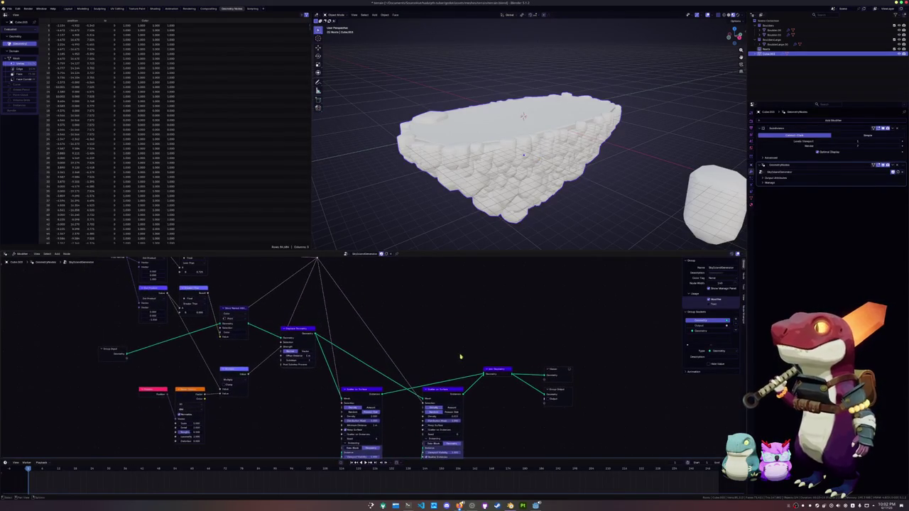
middle_drag(418, 329, 424, 377)
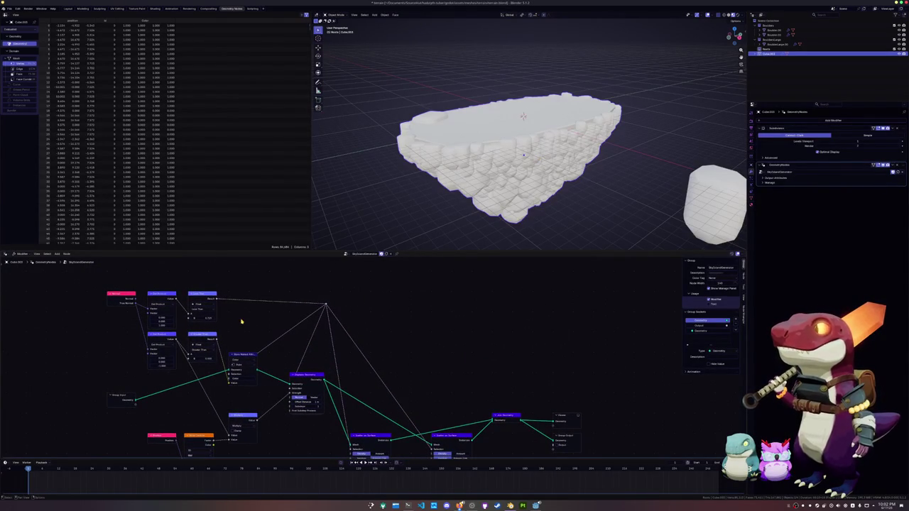
click(126, 398)
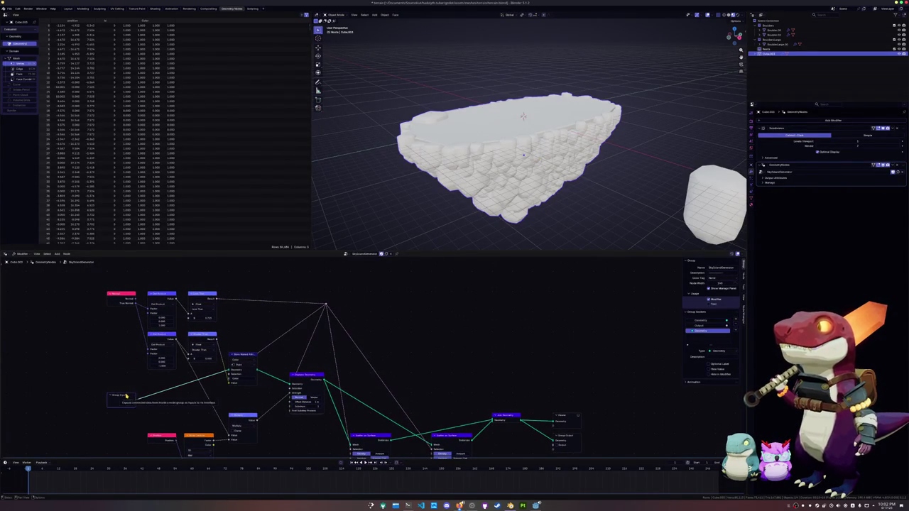
click(180, 329)
middle_drag(256, 339, 260, 347)
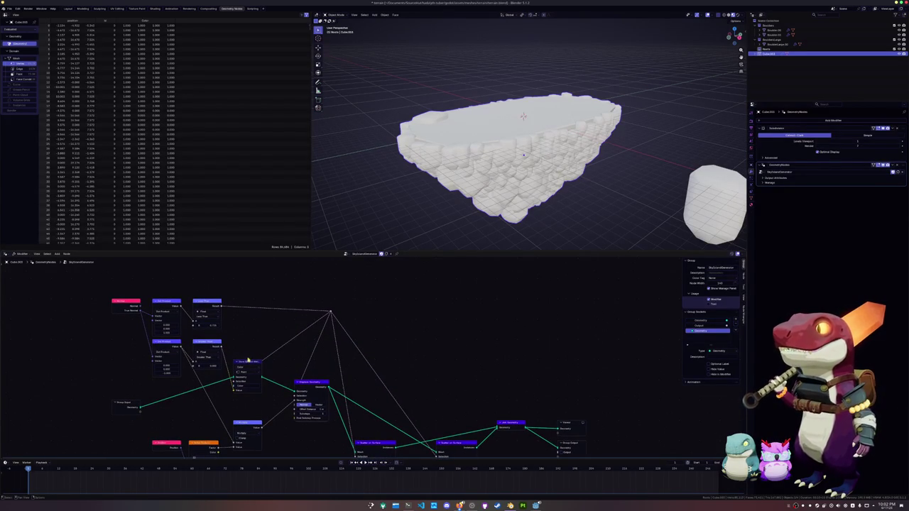
drag(249, 360, 244, 381)
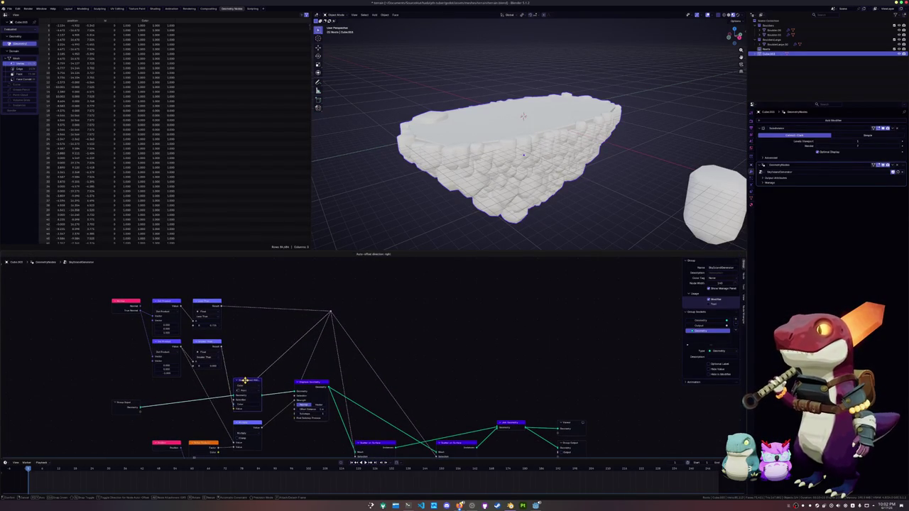
scroll(234, 355, up, 2)
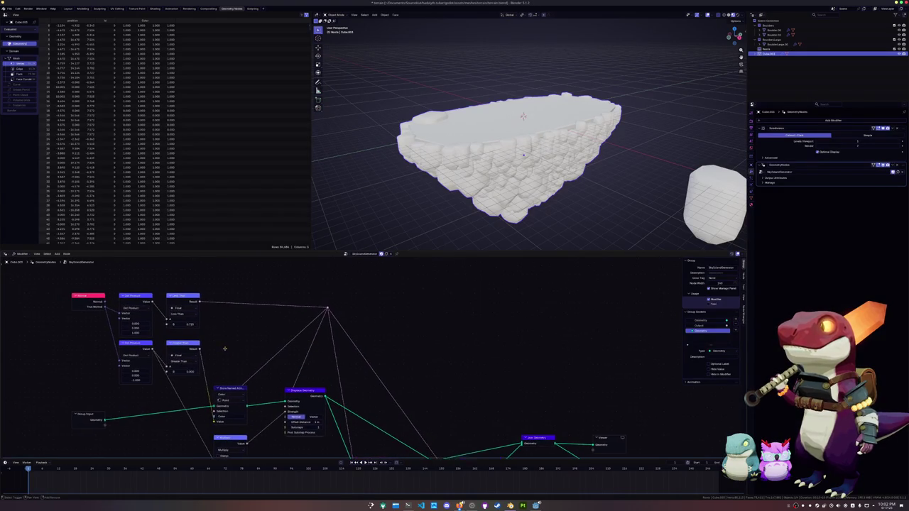
middle_drag(222, 347, 235, 355)
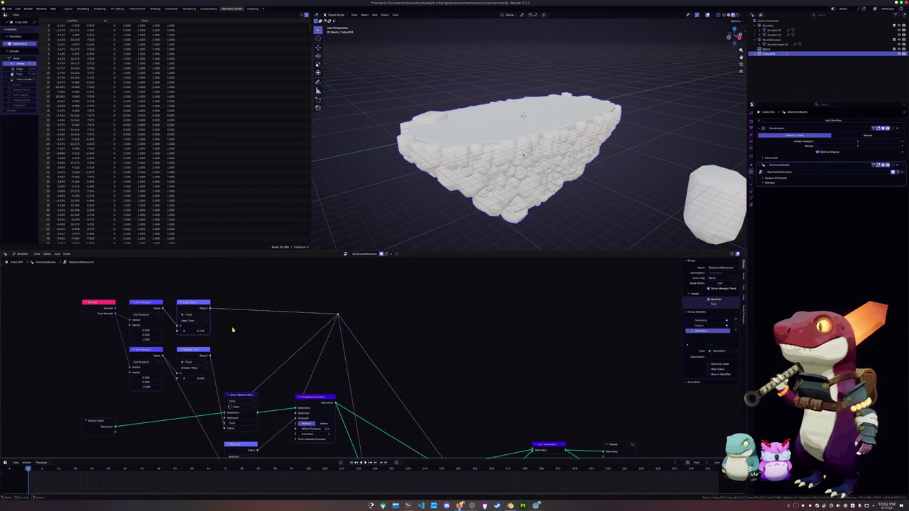
Add a Not node above Less Than and feed it the Less Than result.
key(shift+d)
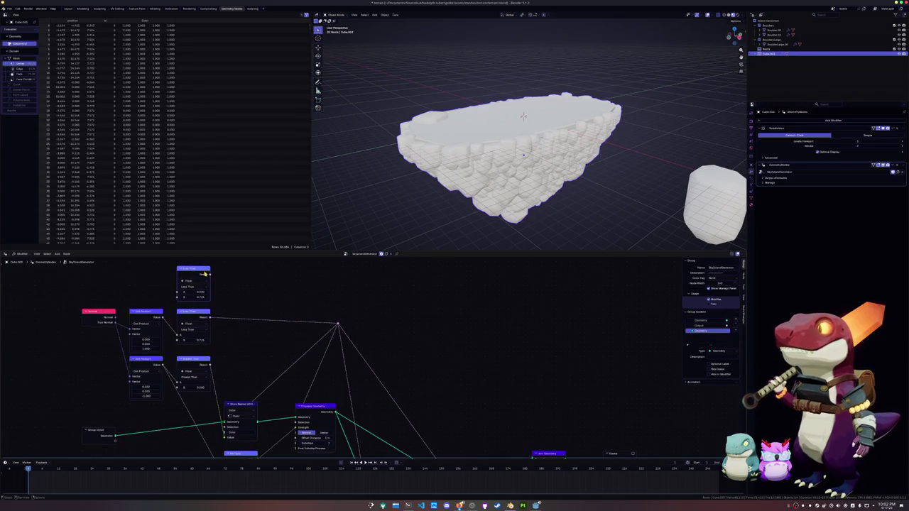
key(Escape)
key(shift+a)
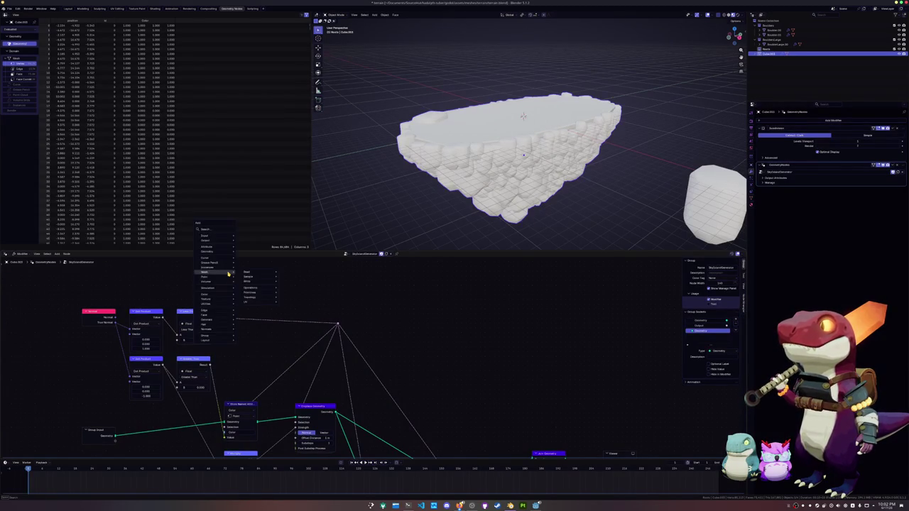
click(206, 229)
text(no)
click(227, 244)
click(240, 283)
drag(211, 318, 227, 294)
Add a Duplicate Elements node on a link from the Group Input geometry.
scroll(252, 310, down, 1)
middle_drag(251, 310, 221, 302)
drag(105, 422, 296, 292)
text(realize)
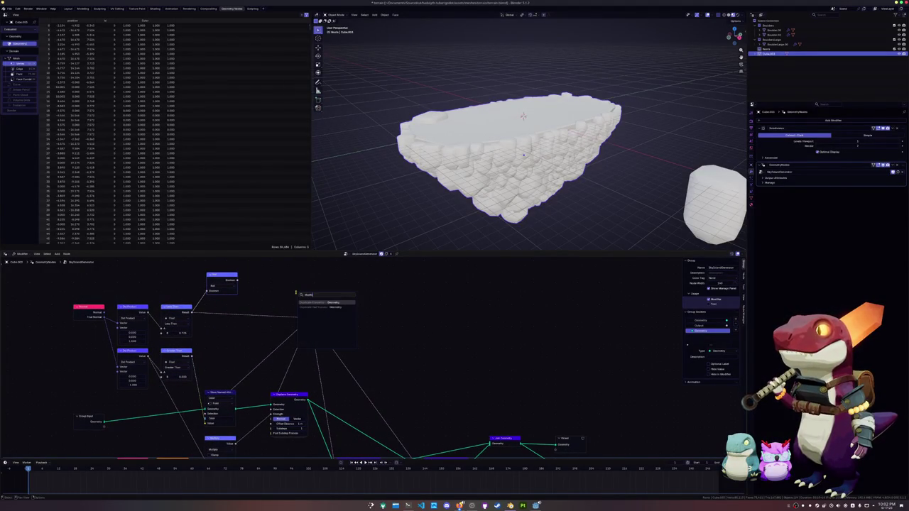
key(Return)
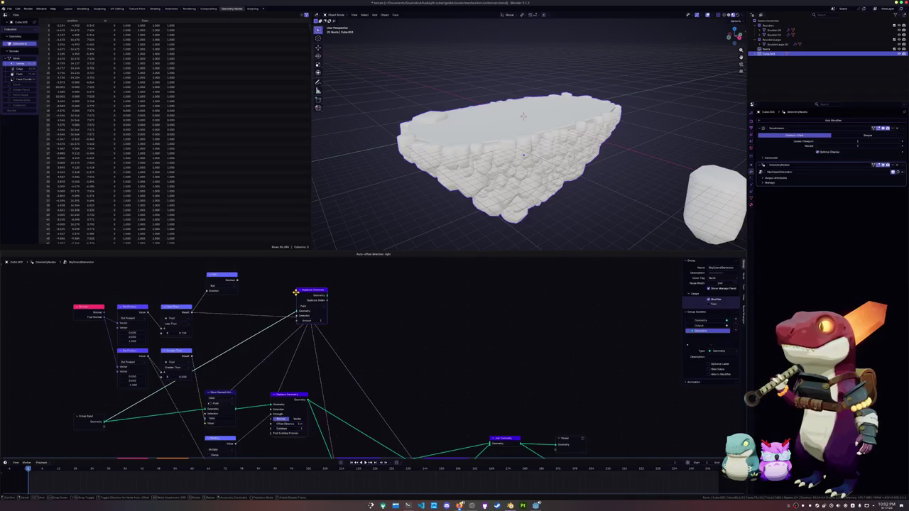
click(296, 266)
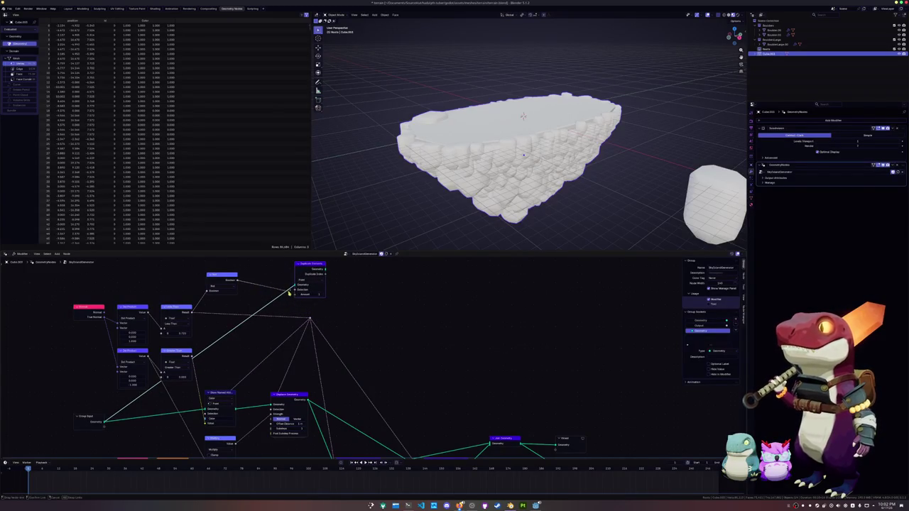
Set Duplicate Elements to the Face domain and preview its output in the Viewer.
scroll(351, 329, up, 2)
click(296, 309)
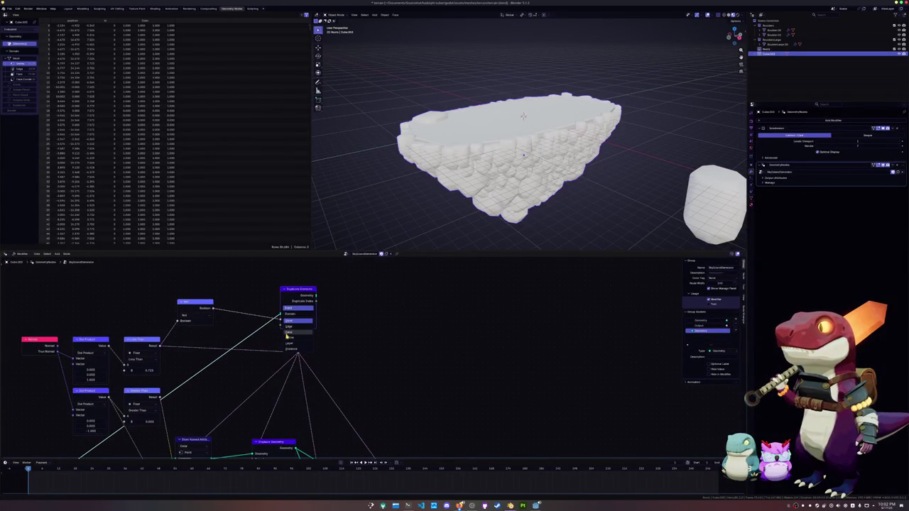
click(295, 332)
ctrl+shift+click(297, 290)
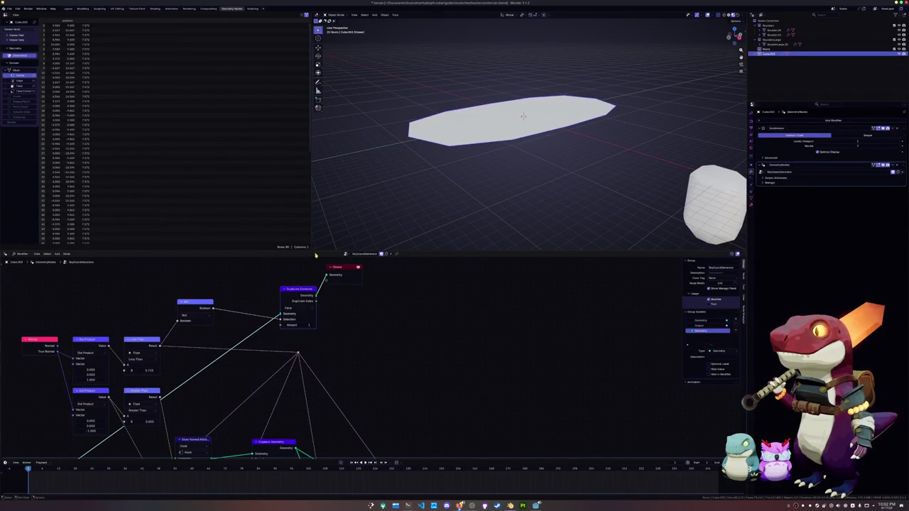
Move the Viewer right and try node searches from the duplicated geometry without adding anything.
drag(345, 264, 505, 290)
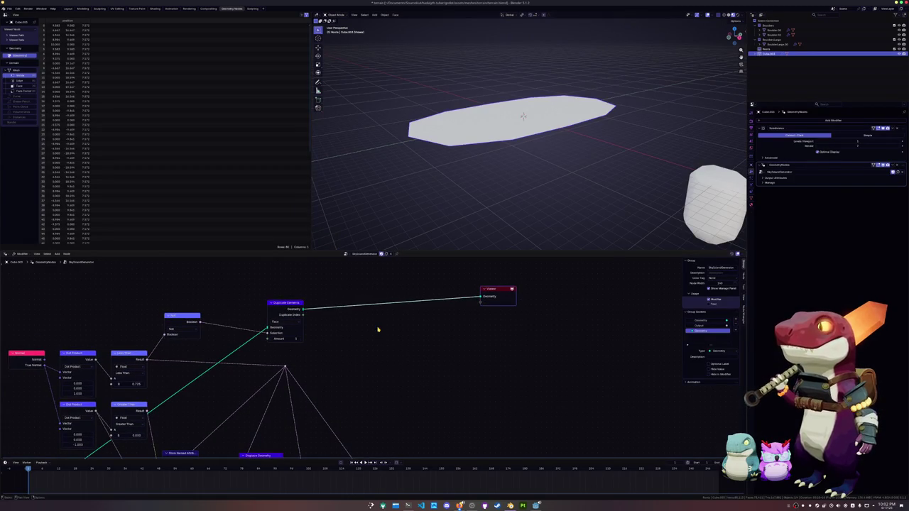
drag(304, 309, 380, 323)
text(ins)
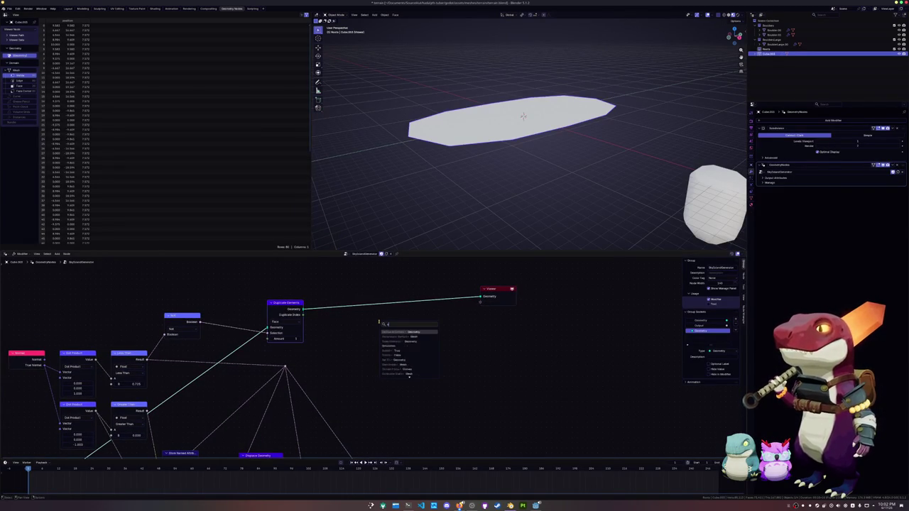
text(t)
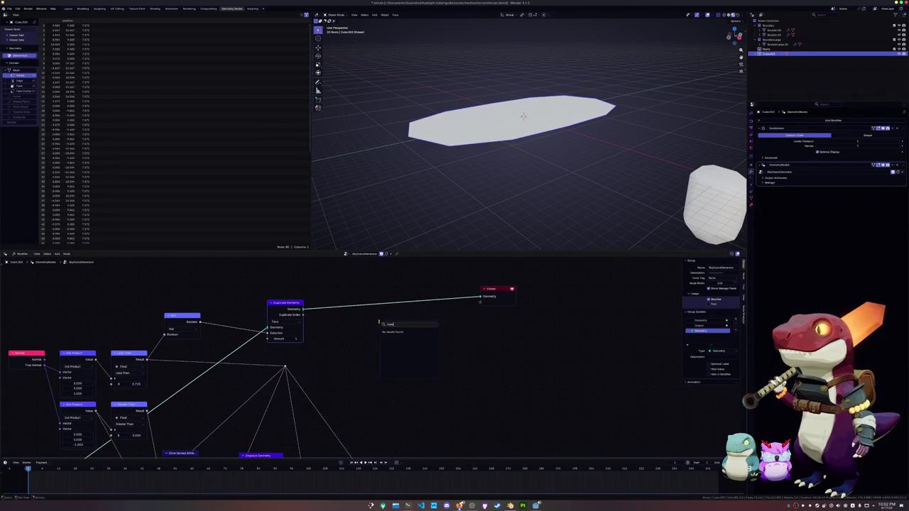
key(BackSpace)
key(Escape)
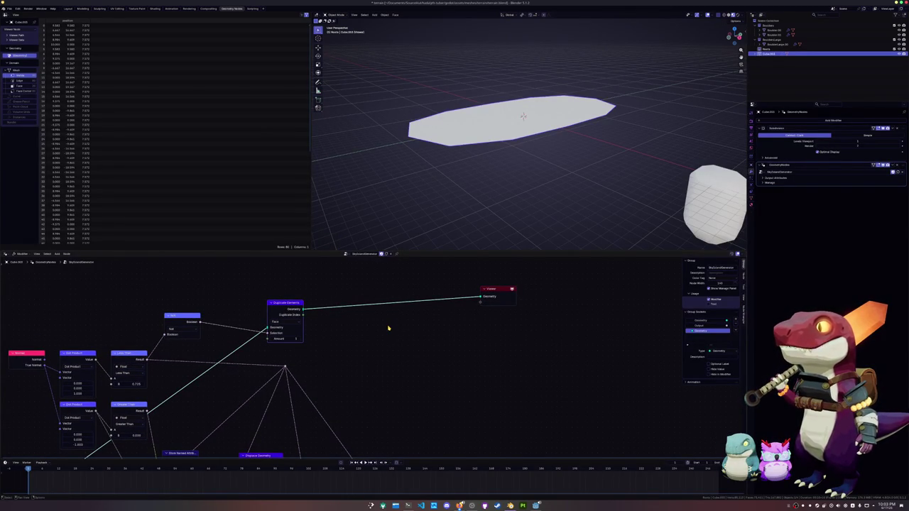
click(497, 294)
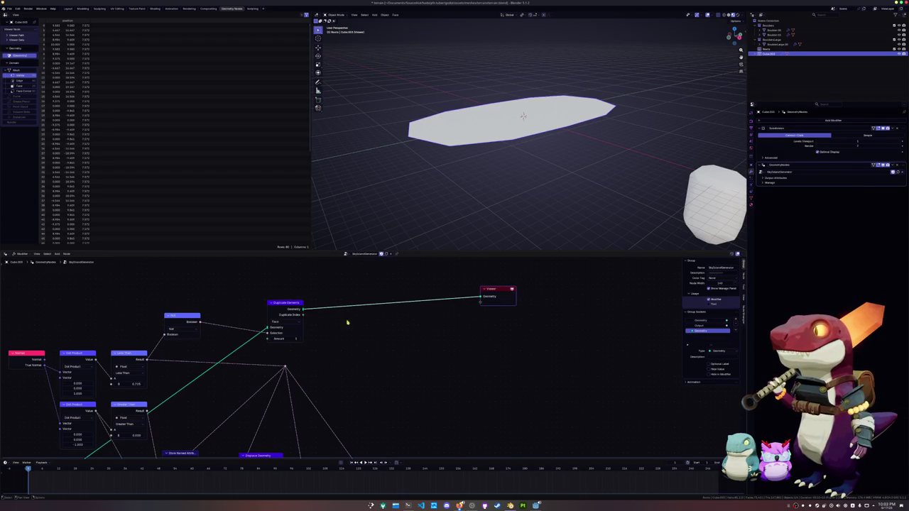
drag(300, 309, 382, 325)
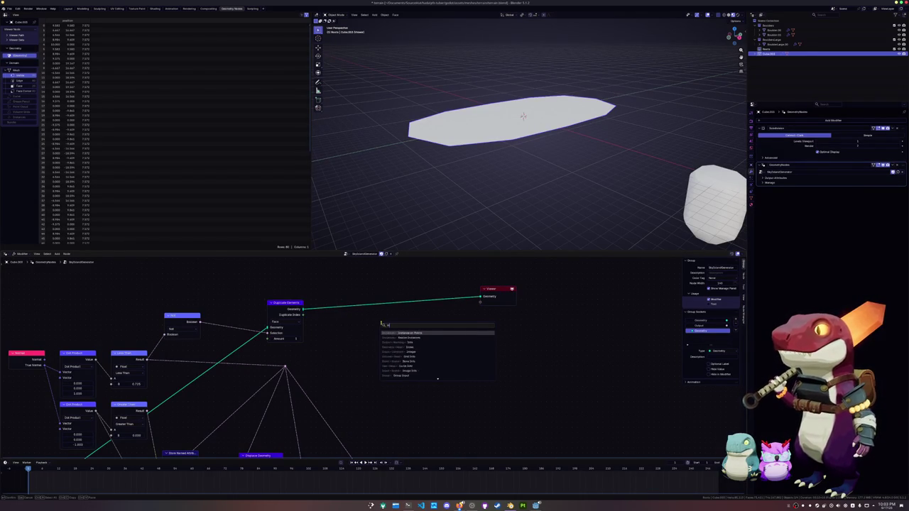
text(near)
key(BackSpace)
key(BackSpace)
key(BackSpace)
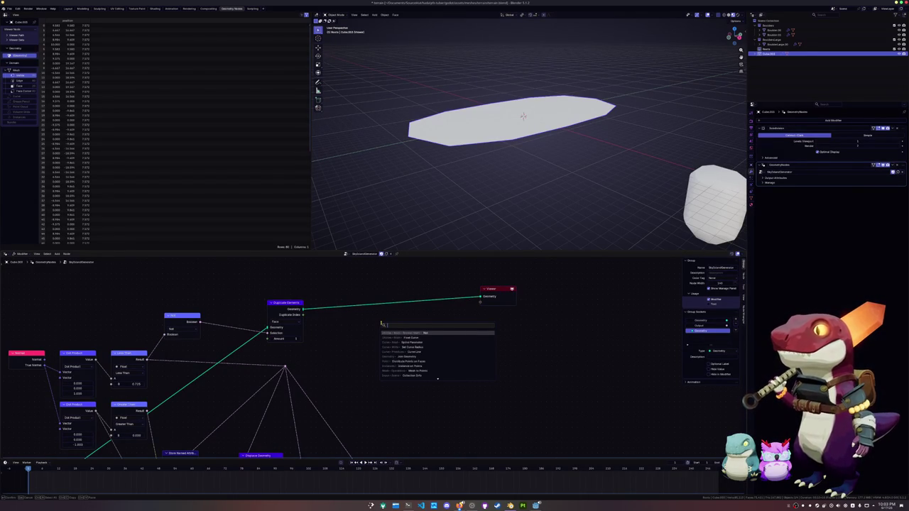
key(Escape)
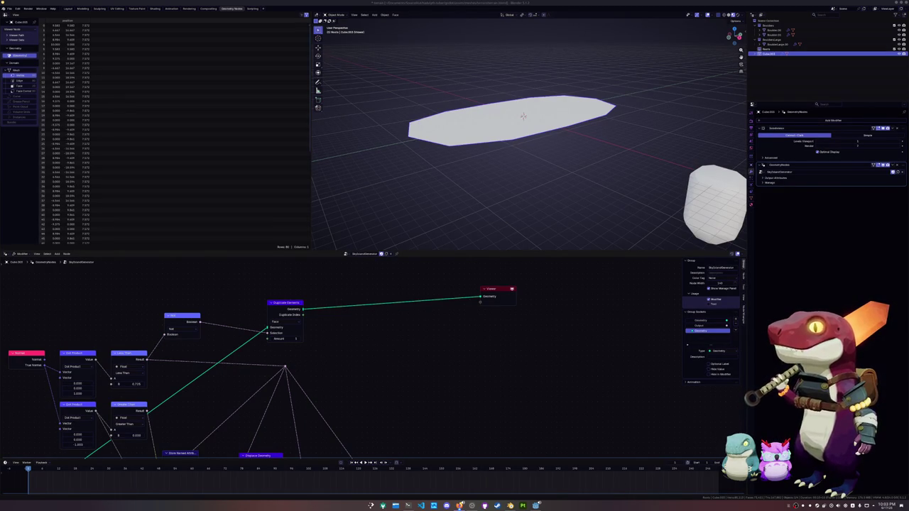
Insert an Extrude Mesh node (Individual on) between Duplicate Elements and the Viewer.
scroll(356, 306, up, 2)
drag(285, 296, 391, 305)
text(extrude)
key(Return)
click(325, 304)
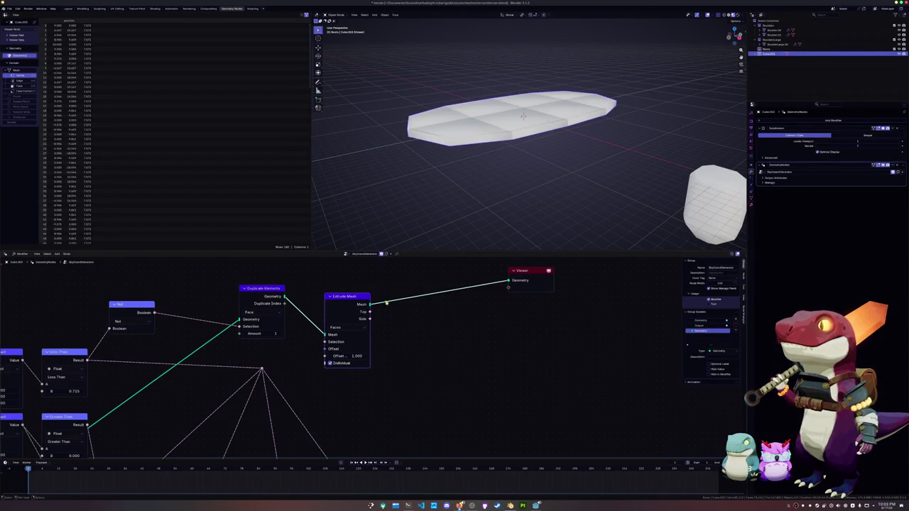
Try a plain Scale node and set the extrude offset to 0, then remove Scale.
drag(341, 296, 331, 287)
key(shift+a)
text(sca)
key(Return)
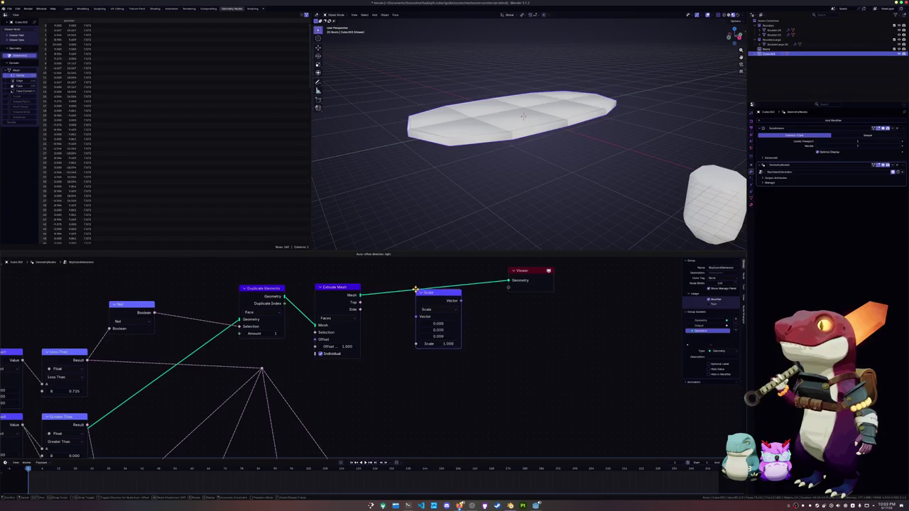
click(430, 305)
click(343, 346)
text(0)
key(Return)
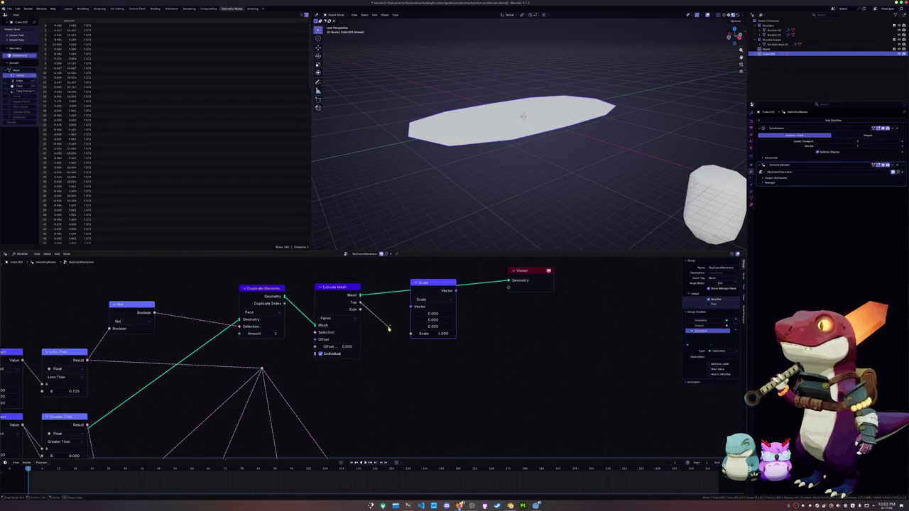
key(ctrl+x)
Insert Scale Elements after Extrude Mesh, scaling only the top faces by 0.4.
key(shift+a)
text(scale el)
key(Return)
click(412, 277)
drag(360, 302, 412, 301)
click(436, 307)
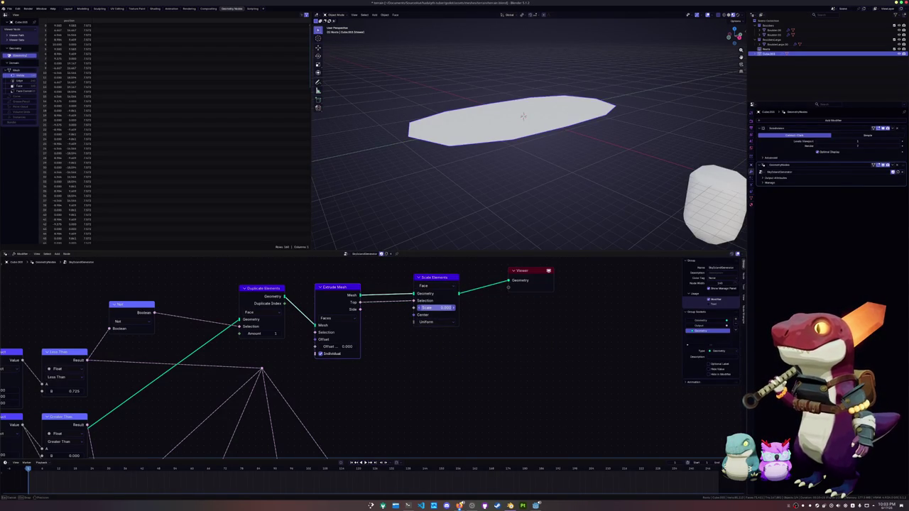
text(0.4)
key(Return)
drag(439, 301, 430, 302)
Add a Delete Geometry node that removes the extruded side faces, keeping the Point domain.
key(shift+a)
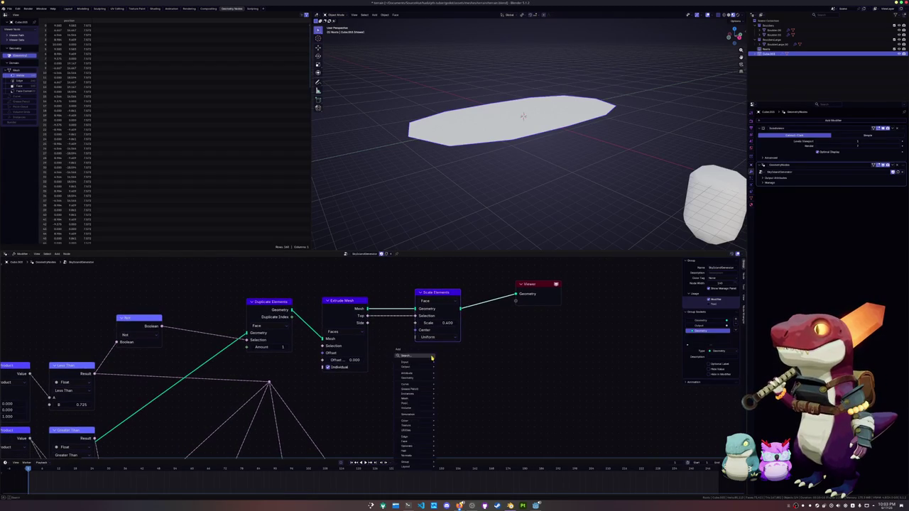
text(del)
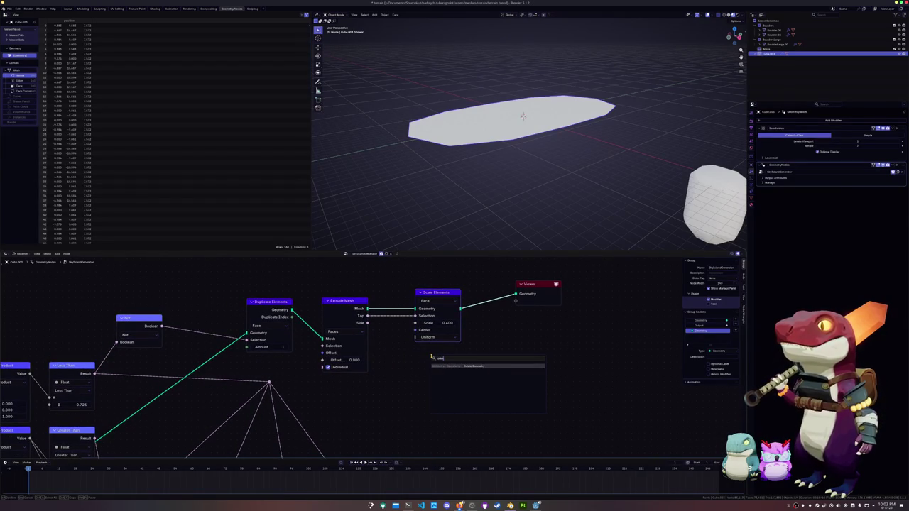
key(Return)
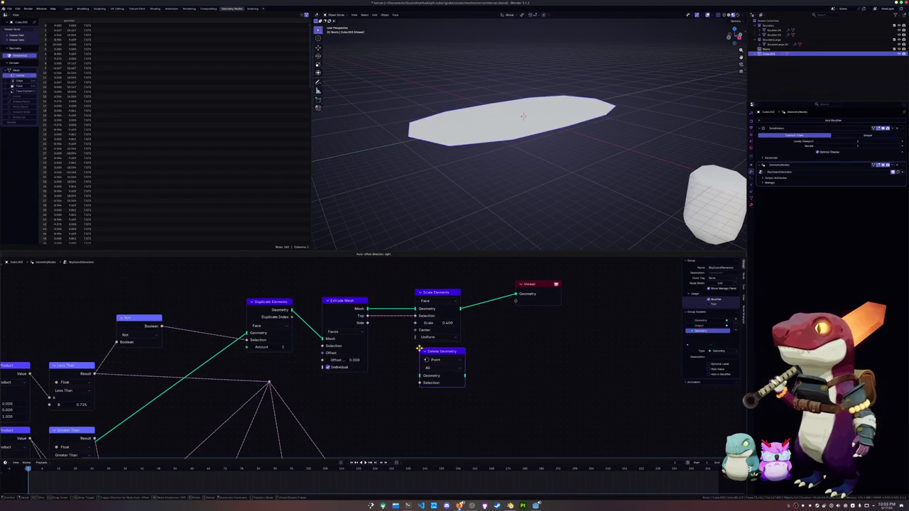
click(474, 326)
drag(461, 308, 474, 350)
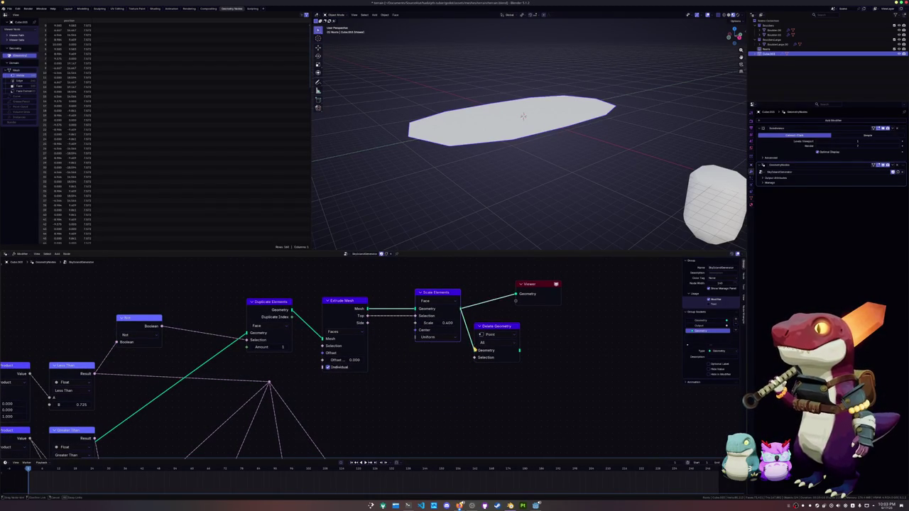
mouse_move(367, 323)
mouse_down()
mouse_move(475, 357)
mouse_move(517, 293)
mouse_move(586, 308)
mouse_up()
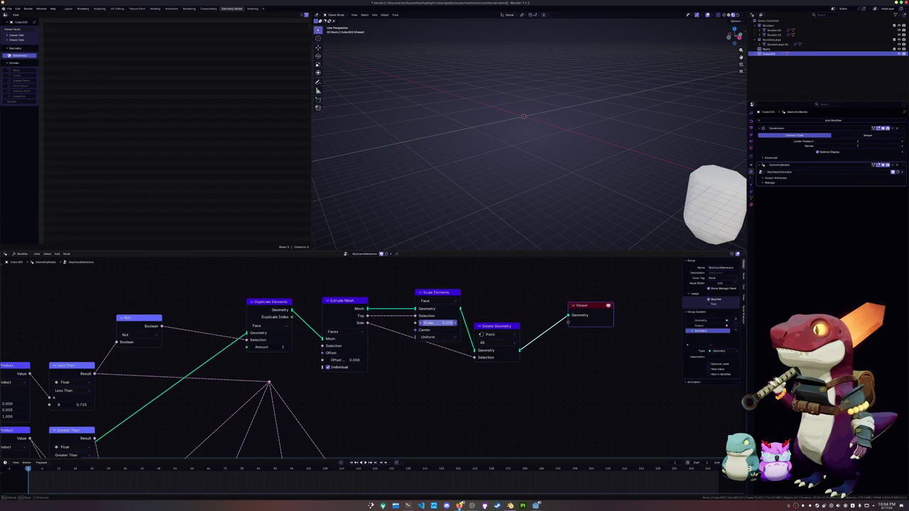
mouse_move(437, 324)
mouse_down()
mouse_move(447, 321)
mouse_move(430, 323)
mouse_up()
click(487, 326)
click(491, 334)
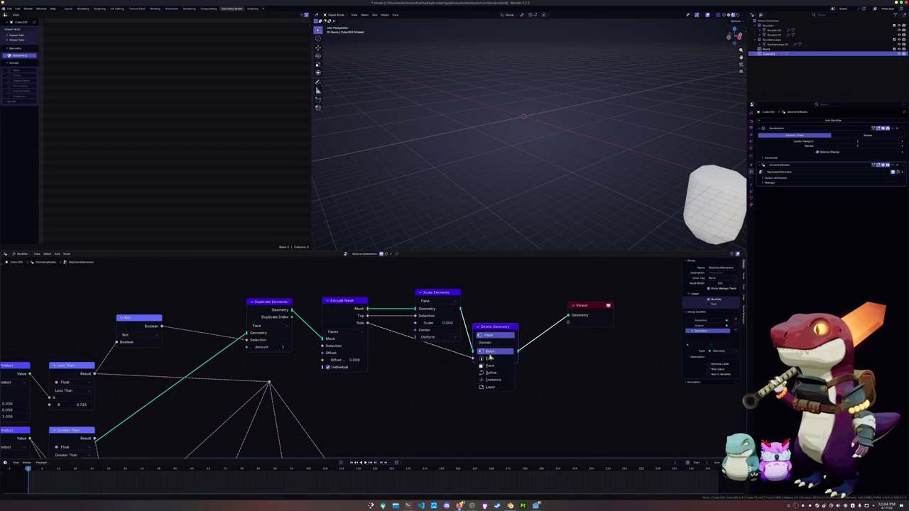
click(491, 352)
Preview Scale Elements directly and settle its face scale at -0.3.
drag(443, 293, 442, 282)
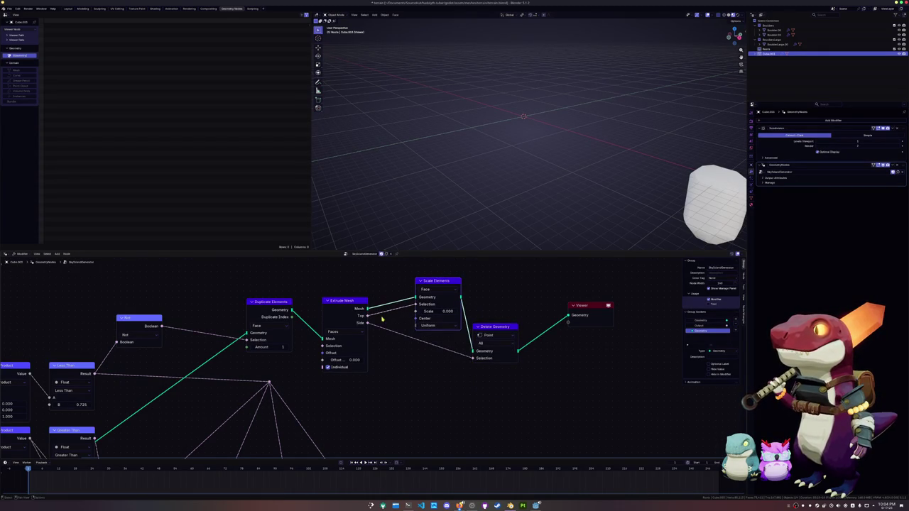
middle_drag(391, 349, 386, 355)
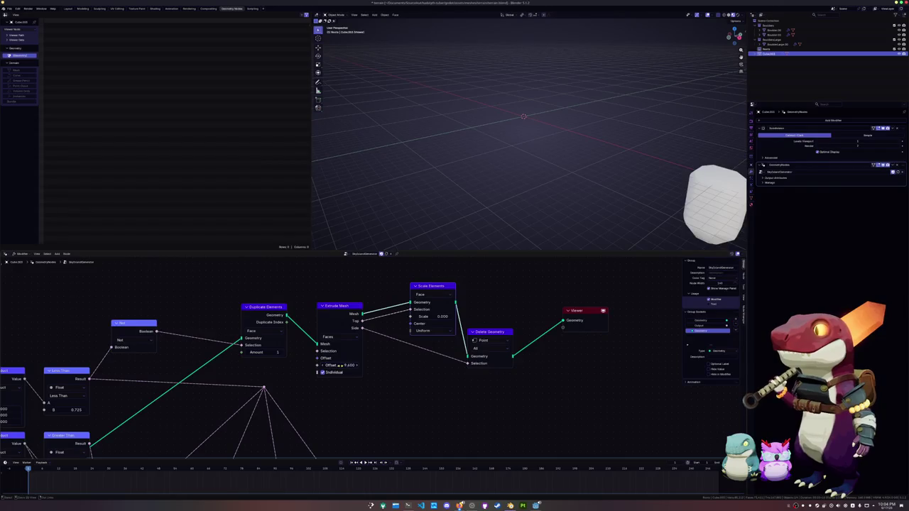
ctrl+shift+click(439, 290)
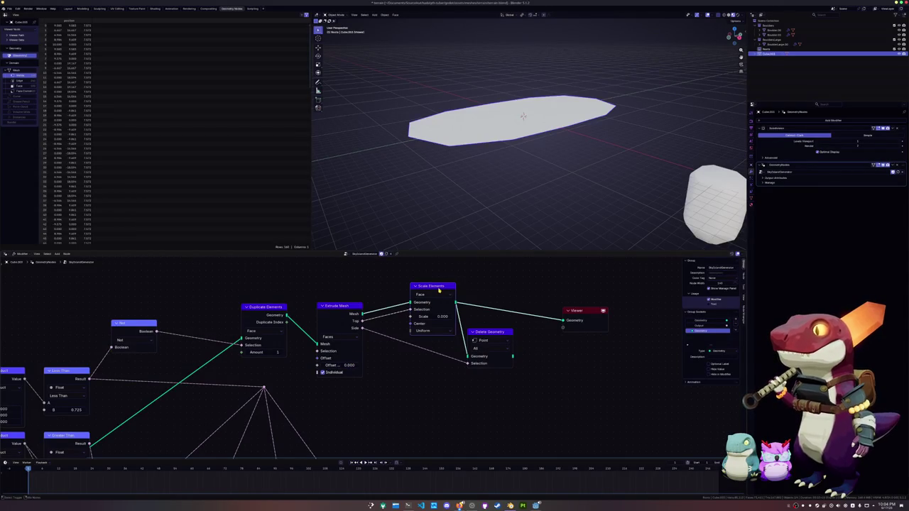
drag(430, 317, 441, 319)
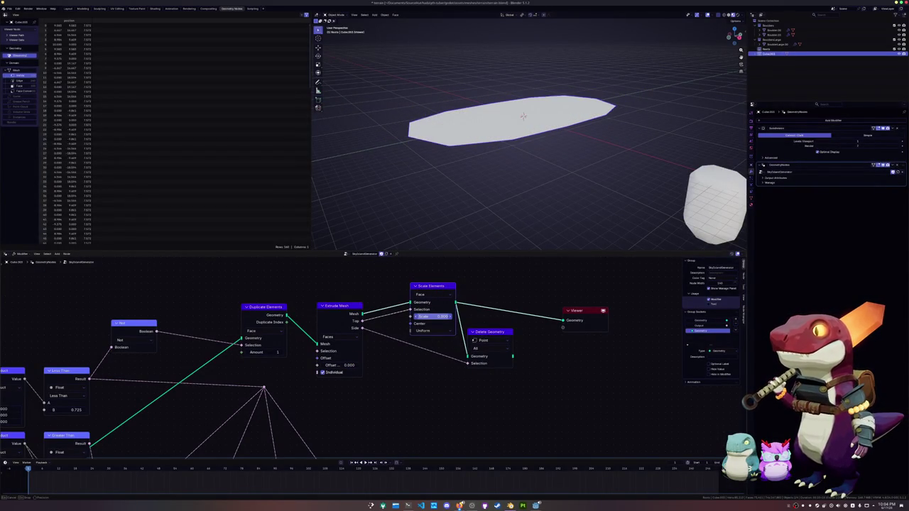
click(439, 317)
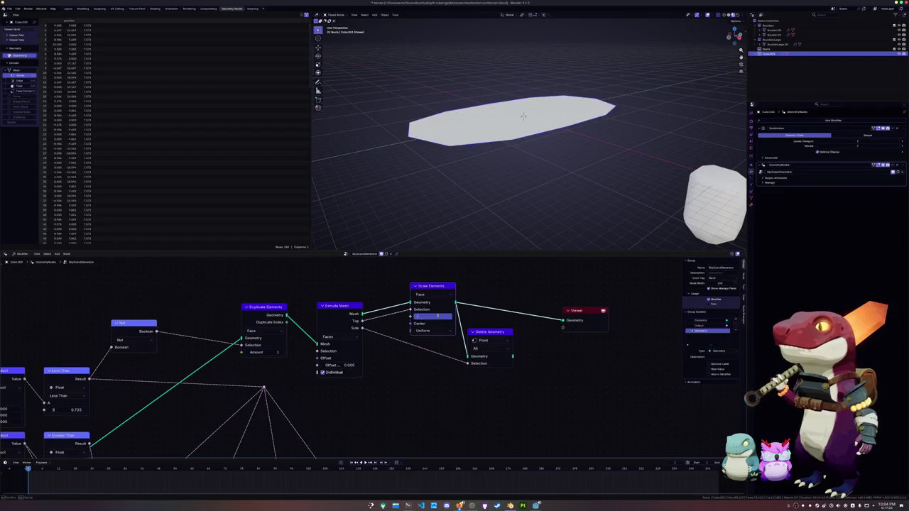
key(Return)
scroll(464, 199, up, 2)
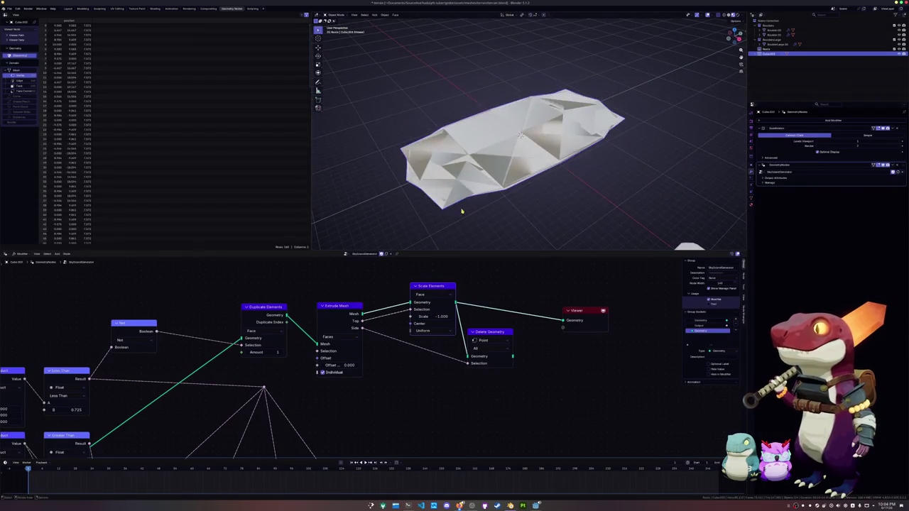
mouse_move(433, 317)
mouse_down()
mouse_move(468, 317)
mouse_move(454, 317)
mouse_up()
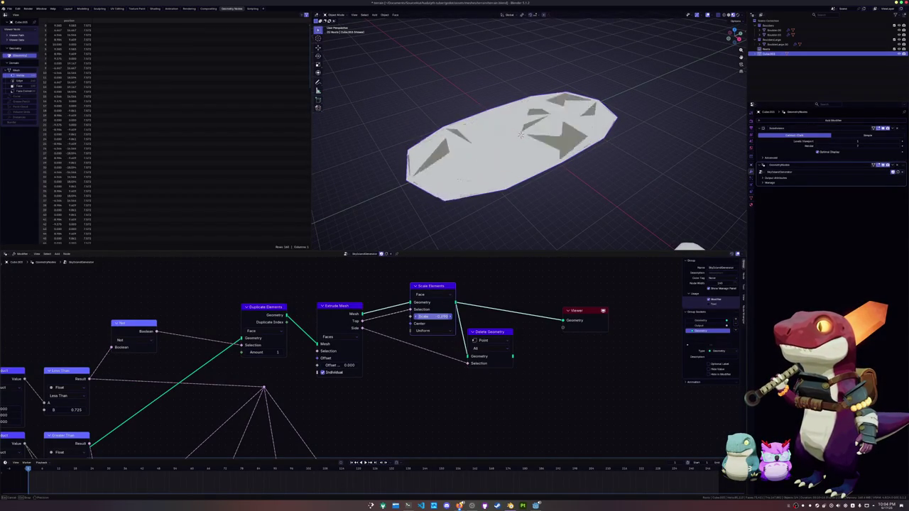
drag(433, 316, 426, 317)
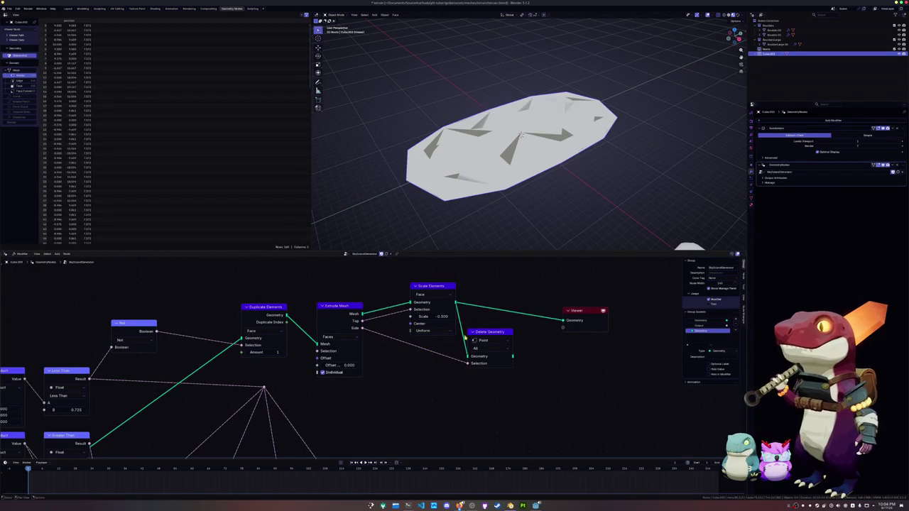
Preview Delete Geometry and test its Domain options, ending back on Point.
ctrl+shift+click(490, 334)
click(488, 341)
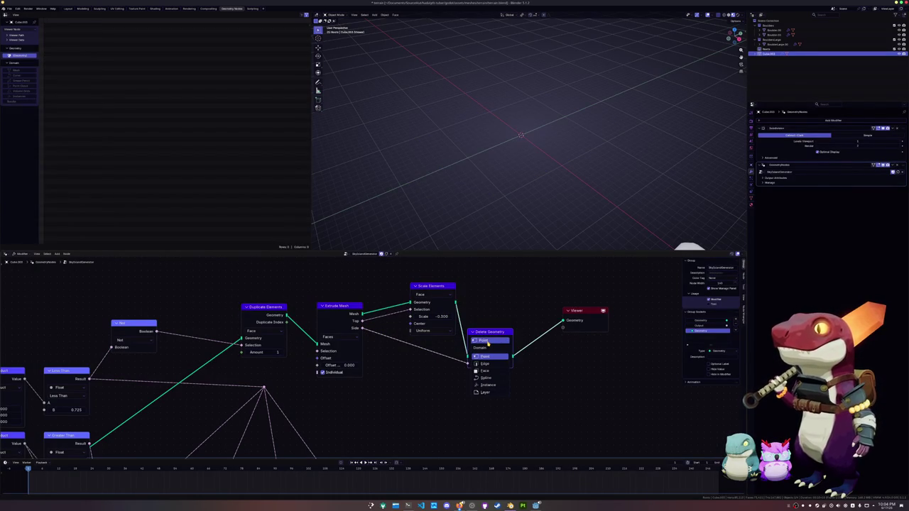
click(488, 343)
click(487, 348)
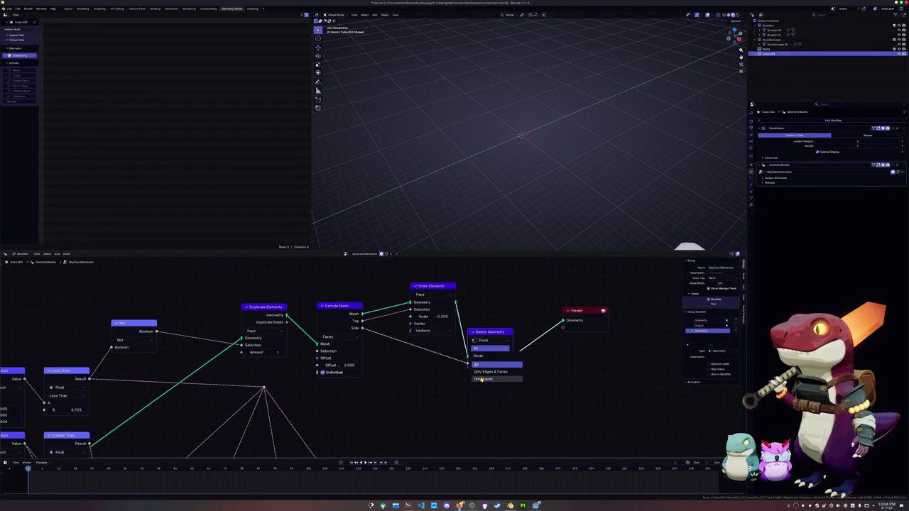
click(490, 364)
click(483, 341)
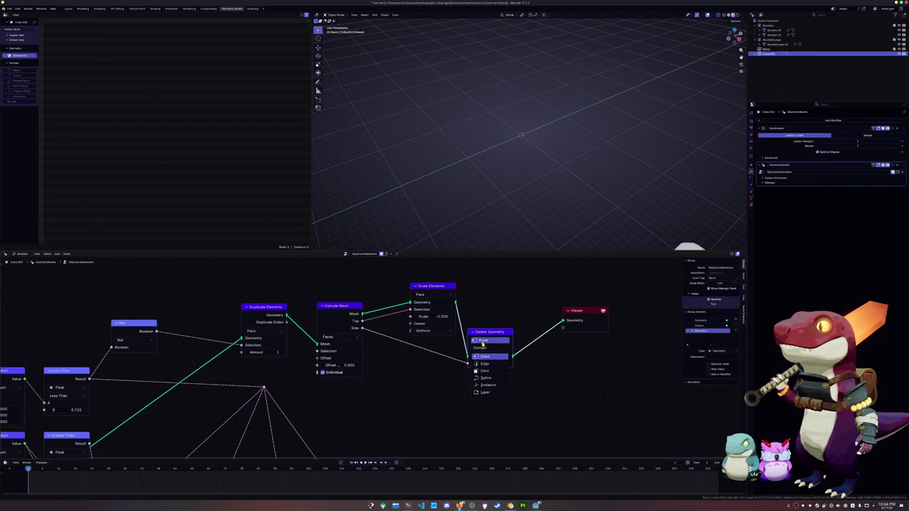
click(484, 370)
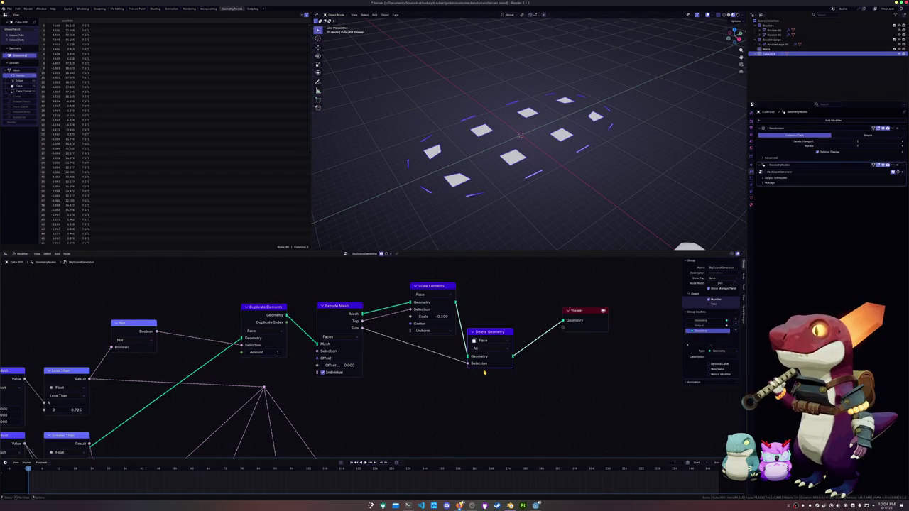
click(482, 342)
click(480, 363)
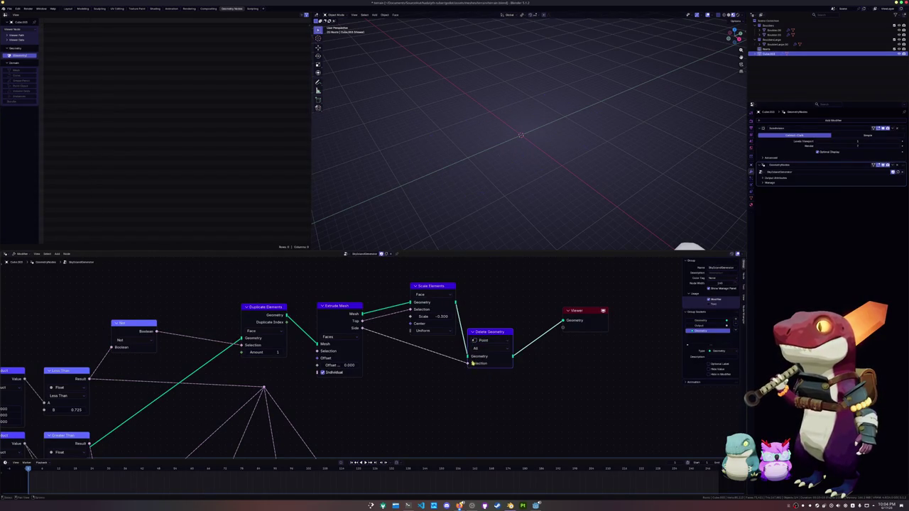
Preview Extrude Mesh with a 1.1 offset, comparing its Top and Side outputs.
ctrl+shift+click(350, 308)
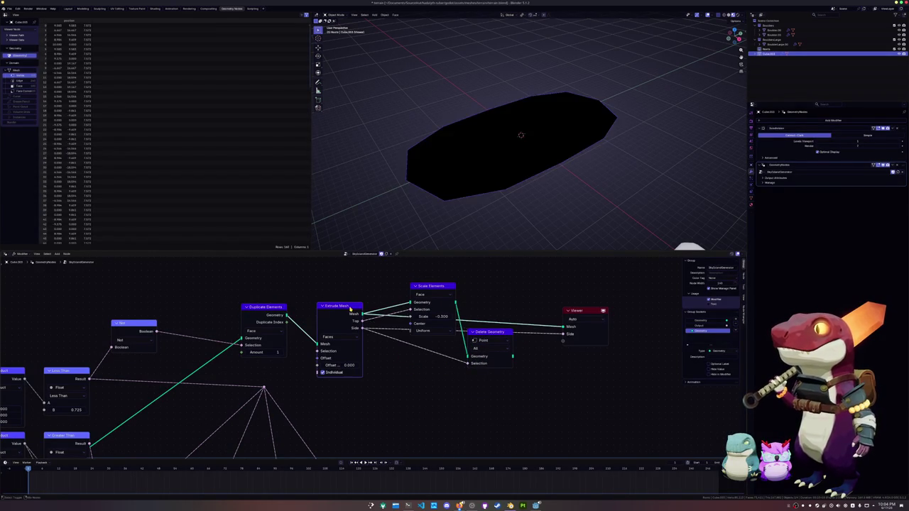
middle_drag(397, 177, 406, 209)
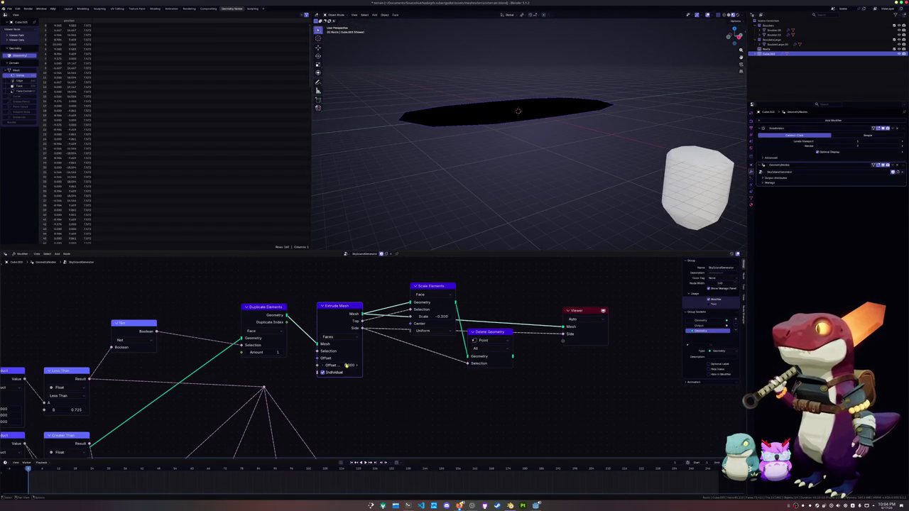
text(1.1)
key(Return)
ctrl+shift+click(343, 317)
ctrl+shift+click(344, 314)
ctrl+shift+click(343, 314)
ctrl+shift+click(343, 311)
ctrl+shift+click(343, 310)
mouse_move(391, 206)
middle_down()
mouse_move(399, 220)
mouse_move(432, 201)
middle_up()
scroll(400, 219, up, 4)
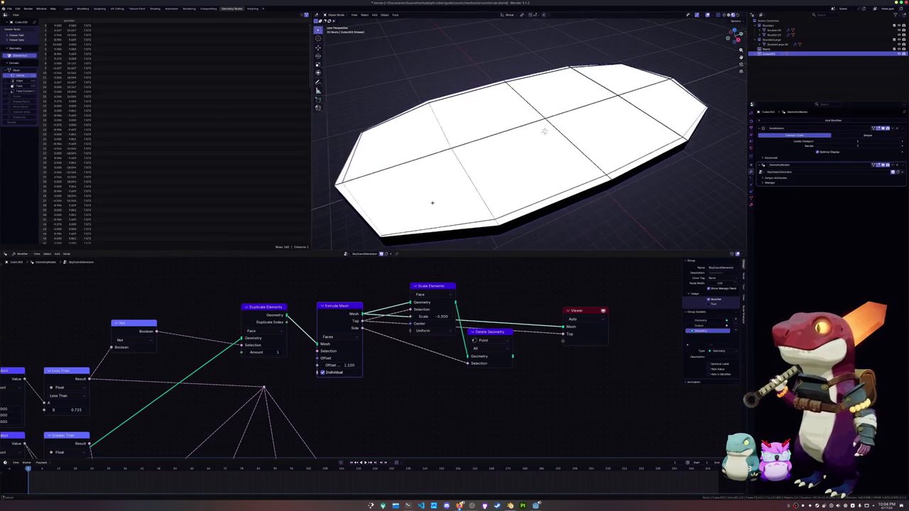
Shrink the top faces with Scale Elements (0.5, then 0.8) and preview the separated tiles.
click(433, 316)
text(0.5)
key(Return)
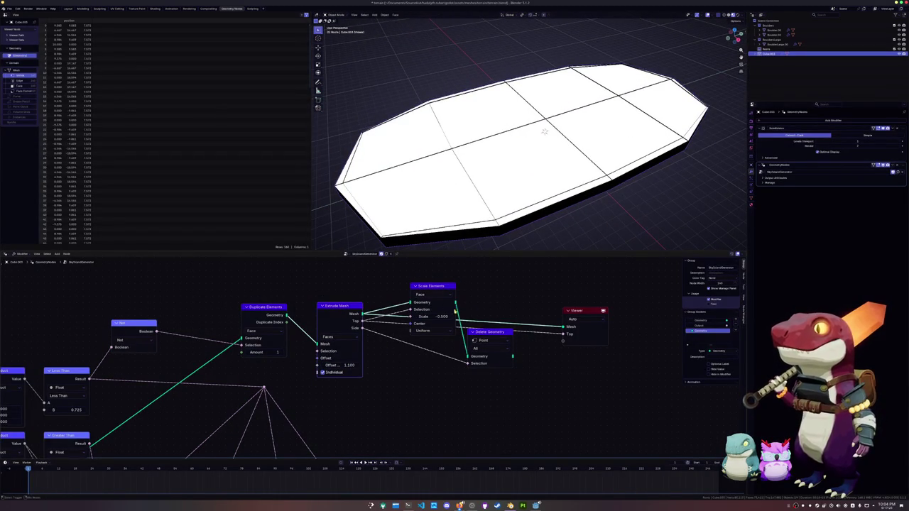
ctrl+shift+click(435, 292)
drag(436, 316, 440, 316)
text(0.800)
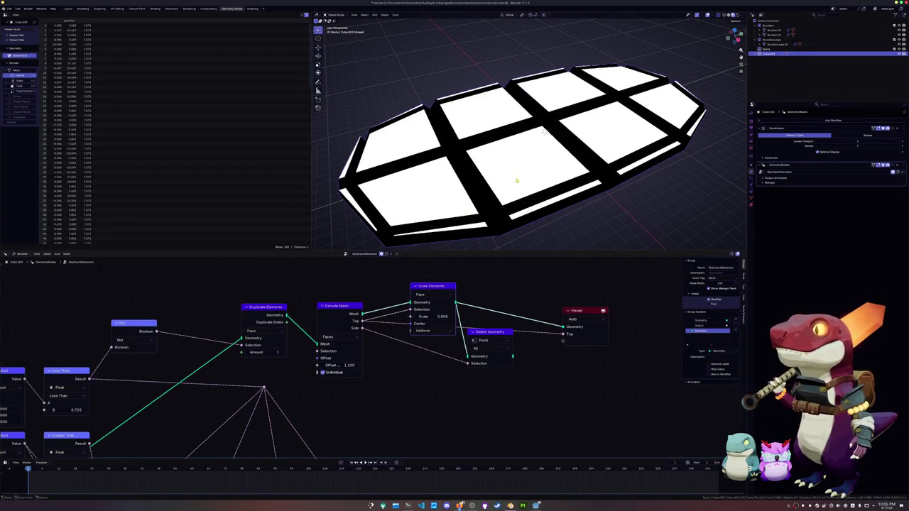
mouse_move(528, 230)
middle_down()
mouse_move(519, 209)
mouse_move(501, 221)
middle_up()
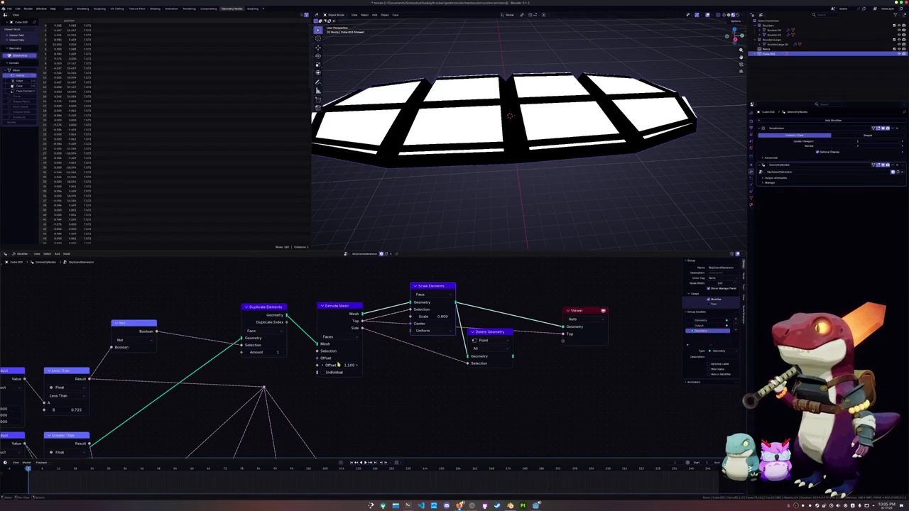
Try Extrude Mesh modes Vertices and Edges, return to Faces, and toggle Individual off.
click(332, 337)
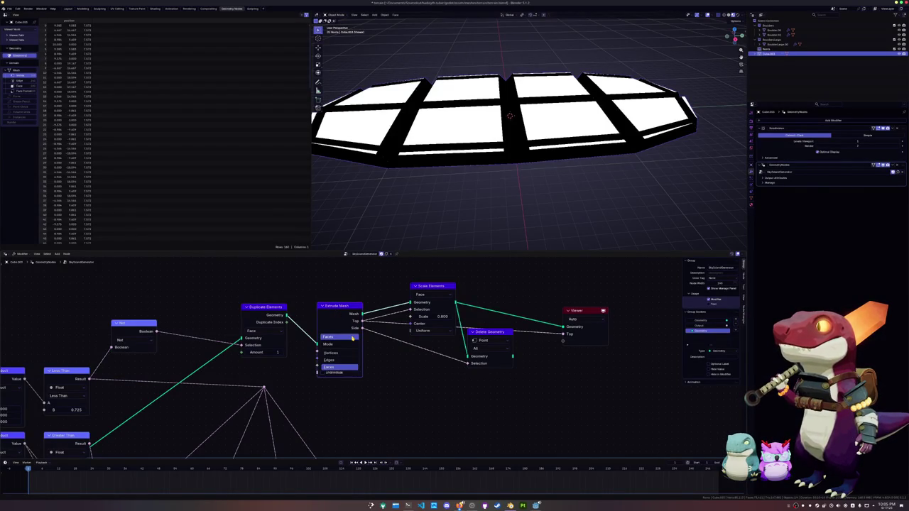
click(339, 353)
click(343, 338)
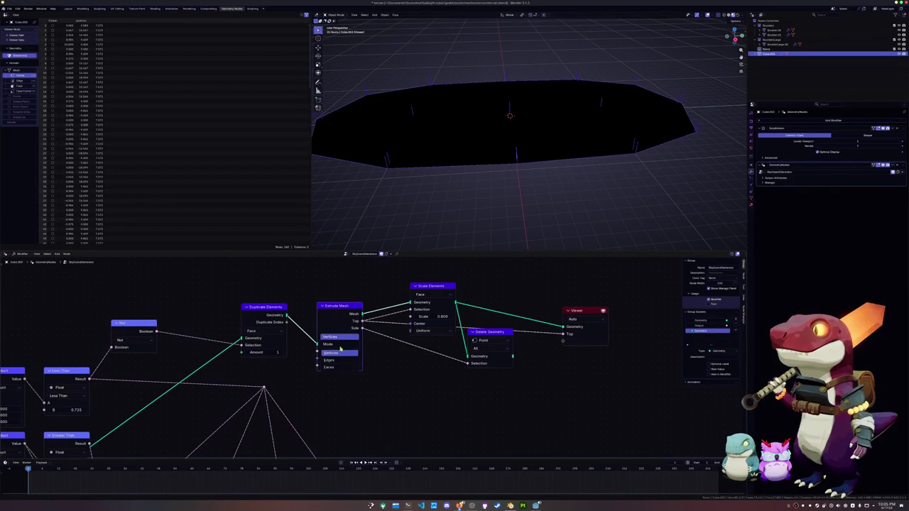
click(340, 360)
click(339, 338)
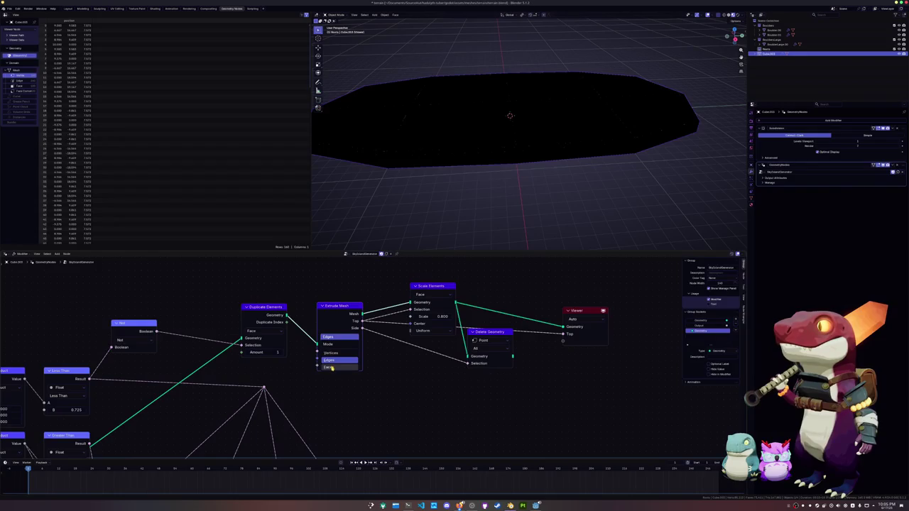
click(331, 368)
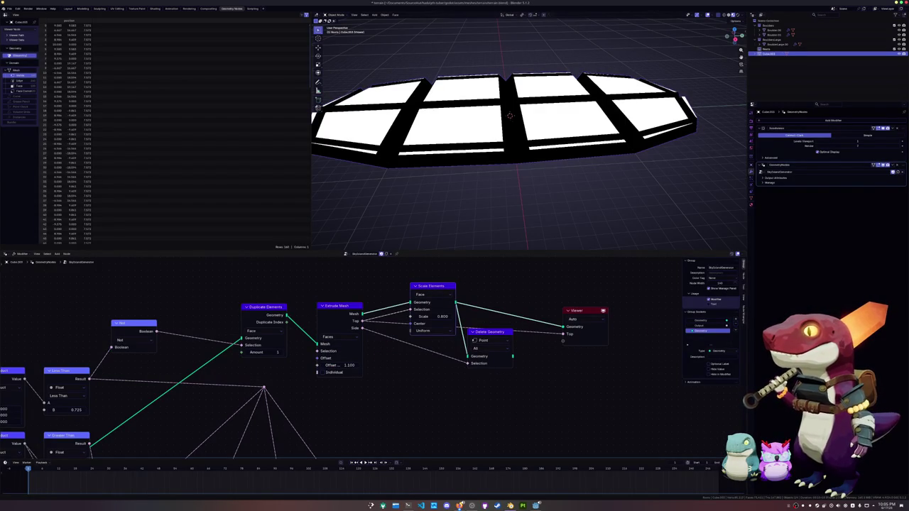
click(323, 373)
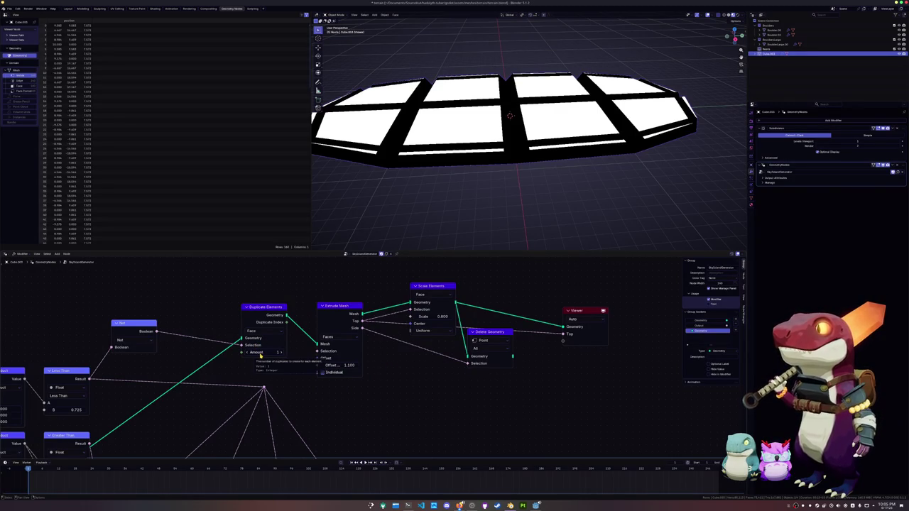
Keep the scaling domain as Face, move Delete Geometry lower right, and raise the extrusion offset.
drag(330, 338, 318, 337)
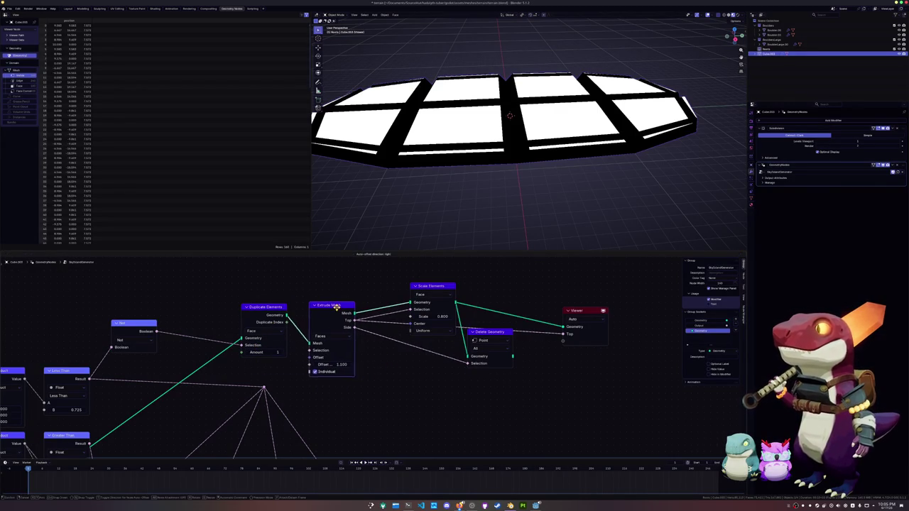
click(429, 294)
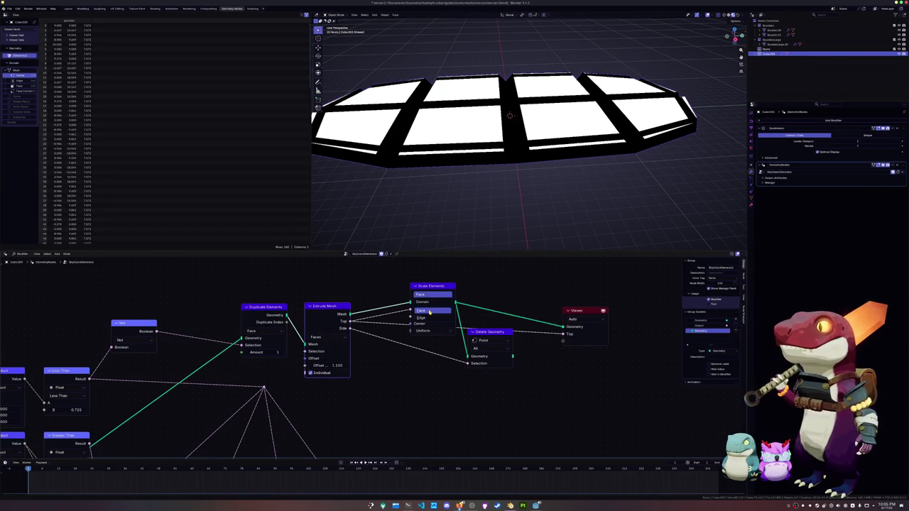
click(429, 311)
drag(477, 328, 497, 353)
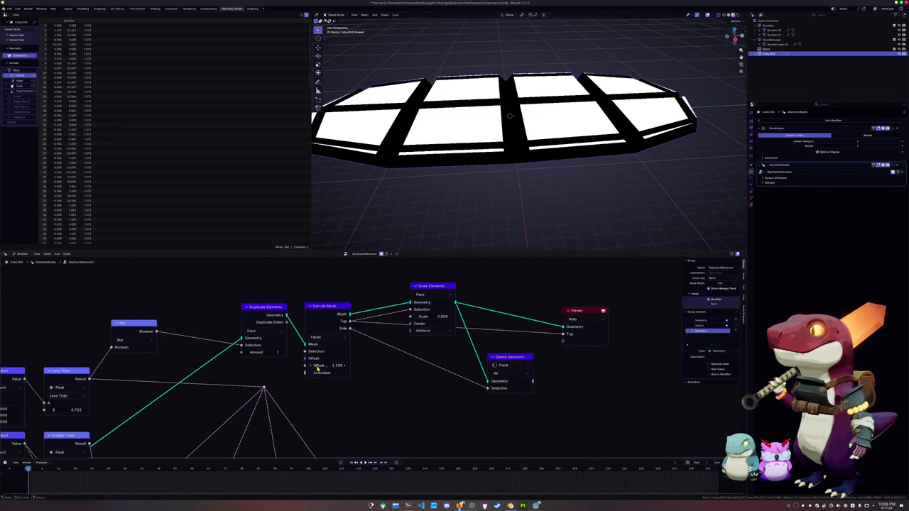
mouse_move(326, 365)
mouse_down()
mouse_move(369, 365)
mouse_move(313, 365)
mouse_up()
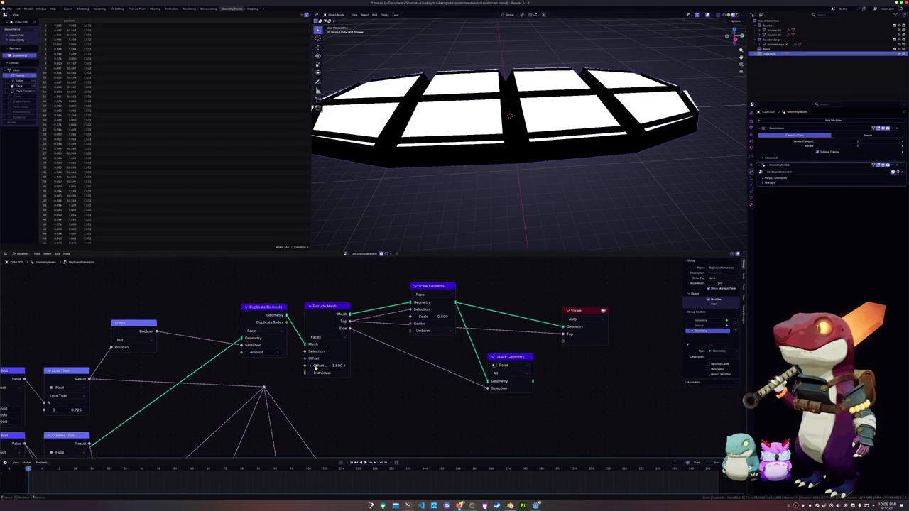
Set Extrude Mesh Offset Scale to 1.8 and try Duplicate Elements domains Point, Instance, Layer, Spline.
middle_drag(321, 330, 334, 354)
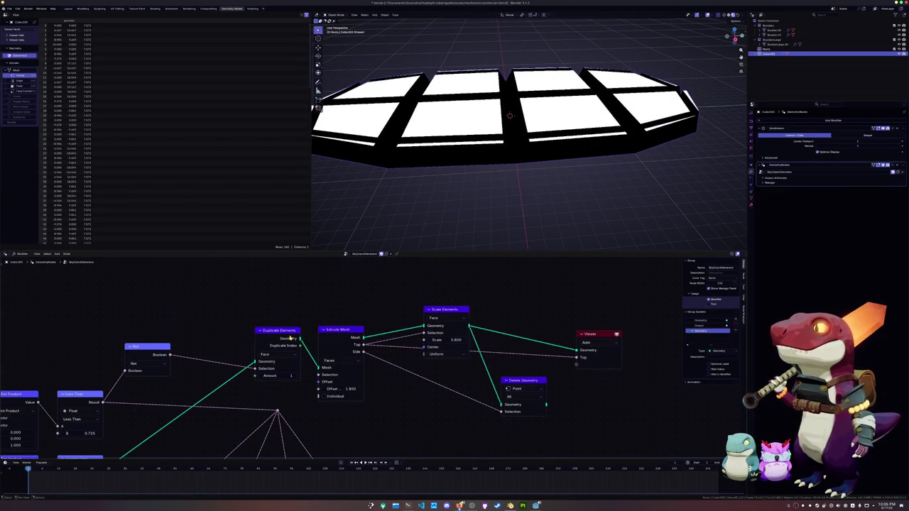
click(270, 355)
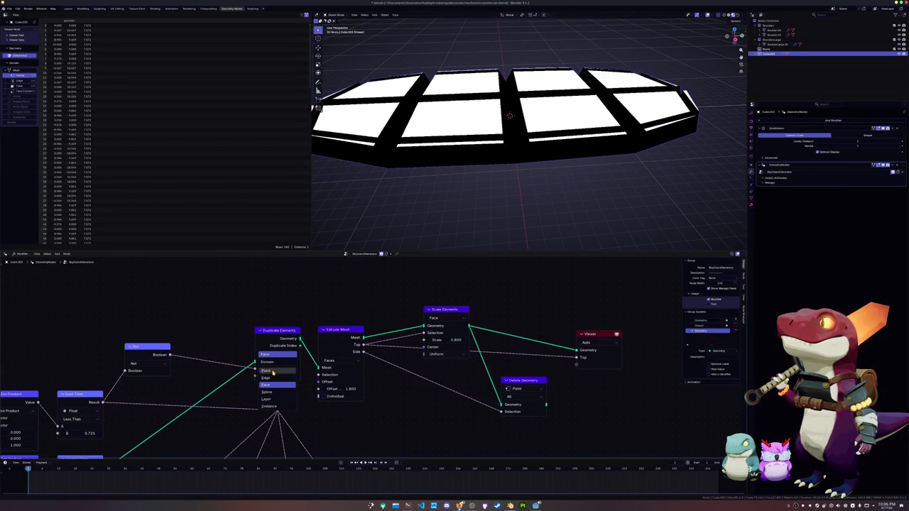
click(268, 370)
click(279, 355)
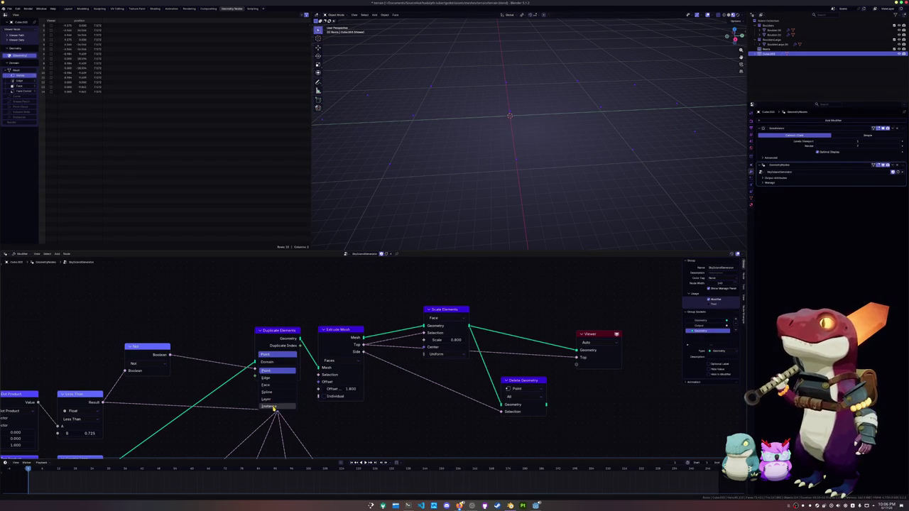
click(270, 405)
click(277, 356)
click(272, 400)
click(279, 355)
click(270, 392)
Cycle the duplication domain through Face and Point, settling back on Face, then zoom out.
click(282, 356)
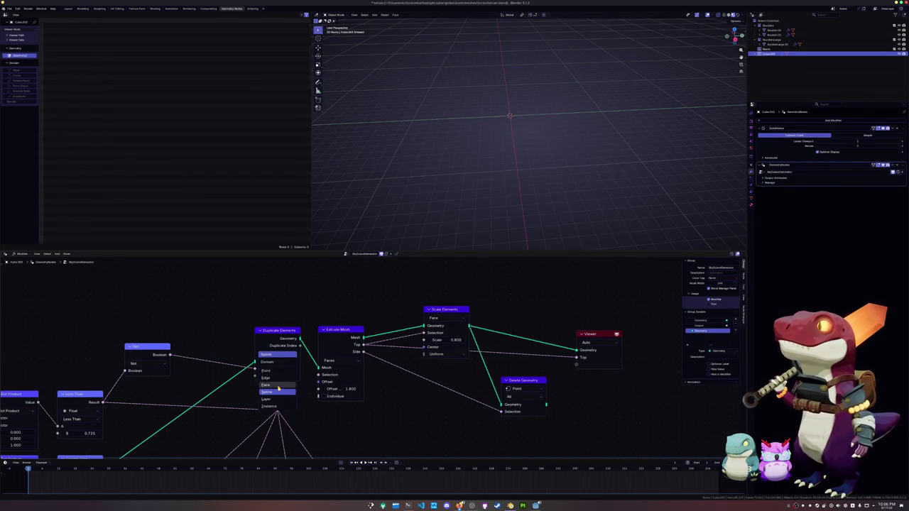
click(277, 384)
click(282, 355)
click(282, 371)
click(279, 355)
click(280, 371)
click(280, 356)
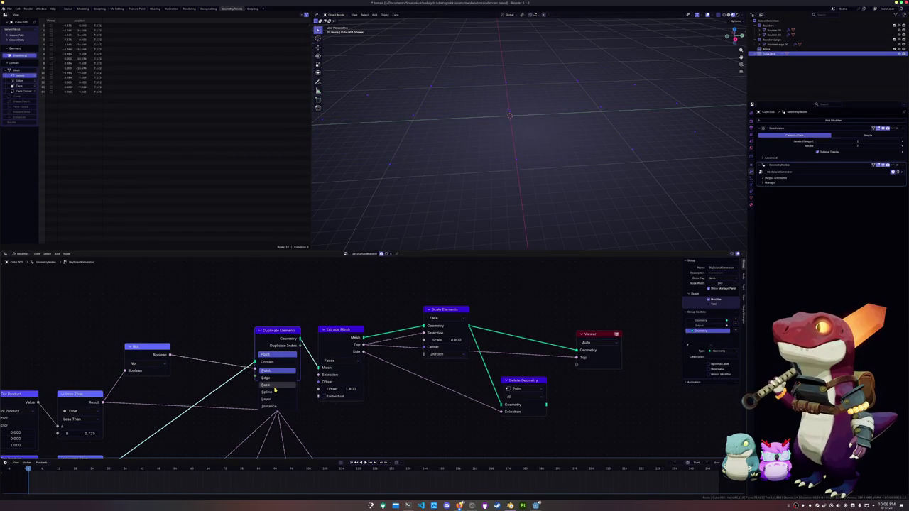
click(273, 389)
scroll(357, 298, down, 2)
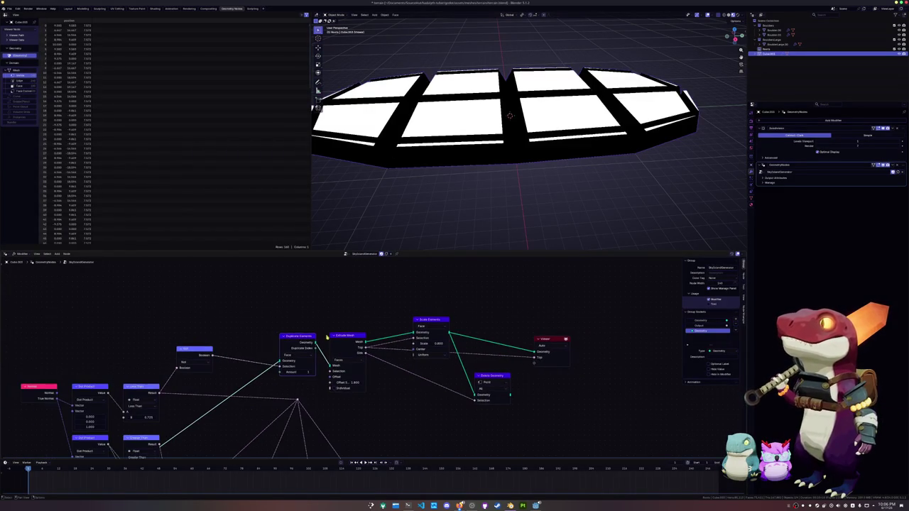
Compare Viewer previews of the extrusion's top and side faces, ending on the side faces.
ctrl+shift+click(351, 342)
ctrl+shift+click(350, 341)
ctrl+shift+click(350, 342)
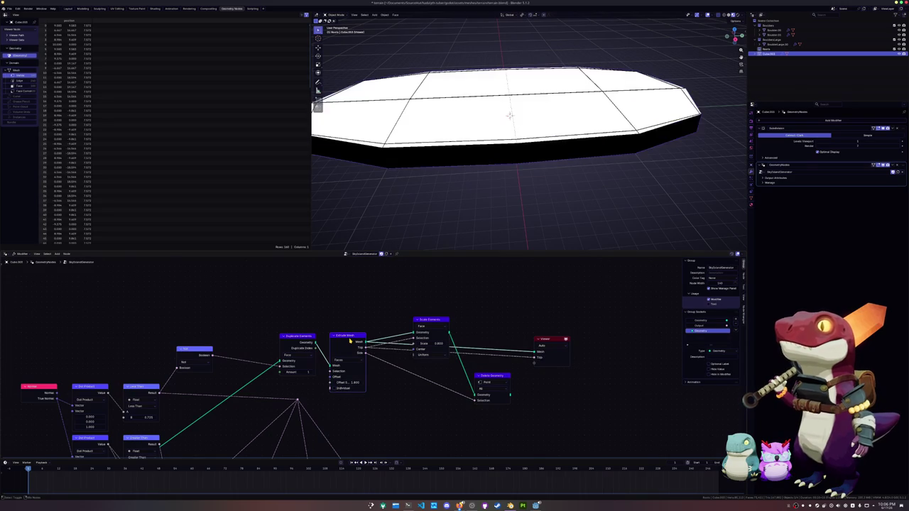
ctrl+shift+click(350, 342)
ctrl+shift+click(350, 342)
ctrl+shift+click(350, 342)
ctrl+shift+click(350, 342)
ctrl+shift+click(350, 342)
ctrl+shift+click(350, 342)
ctrl+shift+click(350, 341)
ctrl+shift+click(350, 342)
ctrl+shift+click(350, 342)
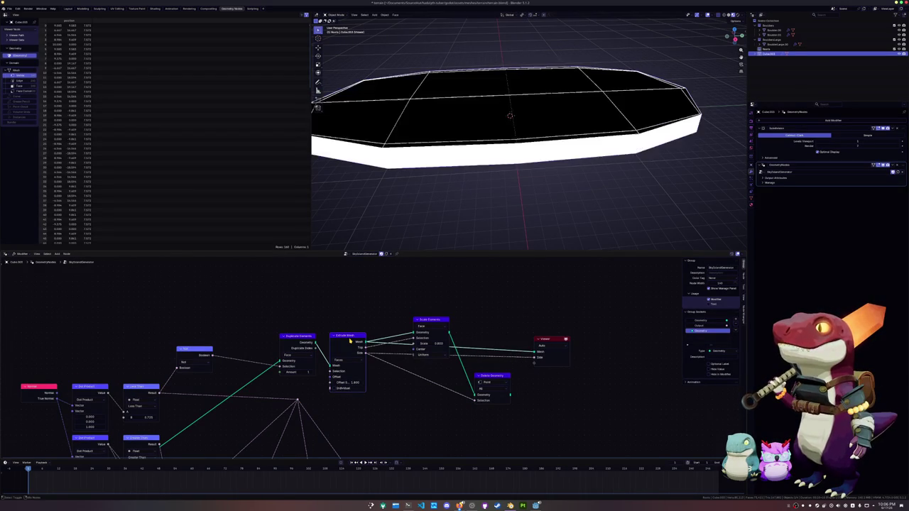
Check the Scale Elements scale mode options, keeping Uniform.
click(427, 355)
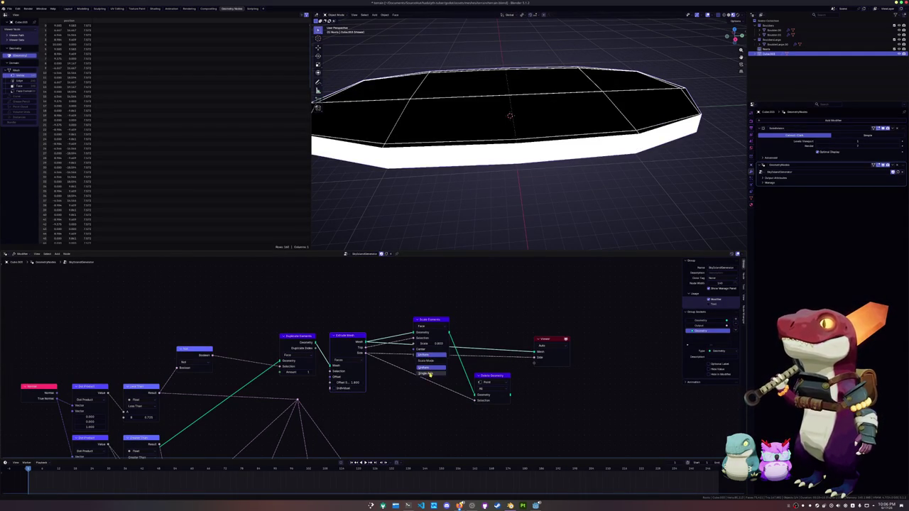
click(425, 366)
scroll(424, 365, up, 1)
scroll(424, 366, up, 1)
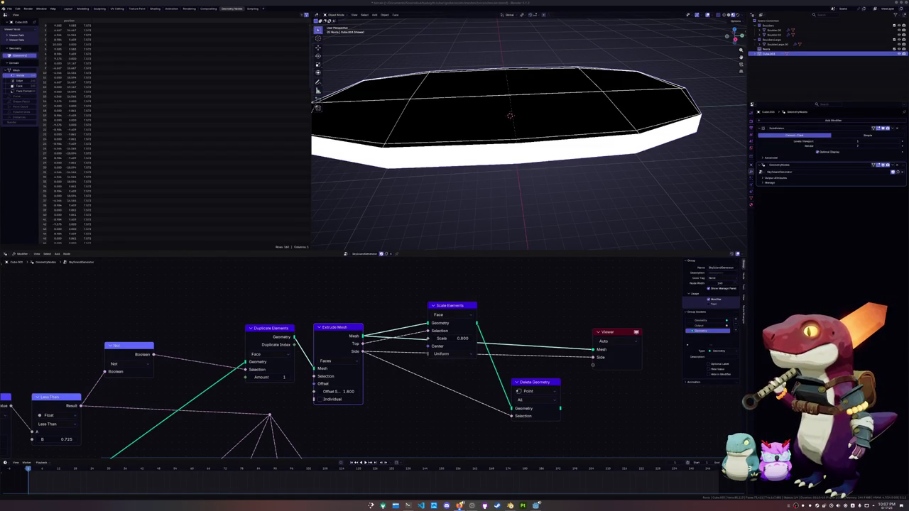
Insert a Scale Elements node into the link after Extrude Mesh and move it higher.
key(shift+a)
text(bend)
key(Return)
click(377, 296)
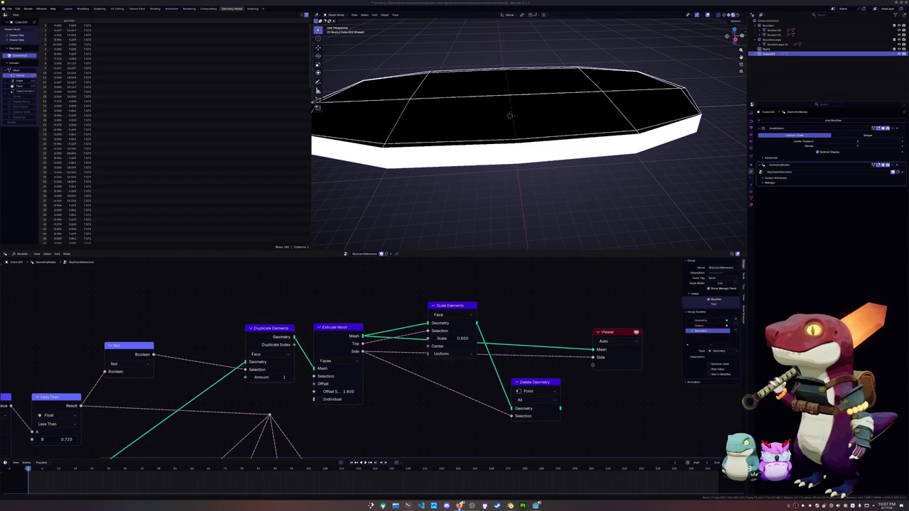
drag(445, 306, 448, 282)
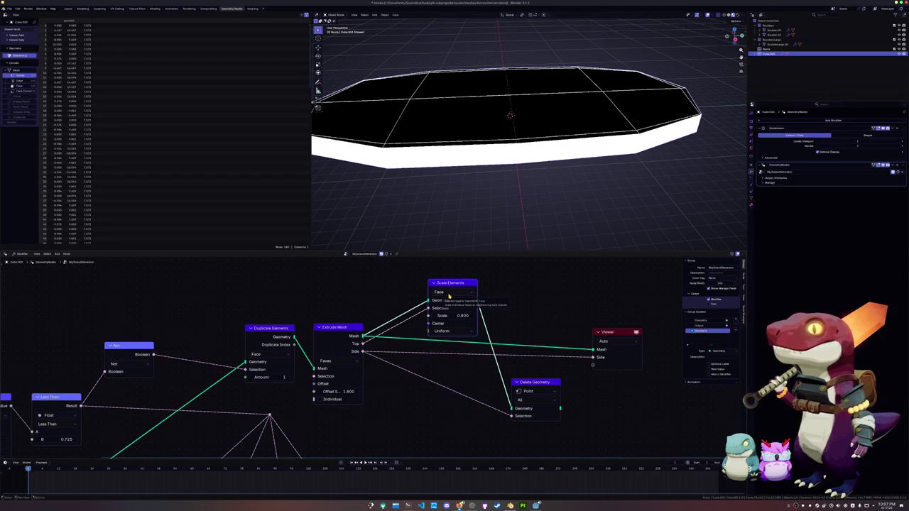
Keep Uniform scale mode, feed Scale Elements into the Viewer, and move Delete Geometry aside.
click(444, 330)
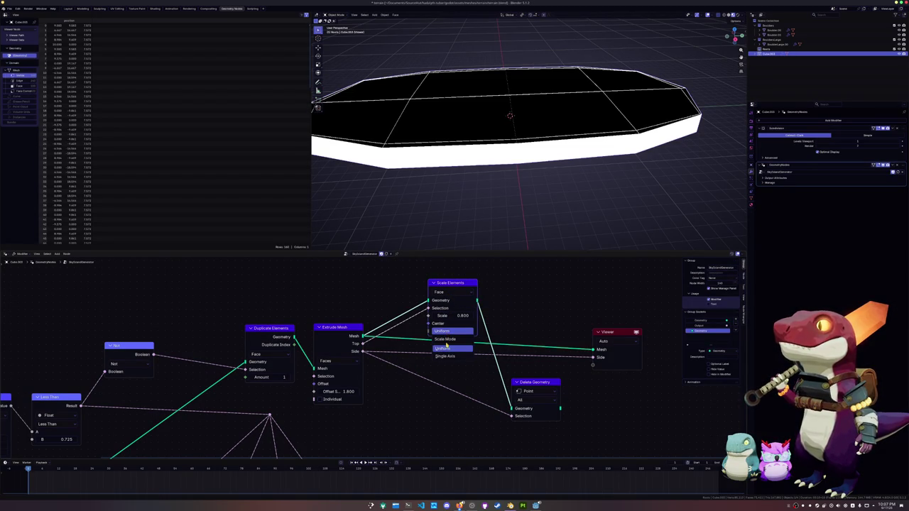
click(446, 350)
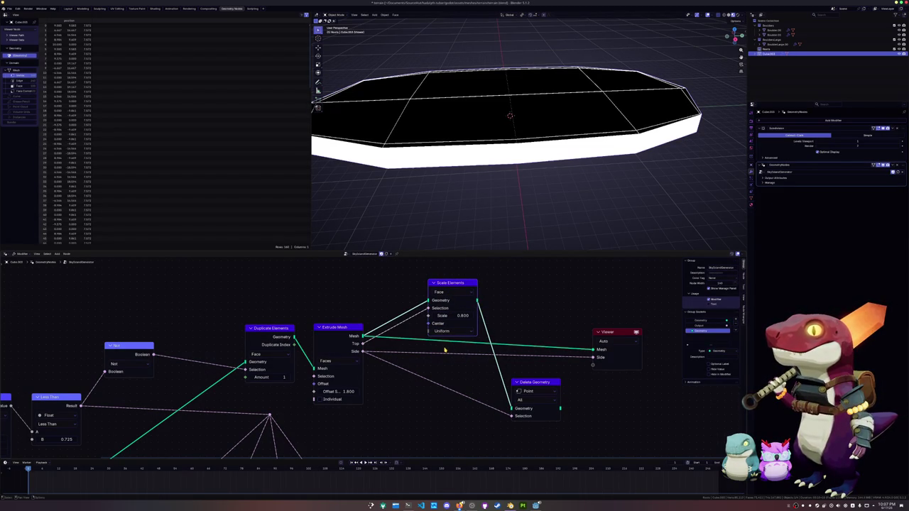
drag(530, 382, 551, 392)
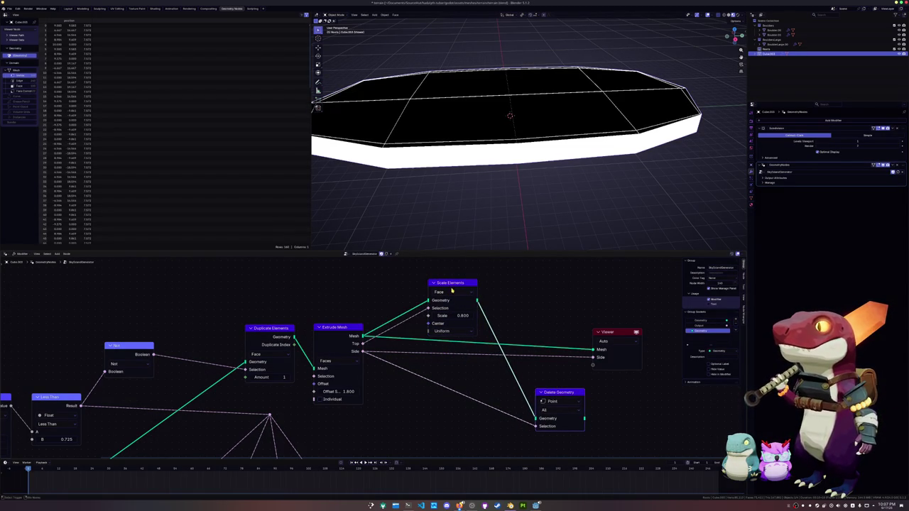
ctrl+shift+click(453, 286)
Test face scale around 0.7 and larger, then reset Scale to 1.000.
mouse_move(449, 315)
mouse_down()
mouse_move(437, 315)
mouse_move(459, 316)
mouse_move(448, 315)
mouse_up()
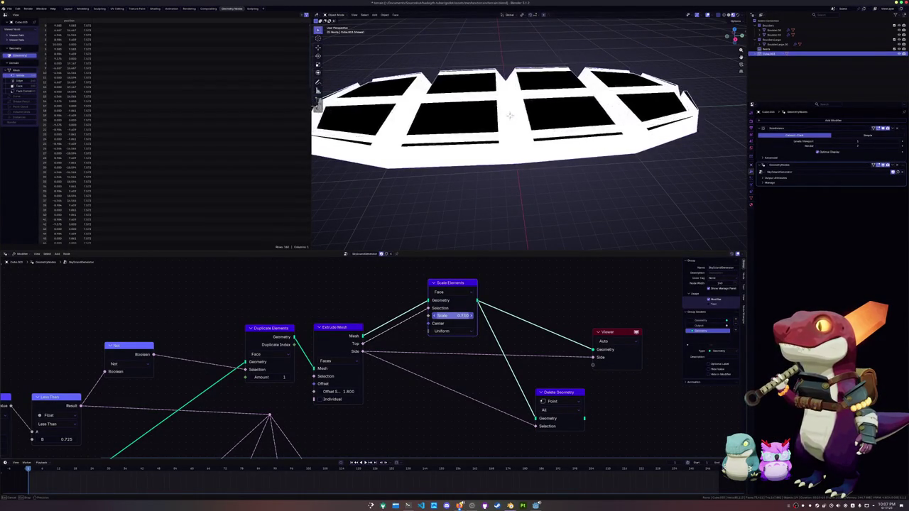
scroll(435, 325, down, 1)
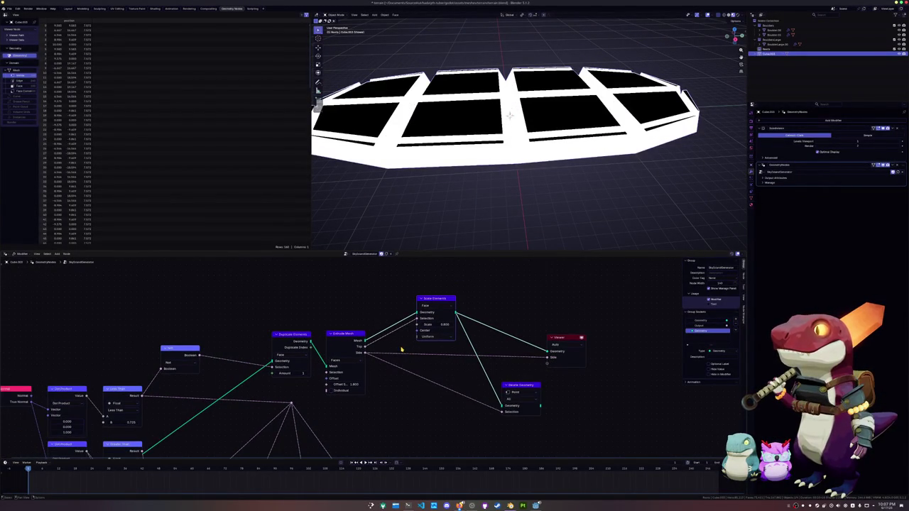
mouse_move(434, 325)
mouse_down()
mouse_move(454, 324)
mouse_move(446, 325)
mouse_up()
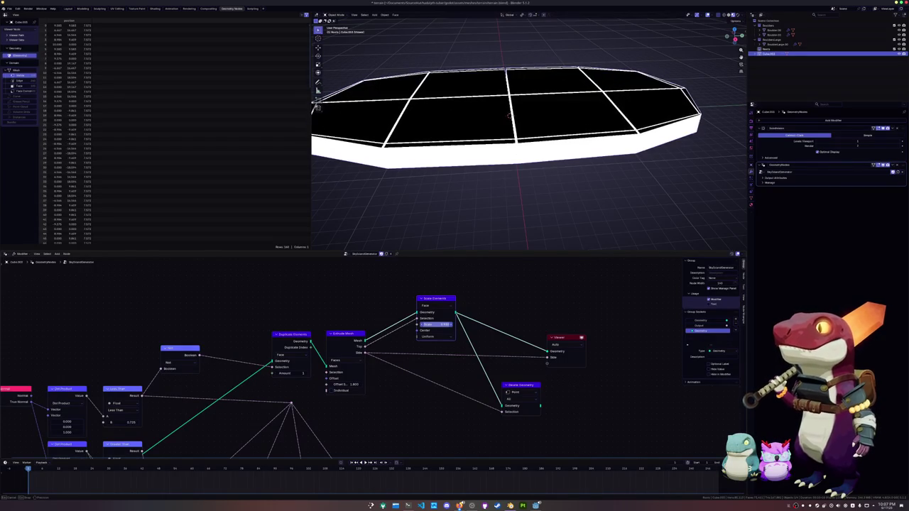
double_click(435, 324)
key(Return)
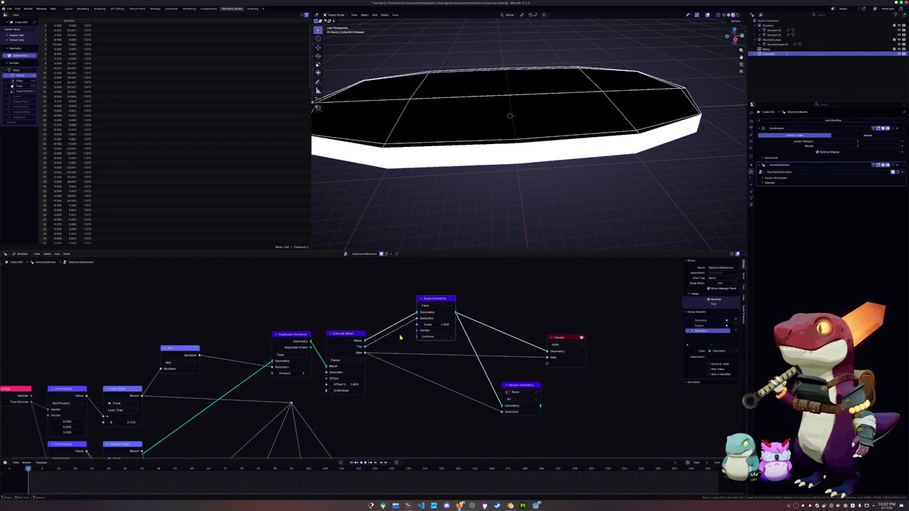
scroll(401, 338, down, 1)
Reposition Extrude Mesh and reduce its offset to make the extruded slab thinner.
drag(351, 347, 355, 346)
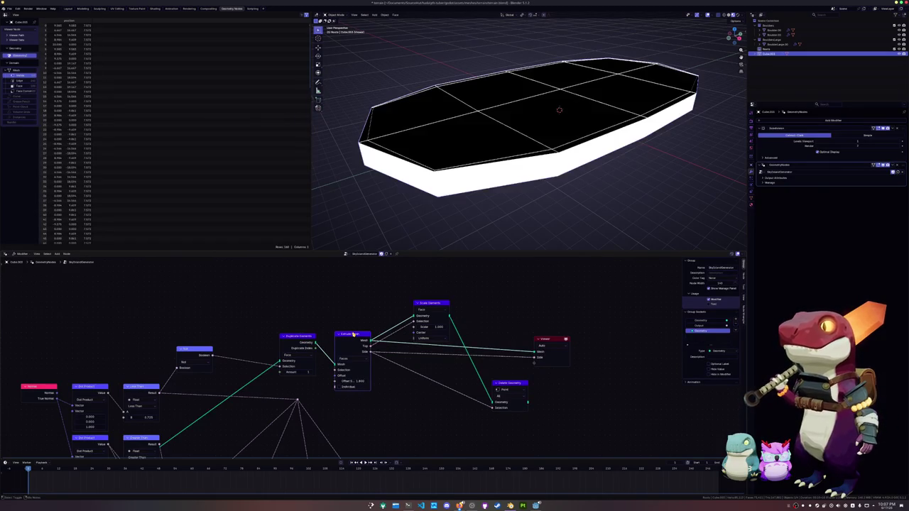
drag(350, 382, 377, 382)
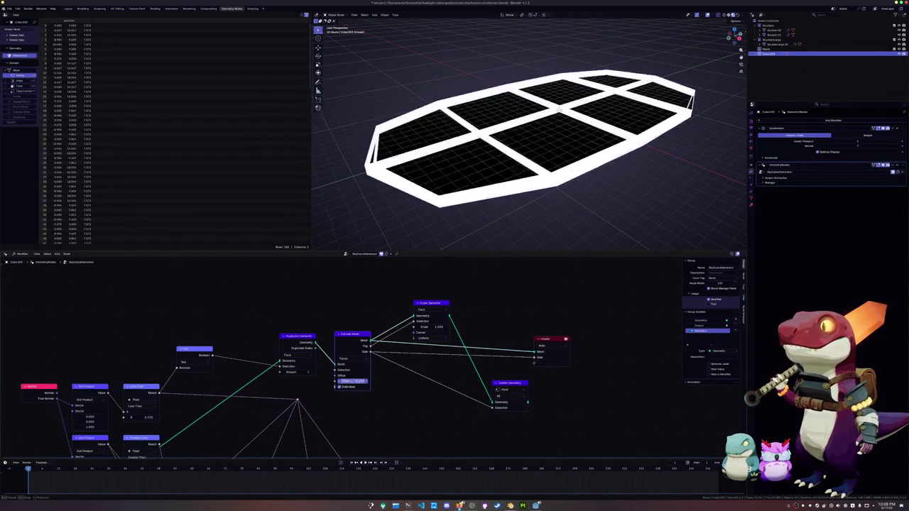
drag(350, 382, 377, 382)
key(shift+a)
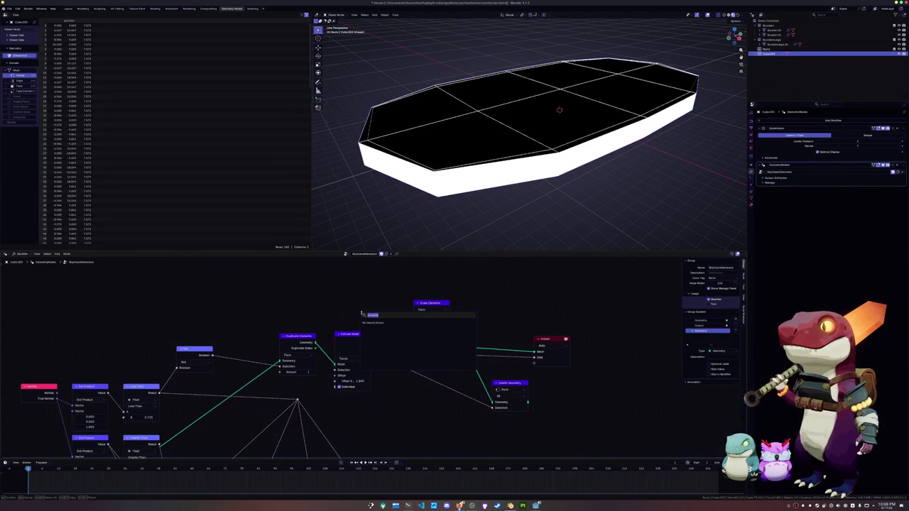
text(ortho)
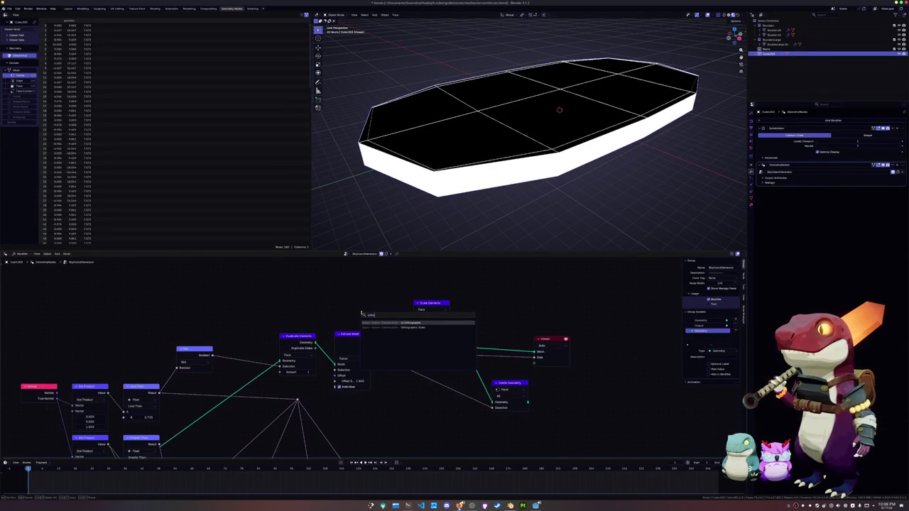
key(BackSpace)
key(BackSpace)
key(BackSpace)
text(dup)
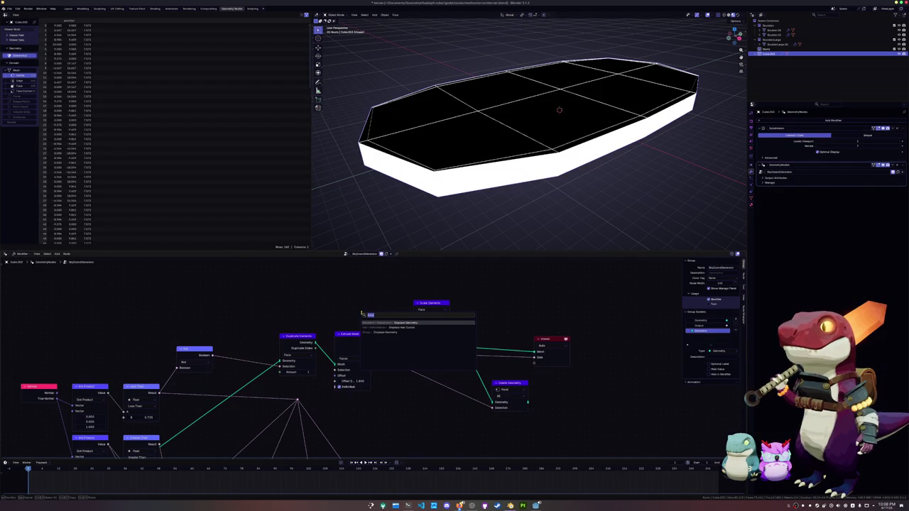
key(Escape)
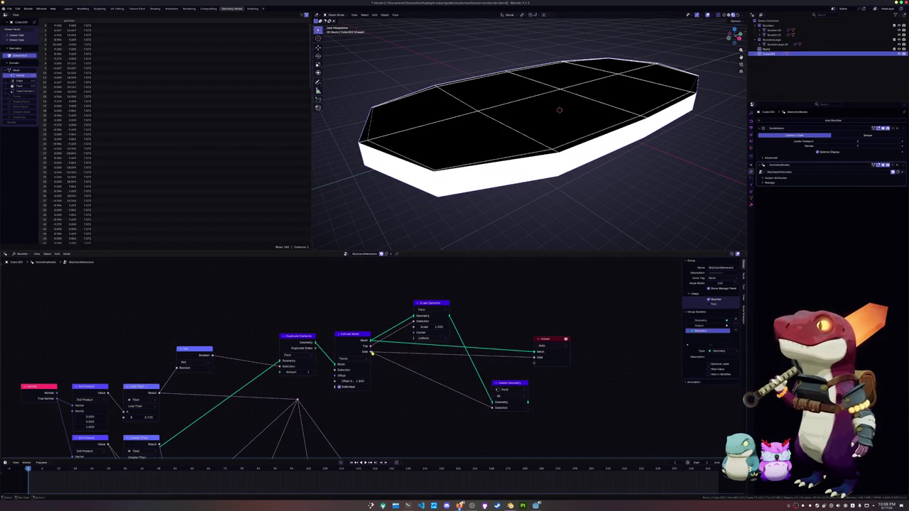
key(shift+a)
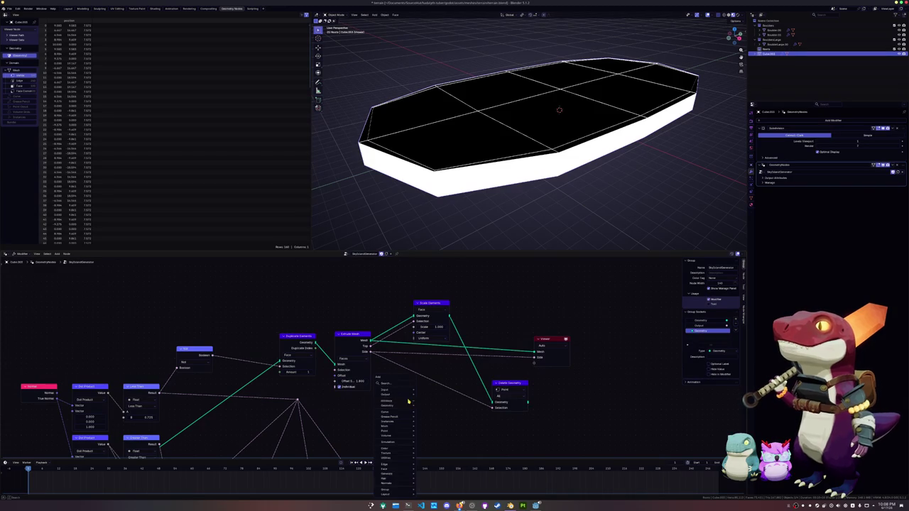
text(s)
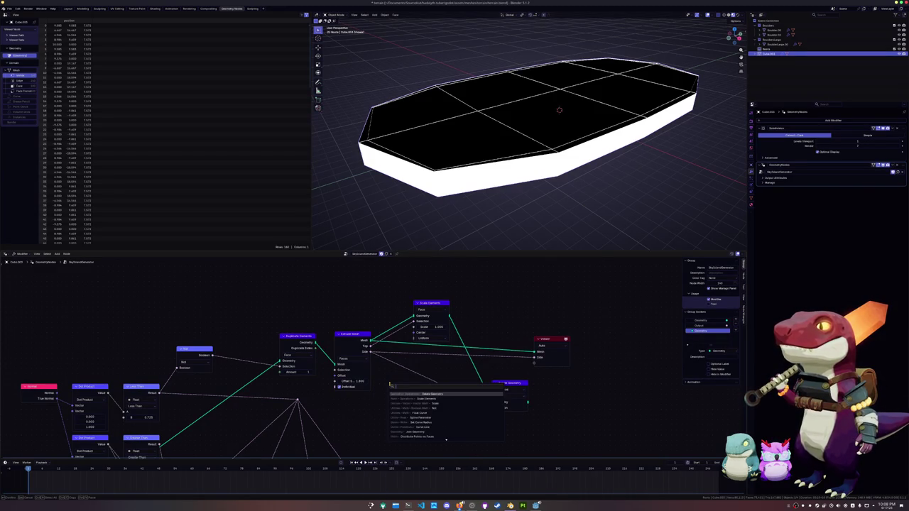
text(ca)
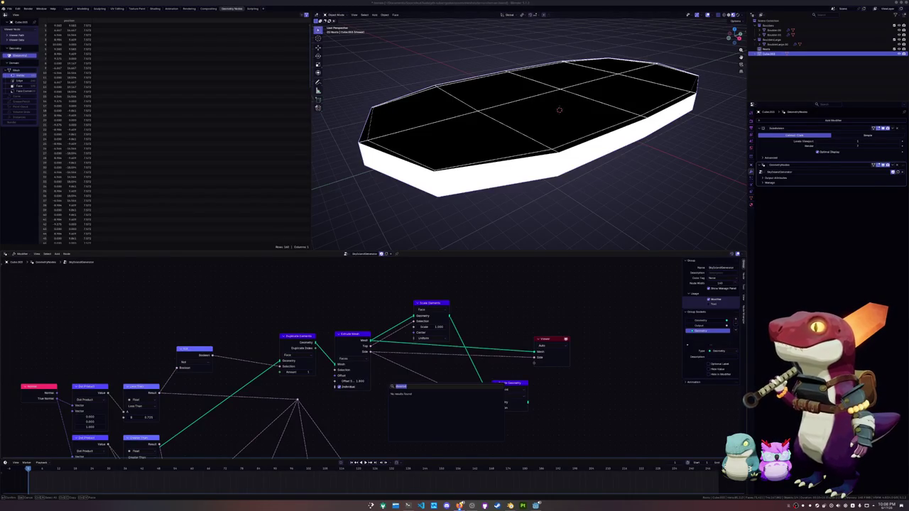
key(Escape)
key(shift+a)
text(hai)
key(BackSpace)
key(BackSpace)
key(BackSpace)
text(dens)
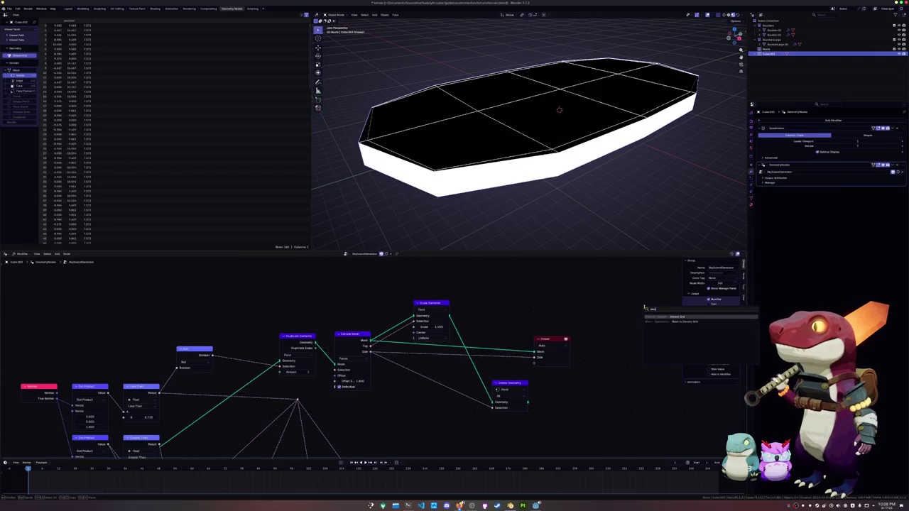
key(Escape)
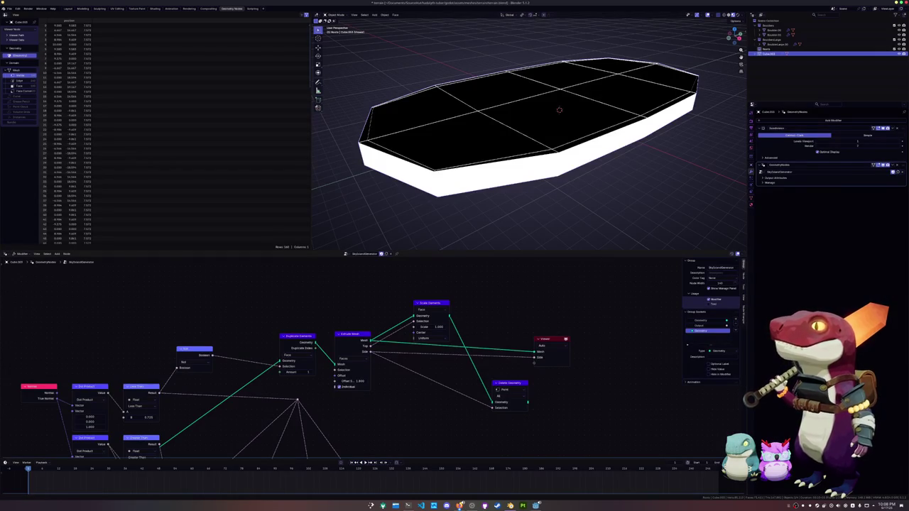
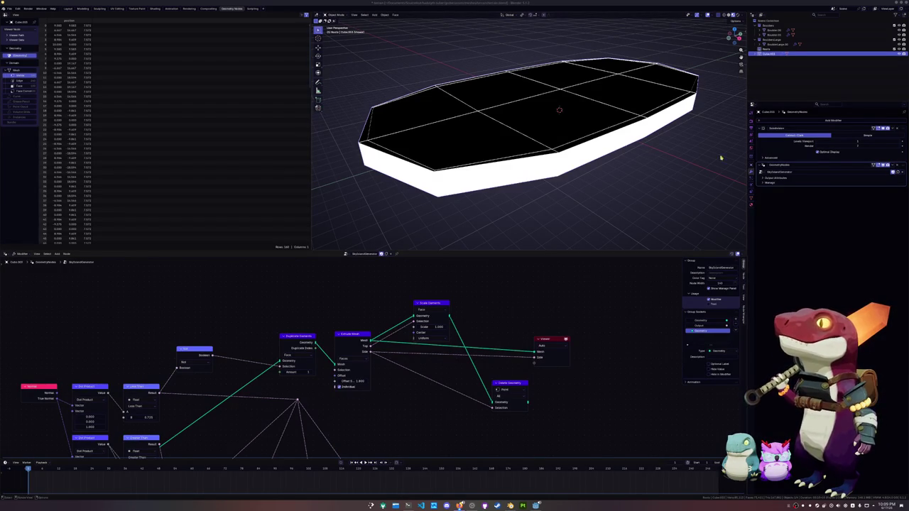
Merge the island's vertices by distance, then lower the Scale Elements scale to about 0.865.
key(Tab)
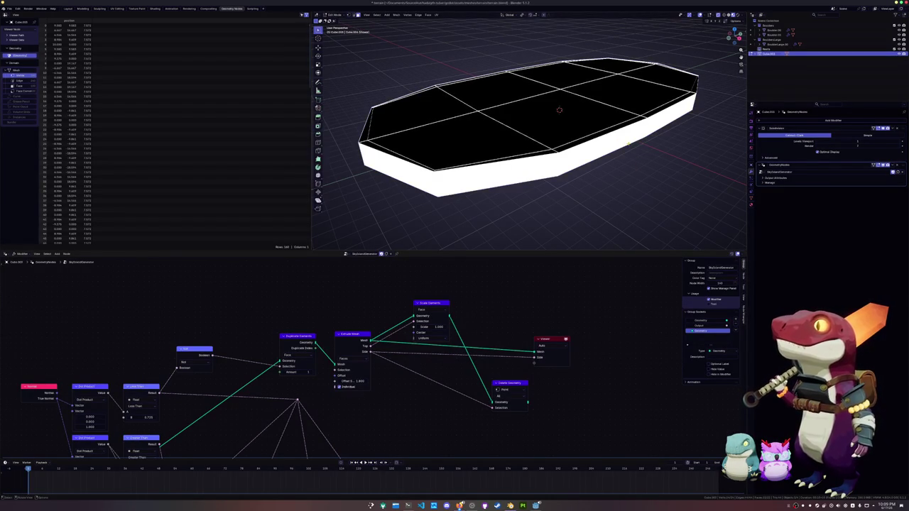
right_click(628, 144)
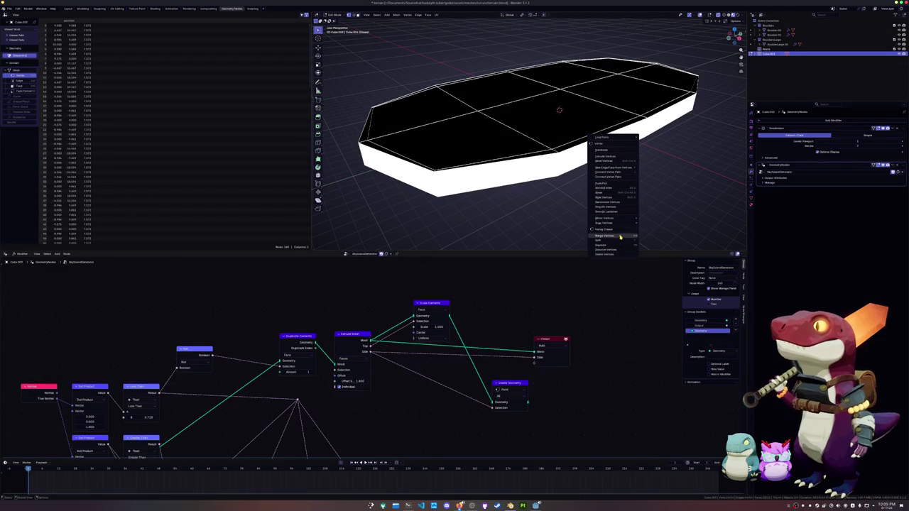
click(671, 260)
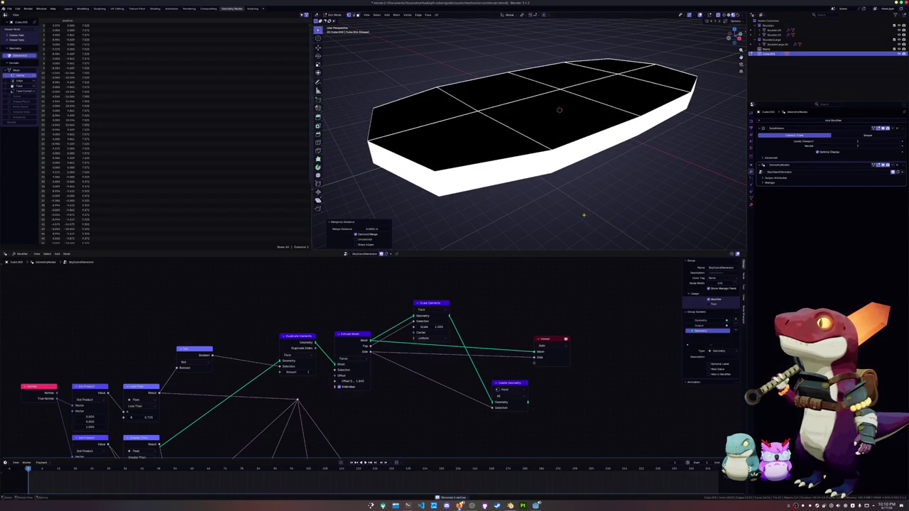
key(Tab)
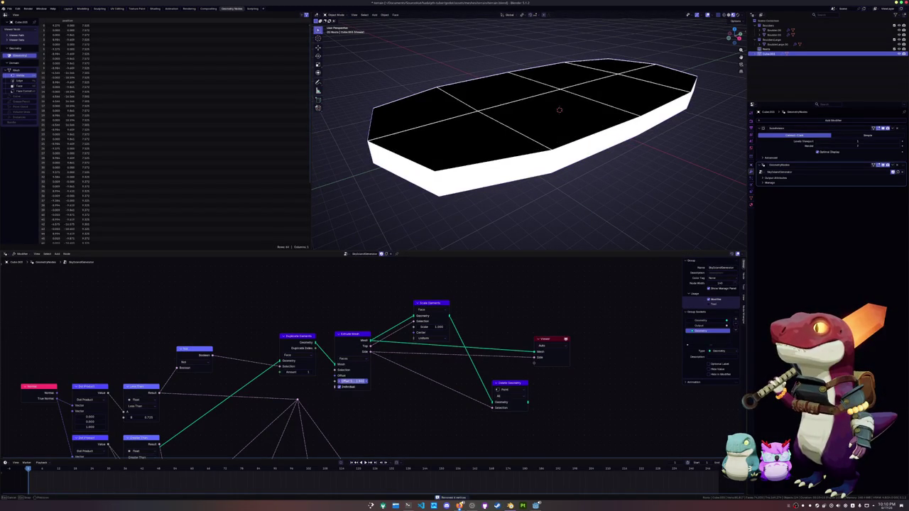
drag(352, 381, 361, 378)
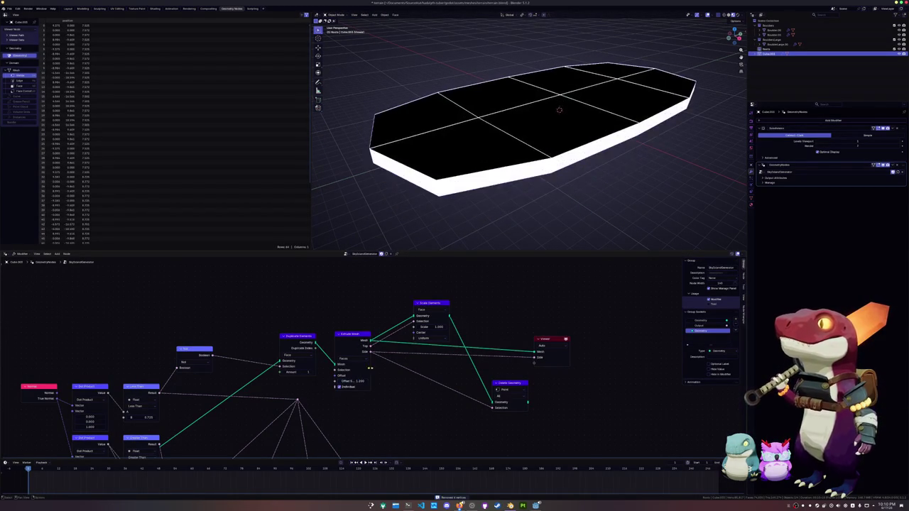
drag(432, 327, 432, 328)
text(0.800)
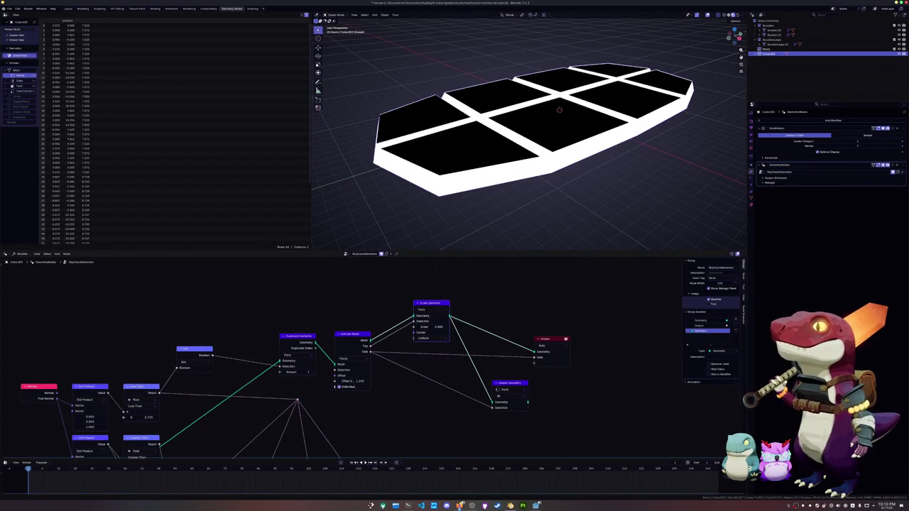
key(shift+a)
text(extrude)
key(Return)
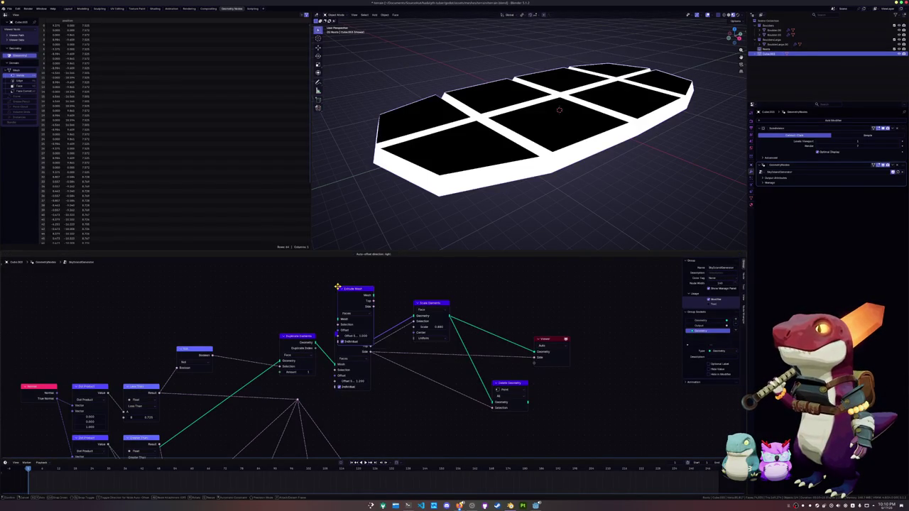
click(338, 273)
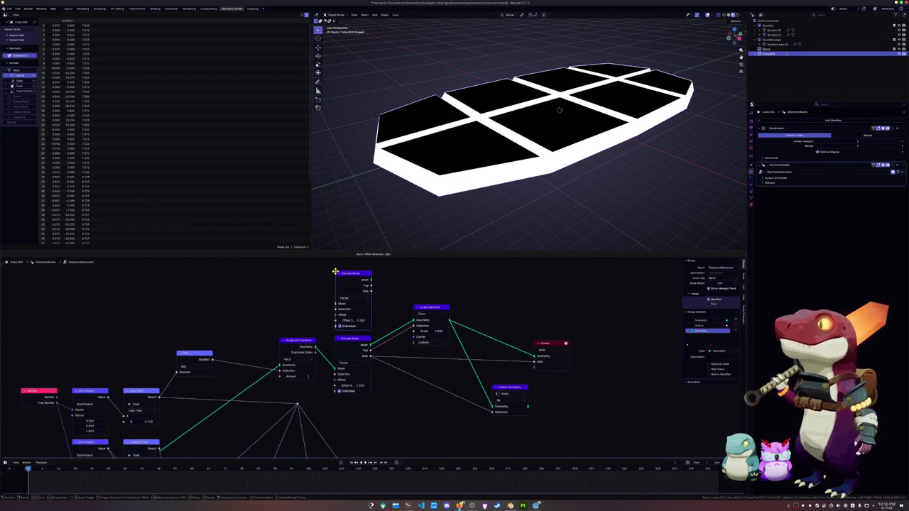
click(351, 298)
click(351, 299)
key(x)
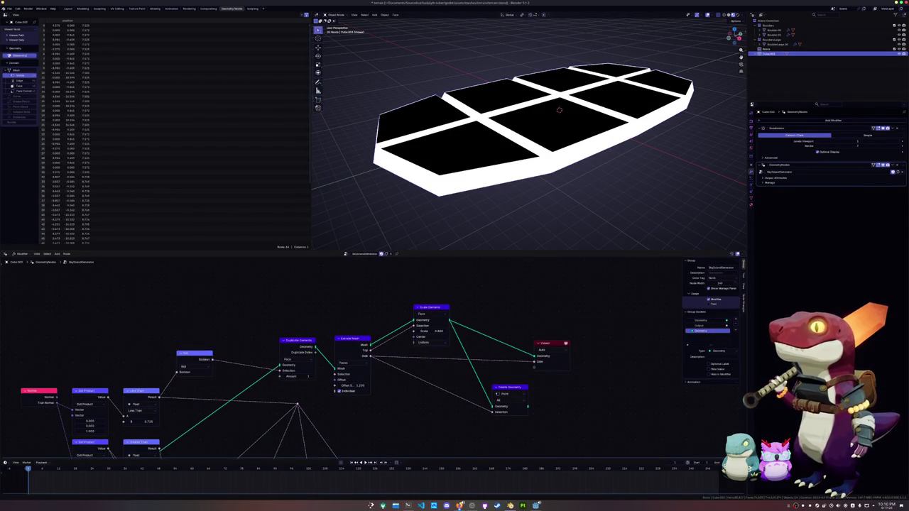
key(super)
text(discord)
key(Return)
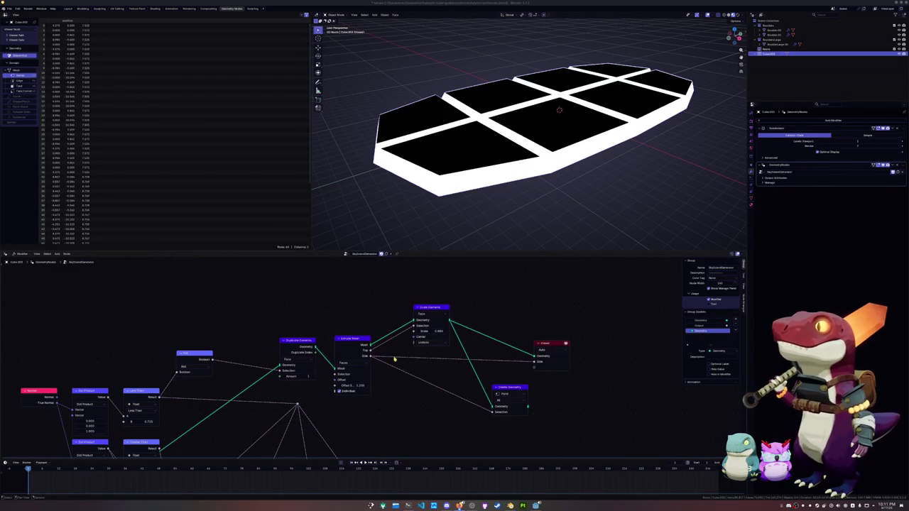
Link the Duplicate Elements geometry output into the Scale Elements geometry input.
drag(315, 347, 415, 321)
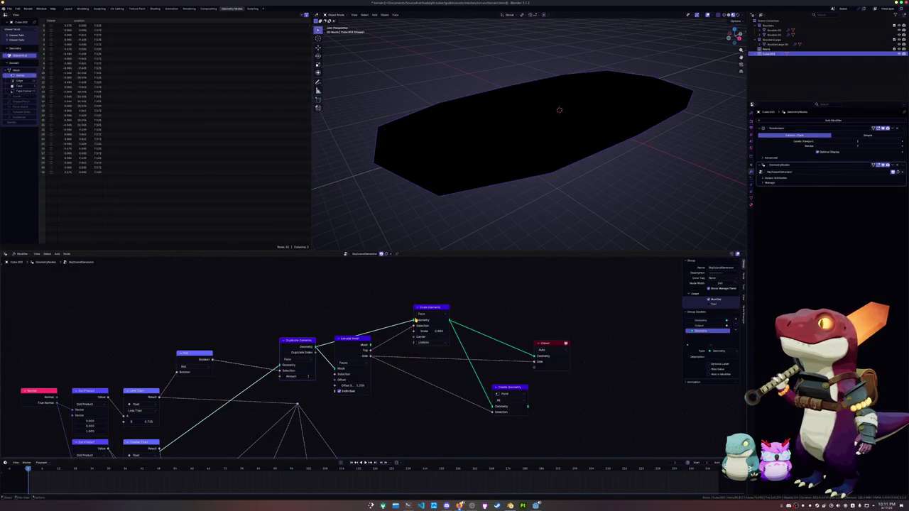
drag(494, 401, 476, 396)
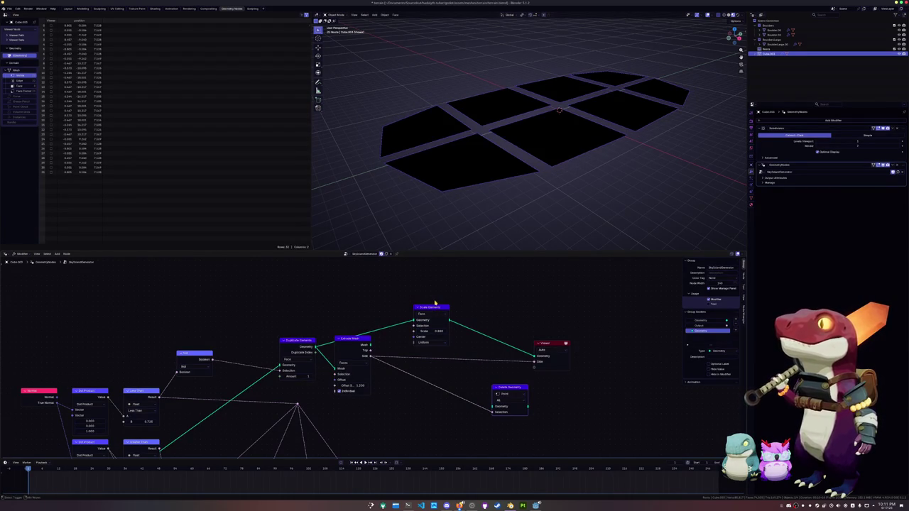
key(Tab)
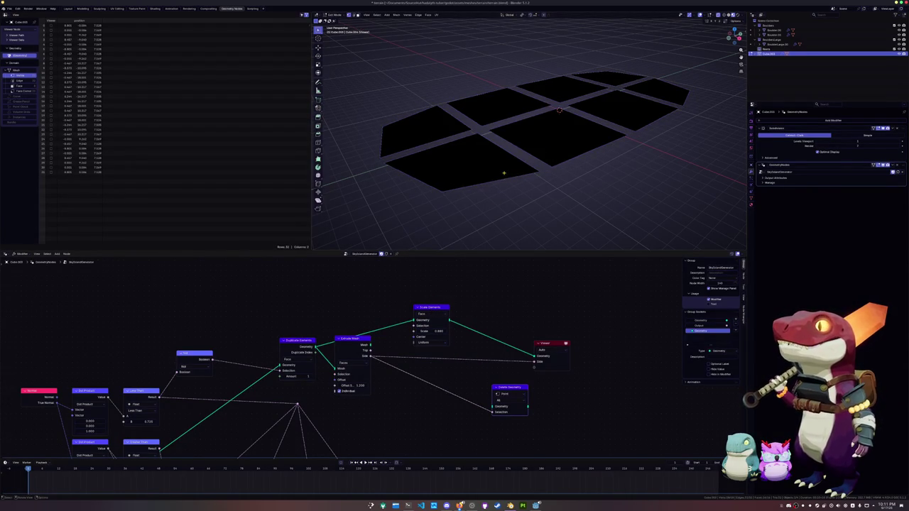
key(Tab)
Set the Duplicate Elements domain to Face and save the file.
middle_drag(274, 341, 313, 332)
drag(314, 333, 307, 330)
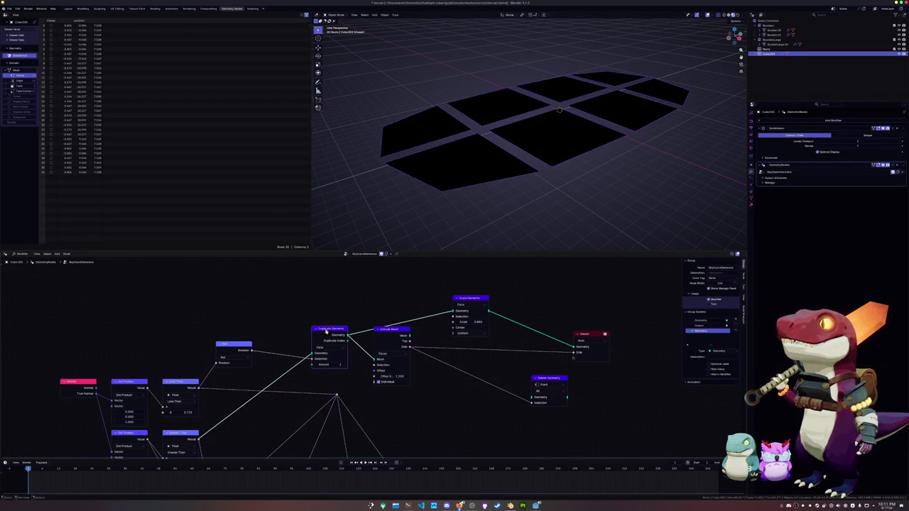
click(327, 348)
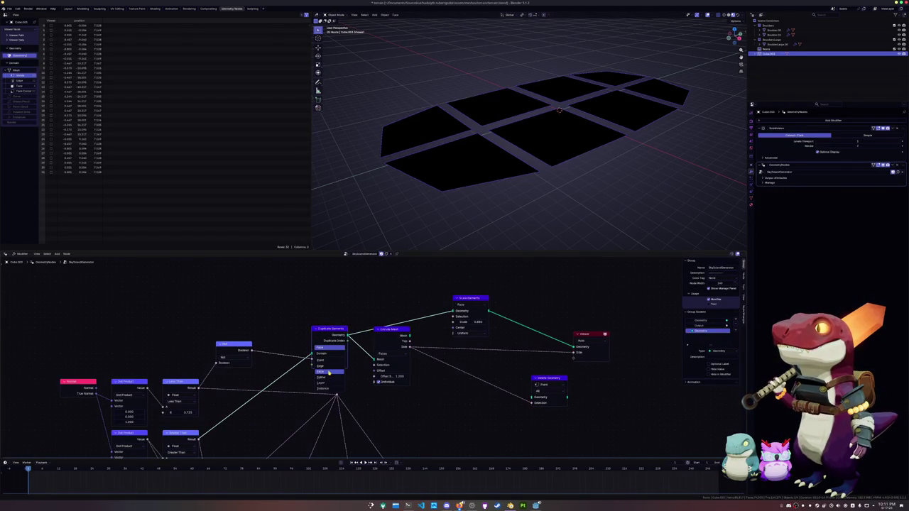
click(328, 372)
middle_drag(308, 373, 313, 377)
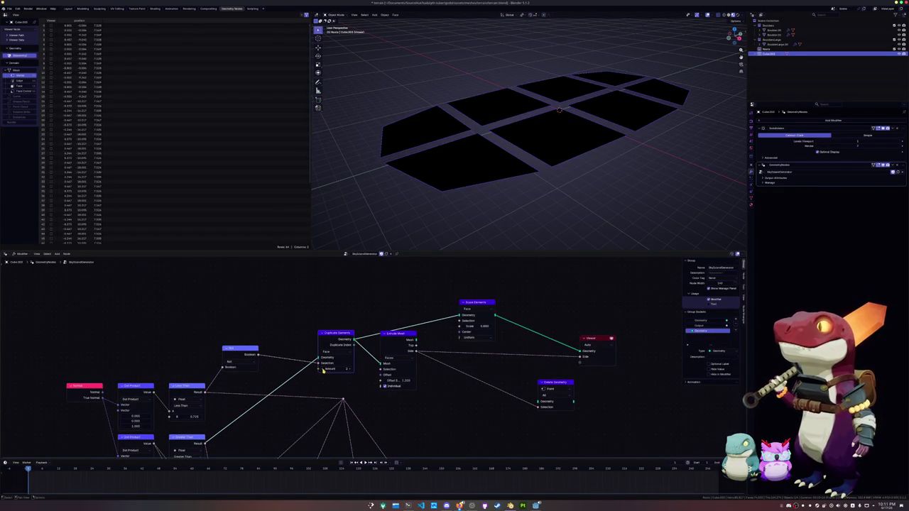
drag(332, 335, 335, 340)
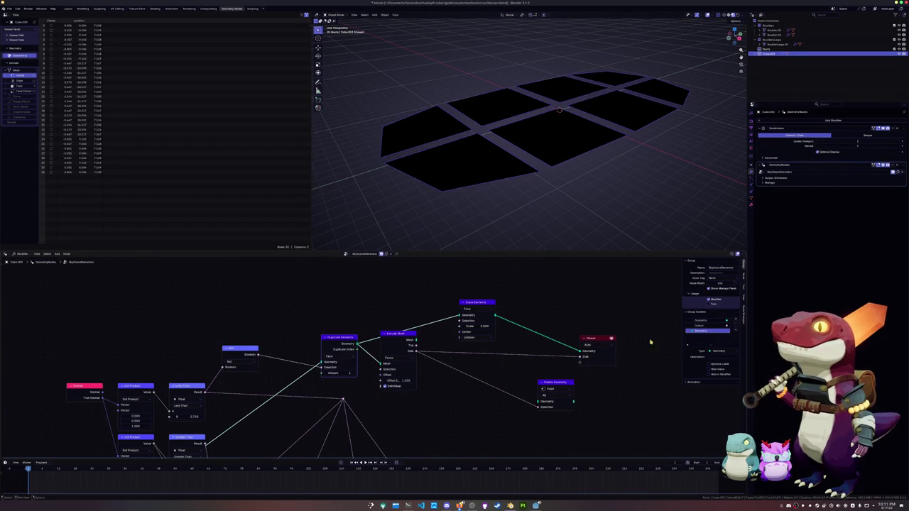
key(ctrl+s)
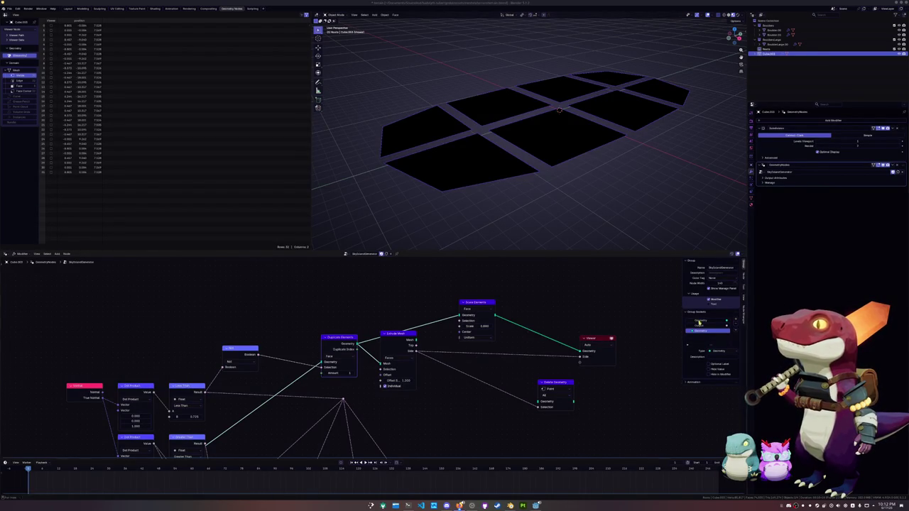
key(shift+a)
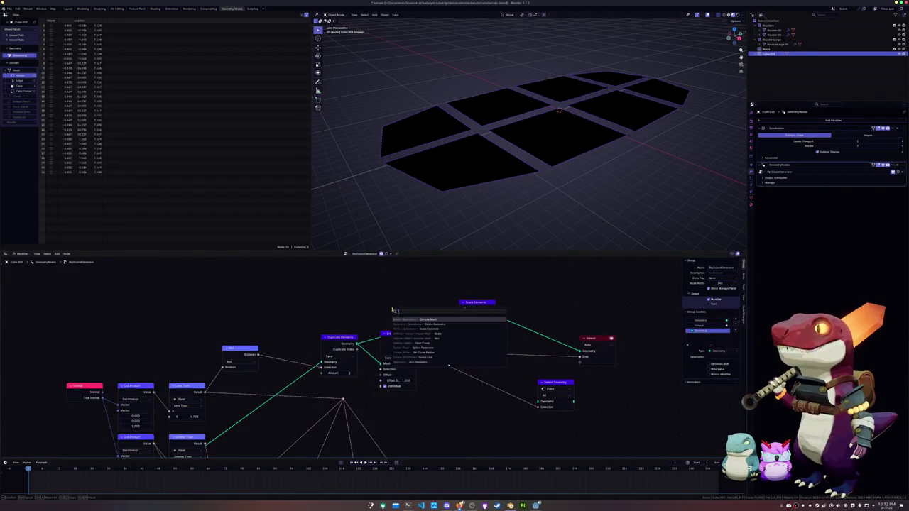
Add a Merge by Distance node and insert it before Extrude Mesh.
text(merge)
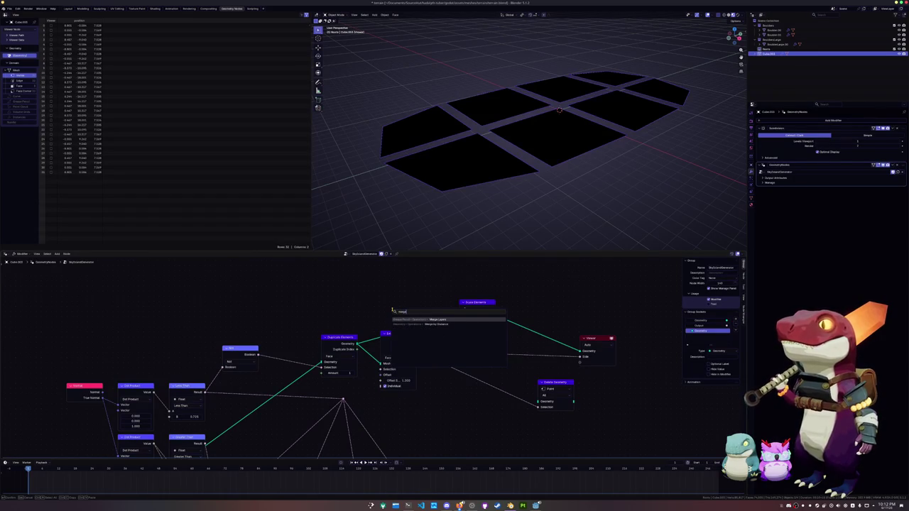
key(Down)
key(Return)
click(389, 298)
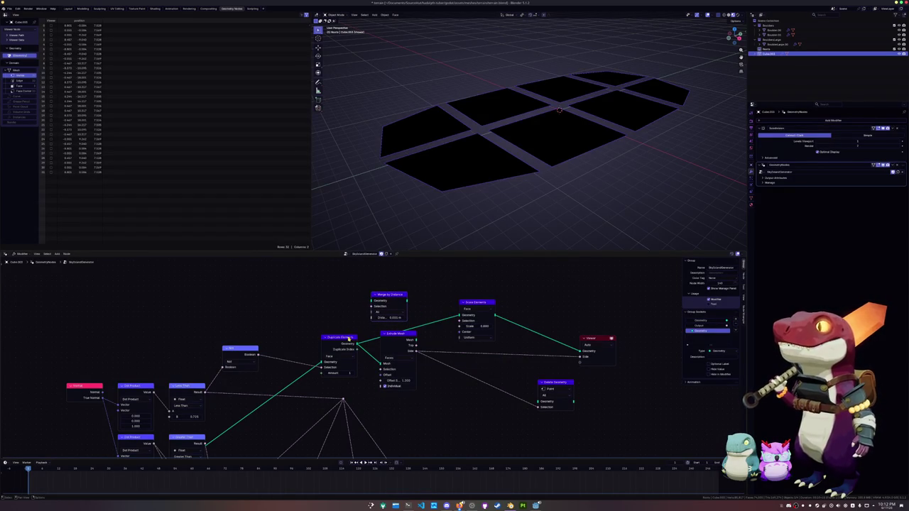
drag(350, 339, 318, 339)
mouse_move(388, 295)
mouse_down()
mouse_move(338, 316)
mouse_move(359, 347)
mouse_up()
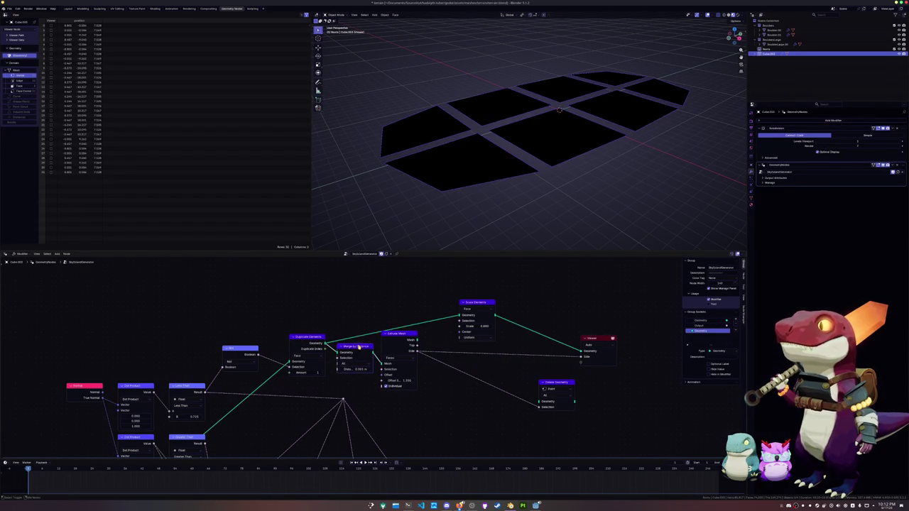
Preview the extruded mesh and link the Extrude Mesh output into Scale Elements.
ctrl+shift+click(399, 341)
ctrl+shift+click(403, 339)
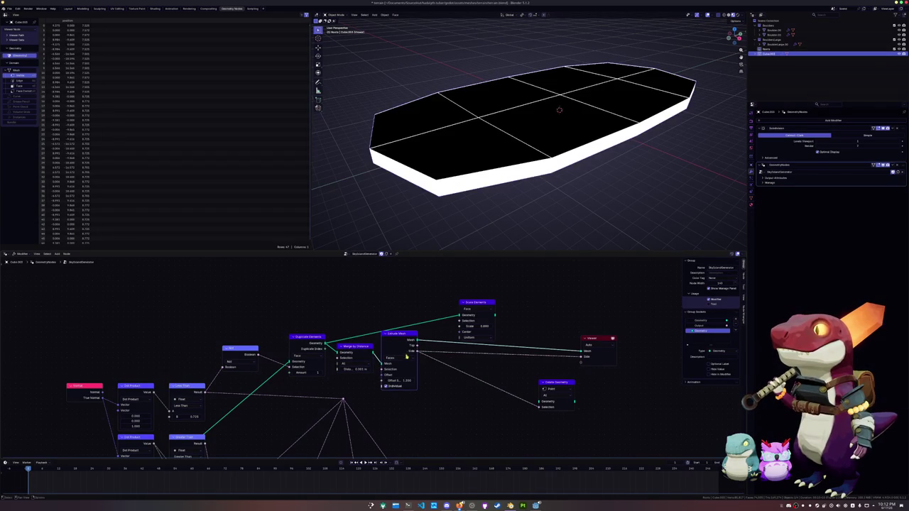
ctrl+shift+click(476, 320)
mouse_move(417, 341)
mouse_down()
mouse_move(458, 317)
mouse_move(491, 325)
mouse_move(464, 321)
mouse_move(482, 326)
mouse_up()
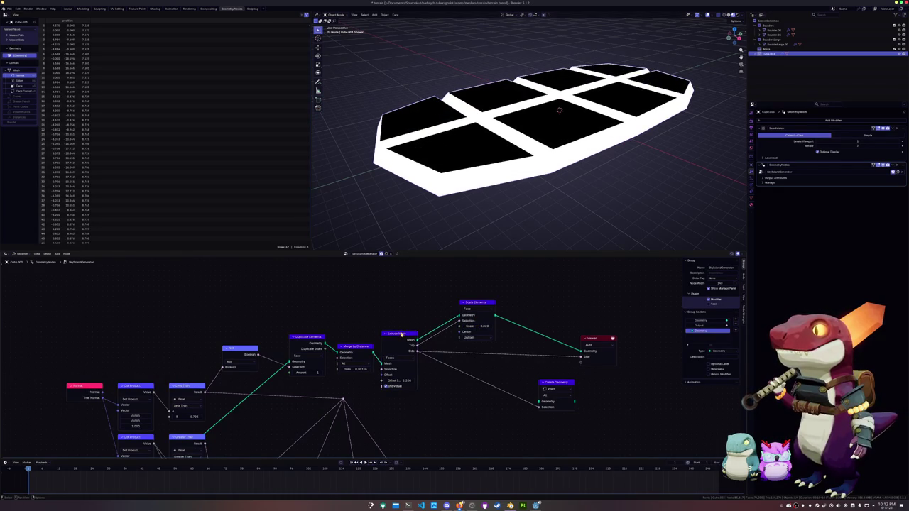
drag(403, 332, 401, 334)
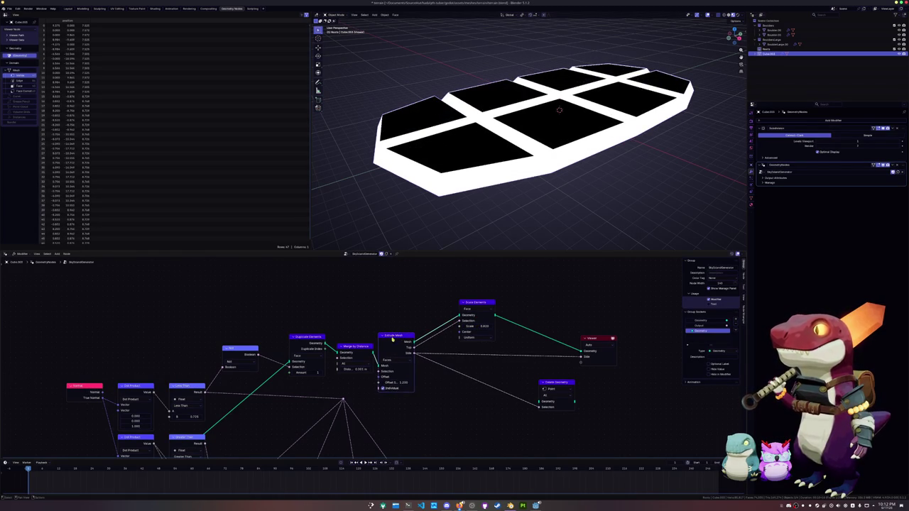
Place a copy of Merge by Distance between Extrude Mesh and Scale Elements, distance 0.125 m.
click(352, 364)
click(349, 363)
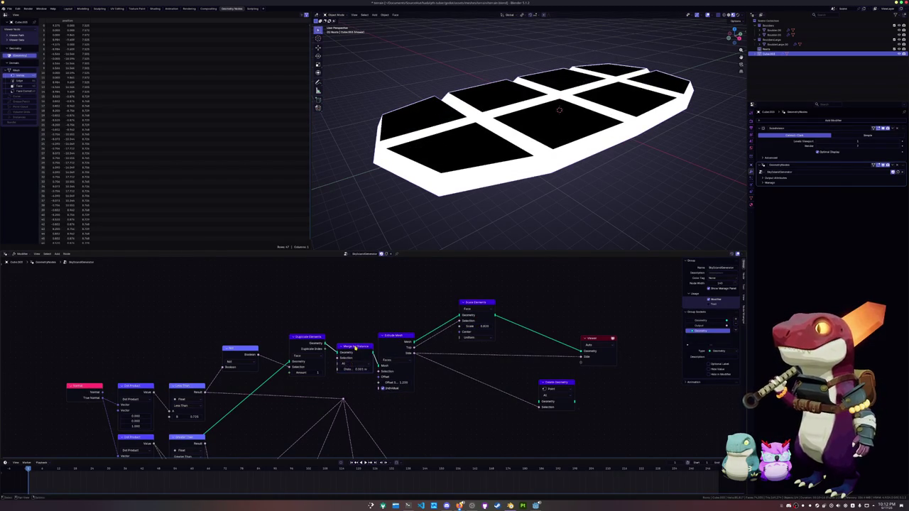
key(shift+d)
click(441, 325)
mouse_move(441, 325)
mouse_down()
mouse_move(437, 295)
mouse_move(469, 321)
mouse_up()
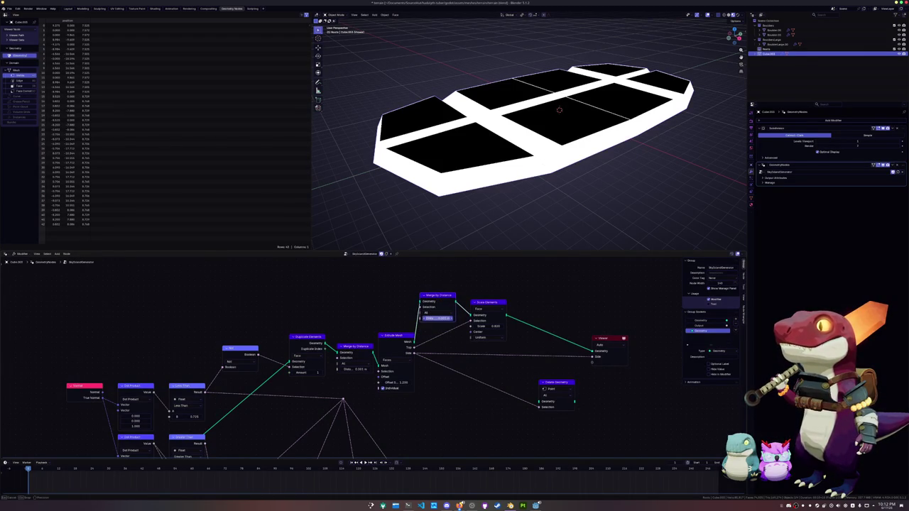
double_click(439, 319)
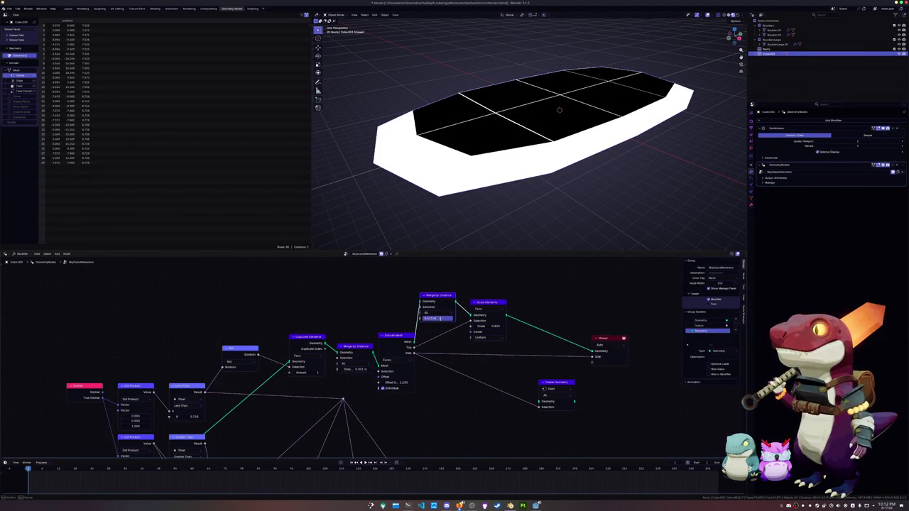
key(Return)
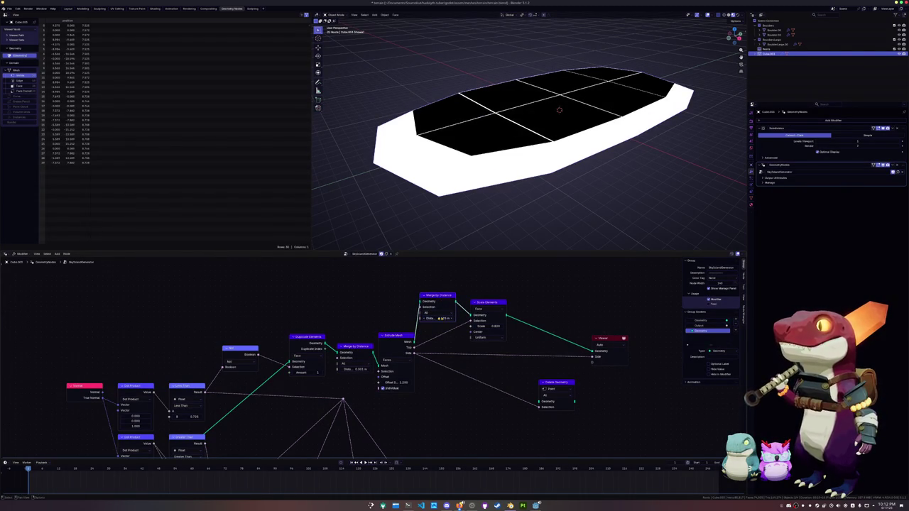
double_click(438, 319)
text(5)
key(Return)
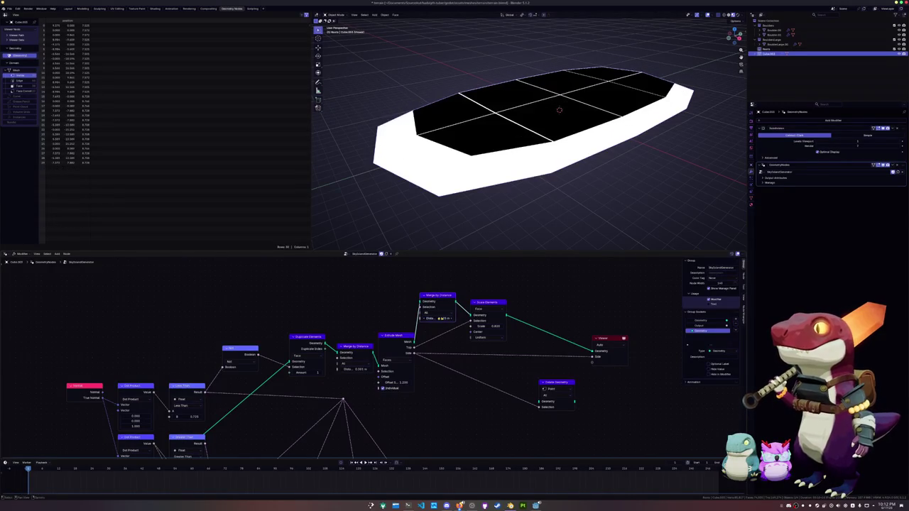
Delete the original Merge by Distance node and set the Extrude Mesh offset scale to 0.
drag(398, 335, 355, 338)
click(353, 343)
key(x)
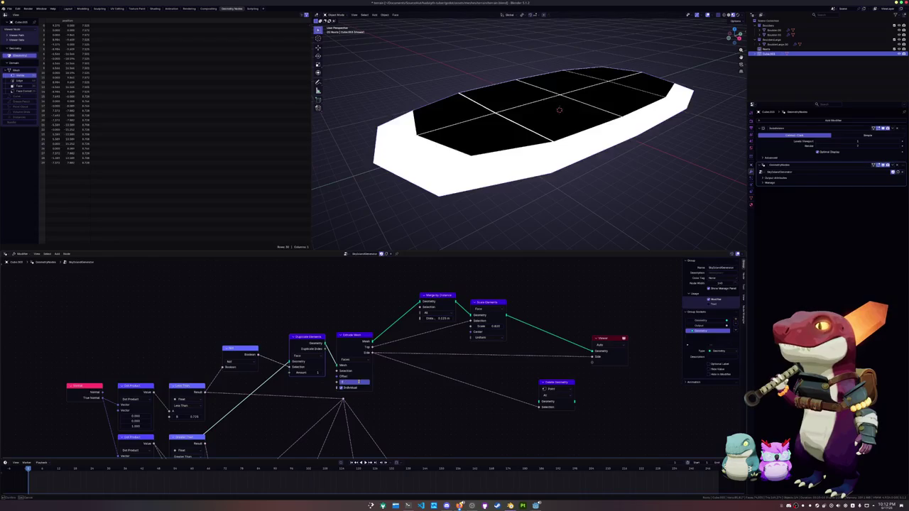
text(0)
key(Return)
Adjust the Extrude Mesh offset and raise the Scale Elements scale.
drag(353, 343, 330, 348)
drag(368, 381, 369, 379)
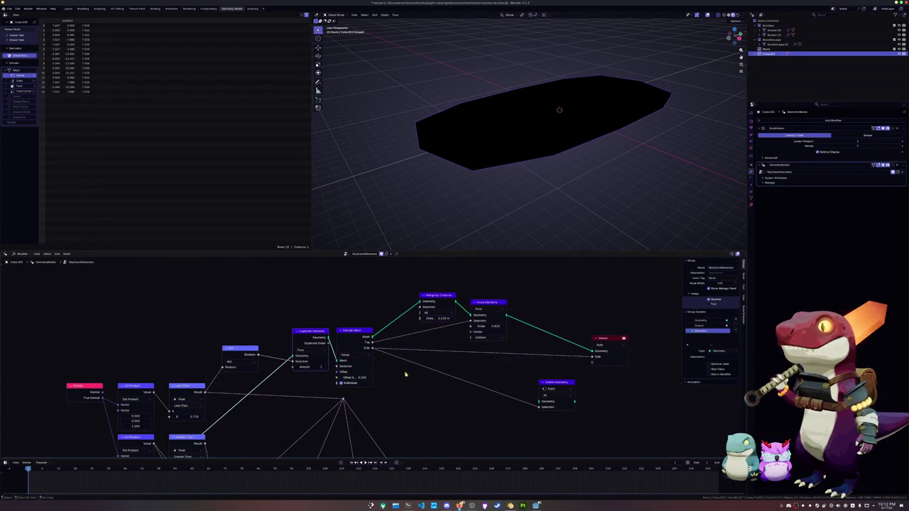
mouse_move(492, 326)
mouse_down()
mouse_move(501, 326)
mouse_move(493, 326)
mouse_up()
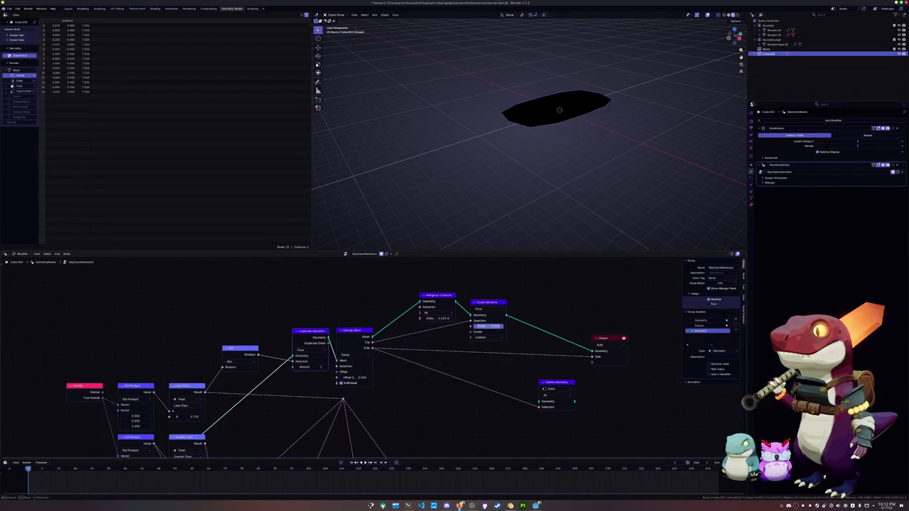
Route Scale Elements through Delete Geometry into the Viewer and raise the scale further.
drag(546, 381, 482, 367)
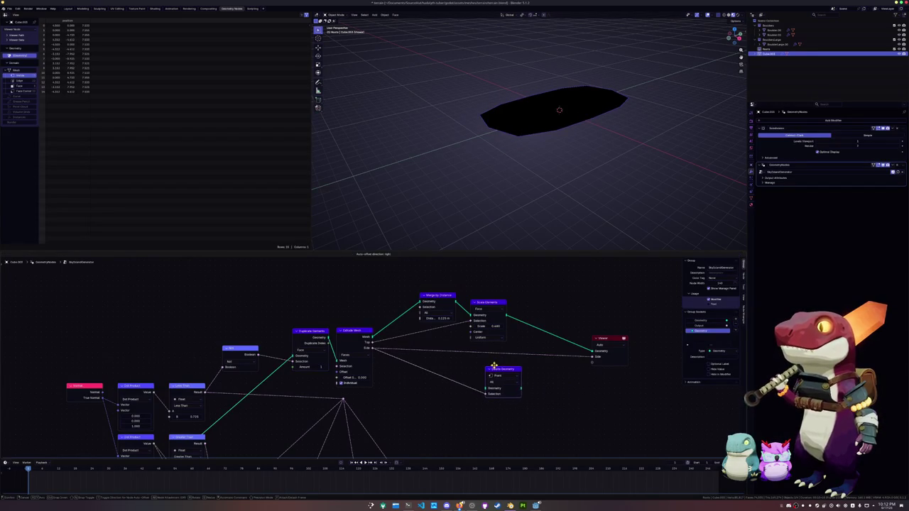
drag(574, 360, 594, 352)
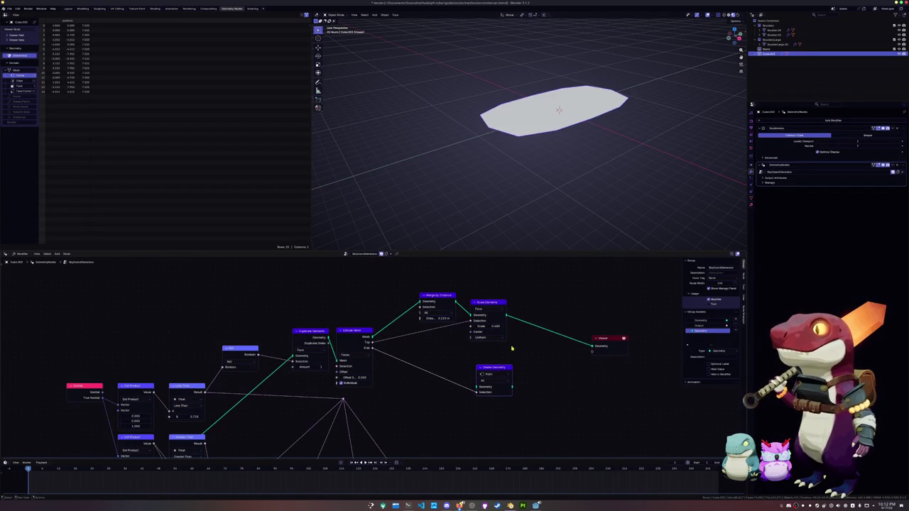
drag(496, 367, 489, 363)
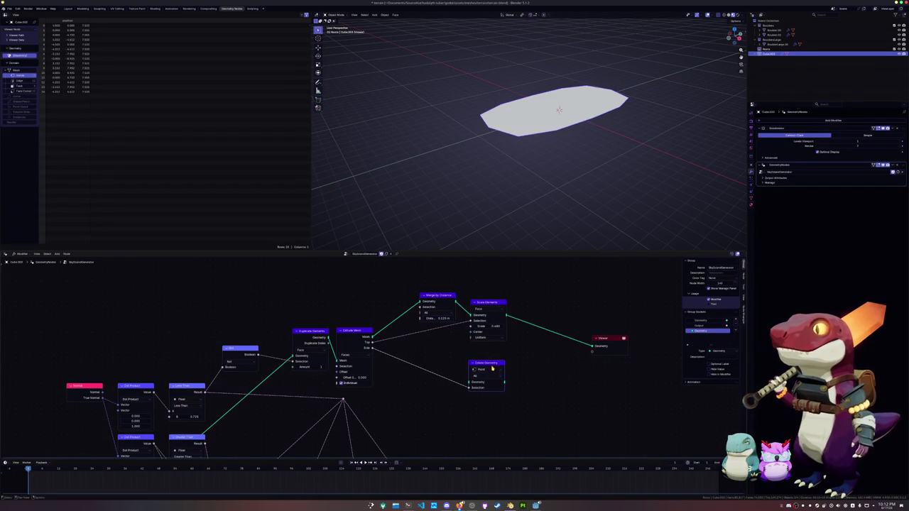
drag(489, 363, 549, 363)
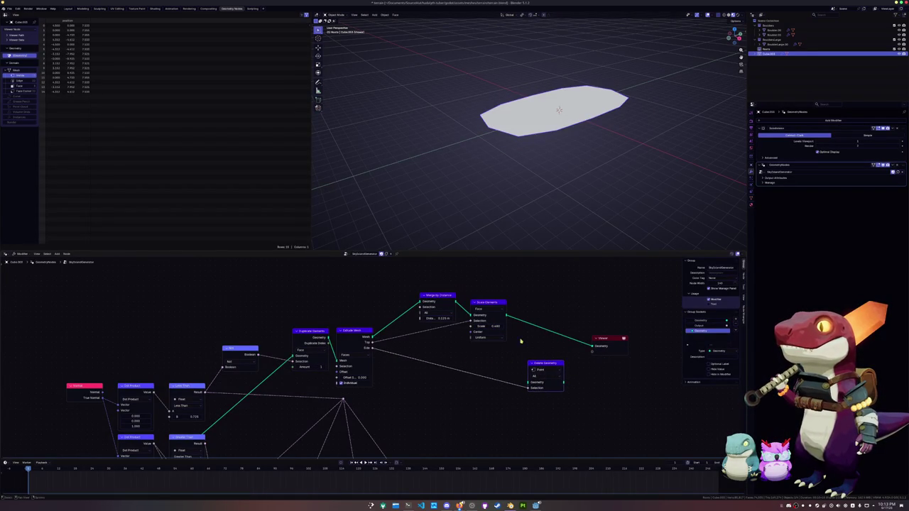
drag(507, 316, 530, 383)
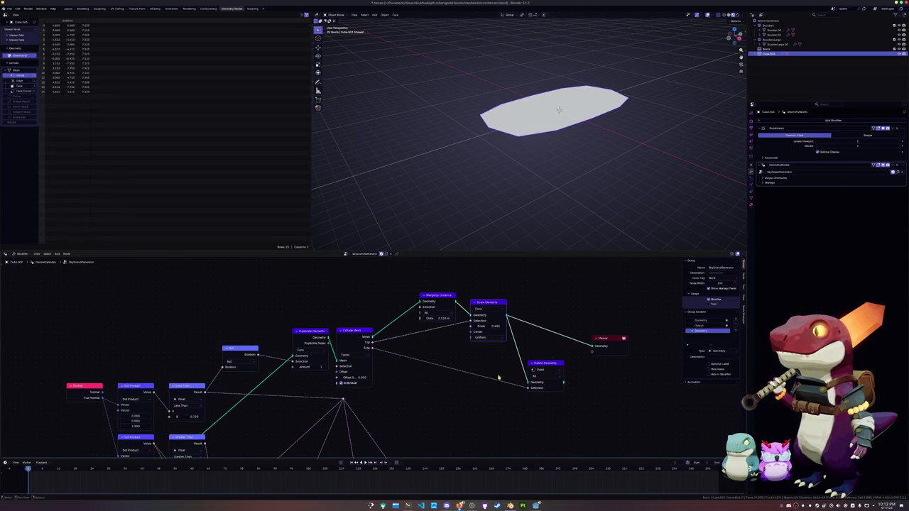
drag(563, 384, 593, 346)
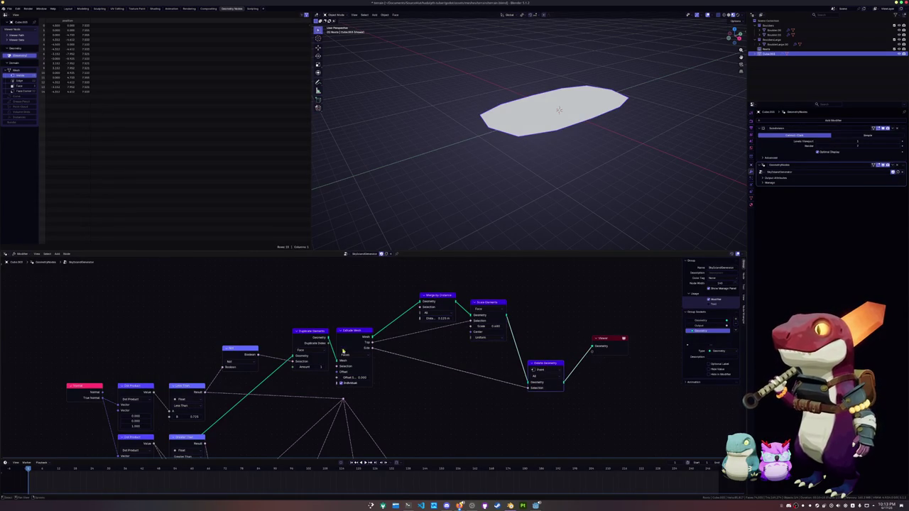
drag(488, 326, 518, 326)
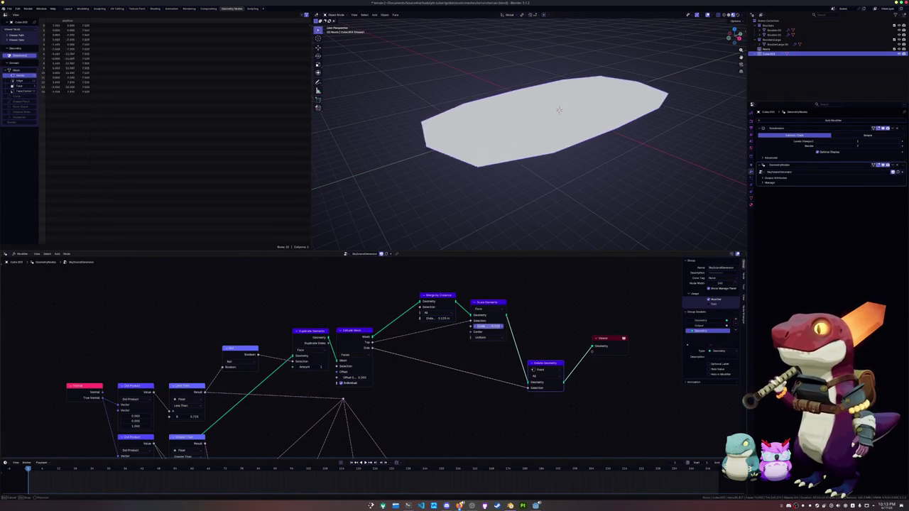
Link Join Geometry into the Group Output and set the new Output socket type to Geometry.
key(Tab)
scroll(569, 178, down, 2)
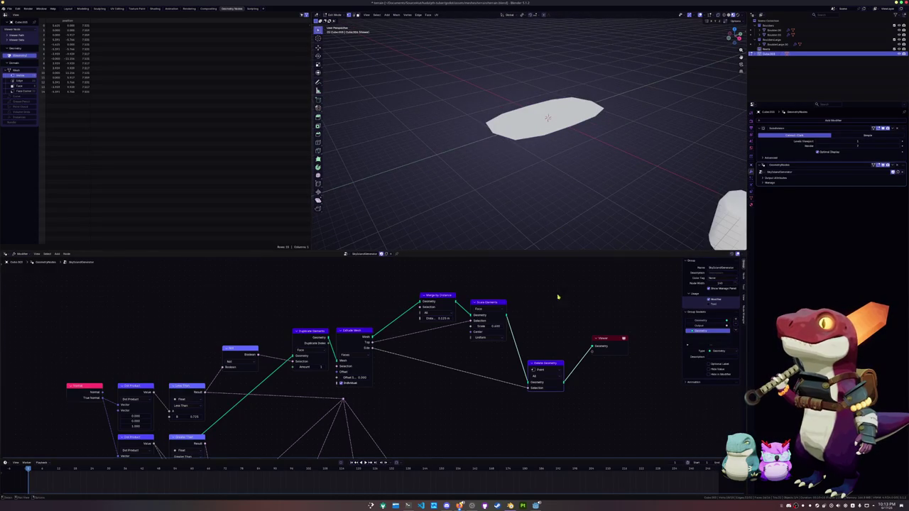
scroll(561, 282, down, 2)
mouse_move(560, 297)
mouse_down()
mouse_move(622, 378)
mouse_move(534, 386)
mouse_up()
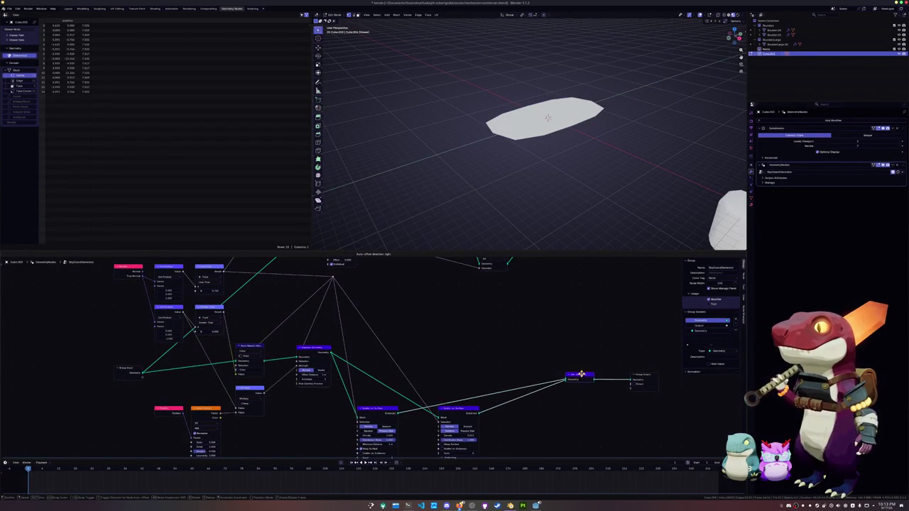
scroll(524, 377, up, 2)
middle_drag(457, 298, 440, 304)
mouse_move(433, 300)
mouse_down()
mouse_move(570, 396)
mouse_move(580, 362)
mouse_up()
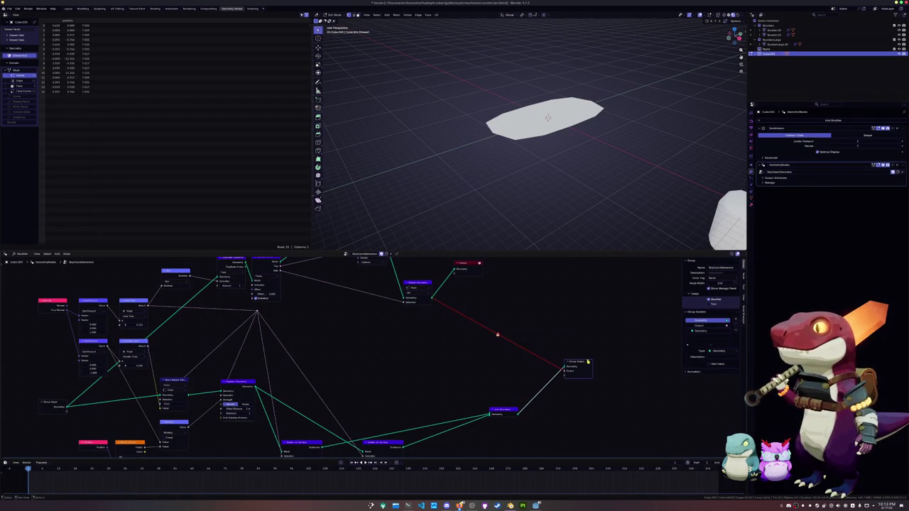
click(706, 326)
click(717, 351)
click(717, 412)
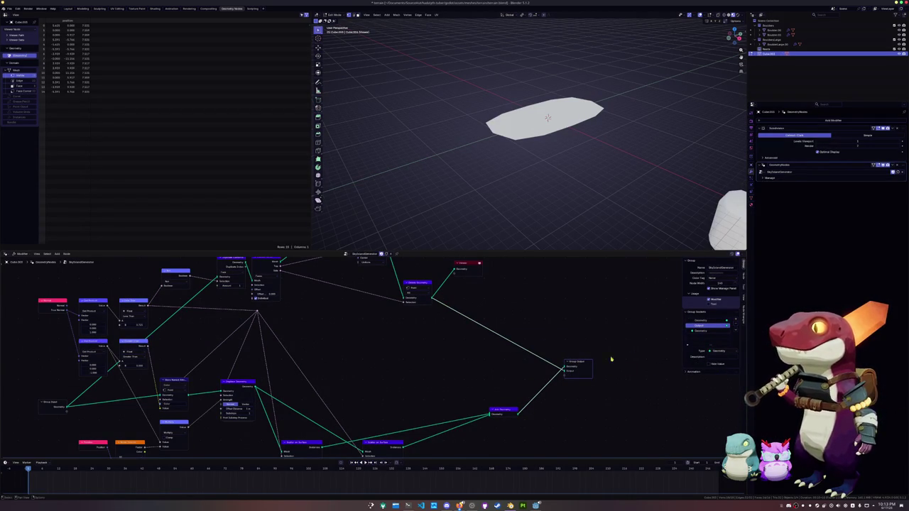
Expand the modifier's Manage > Bake settings and save the file.
click(769, 178)
click(768, 185)
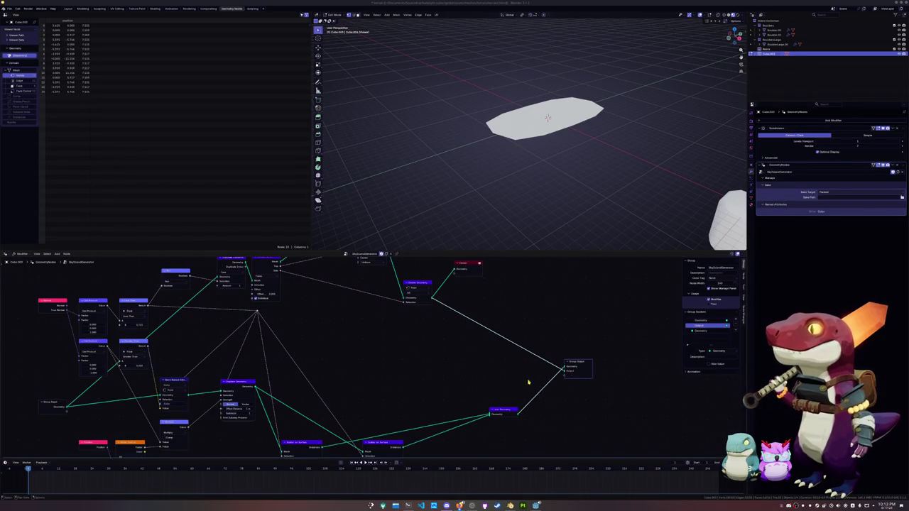
scroll(533, 390, up, 2)
scroll(530, 377, up, 2)
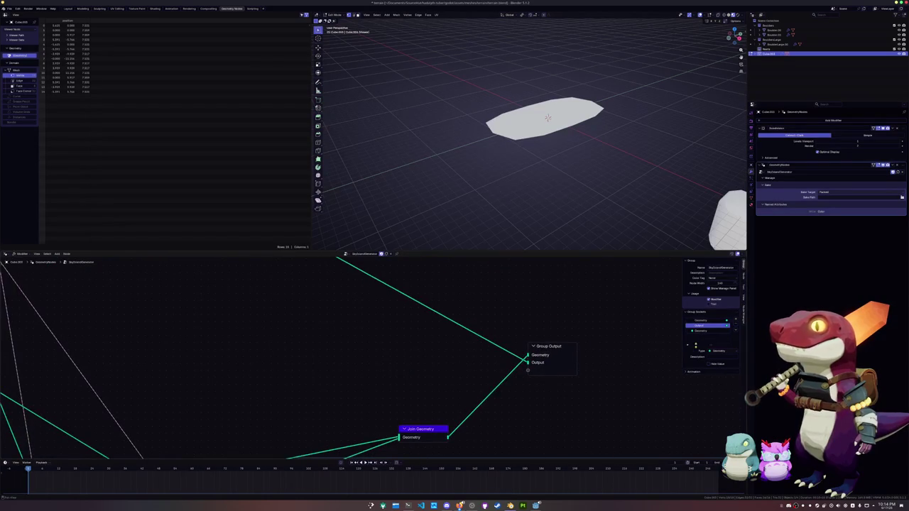
key(ctrl+s)
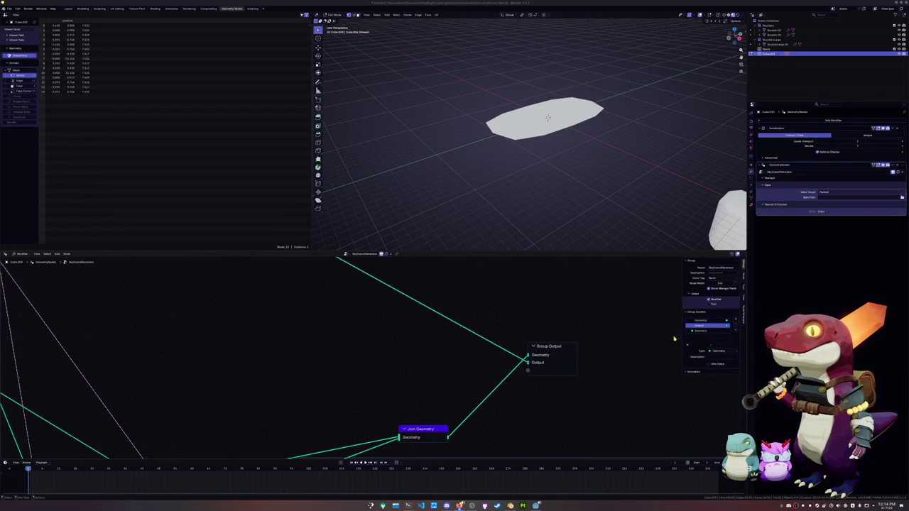
middle_drag(661, 336, 598, 347)
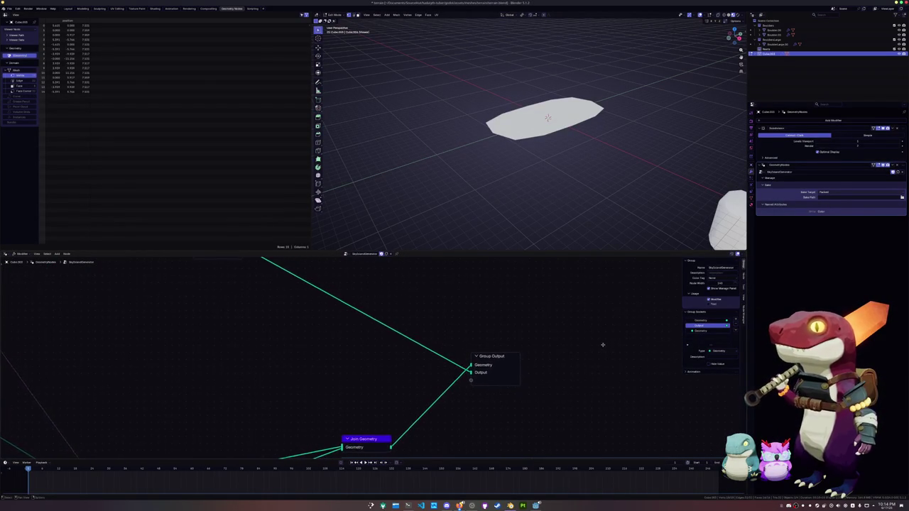
scroll(605, 209, up, 1)
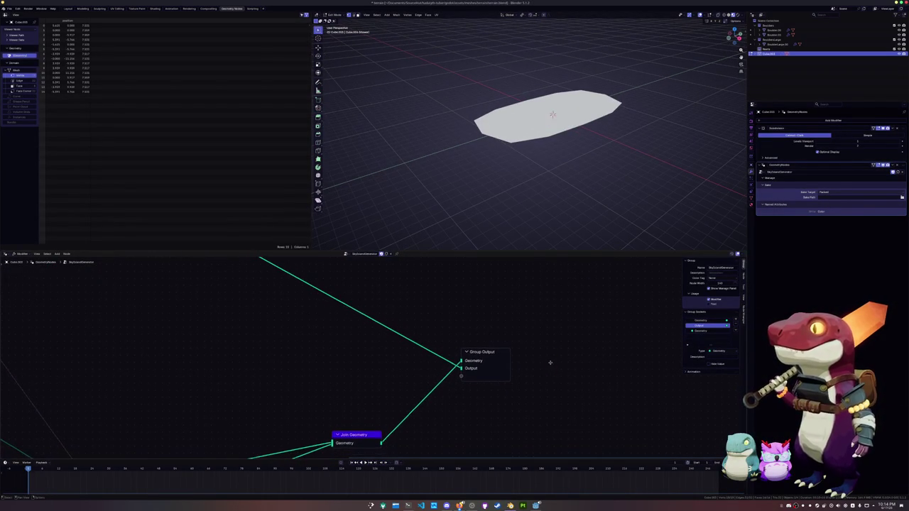
key(Return)
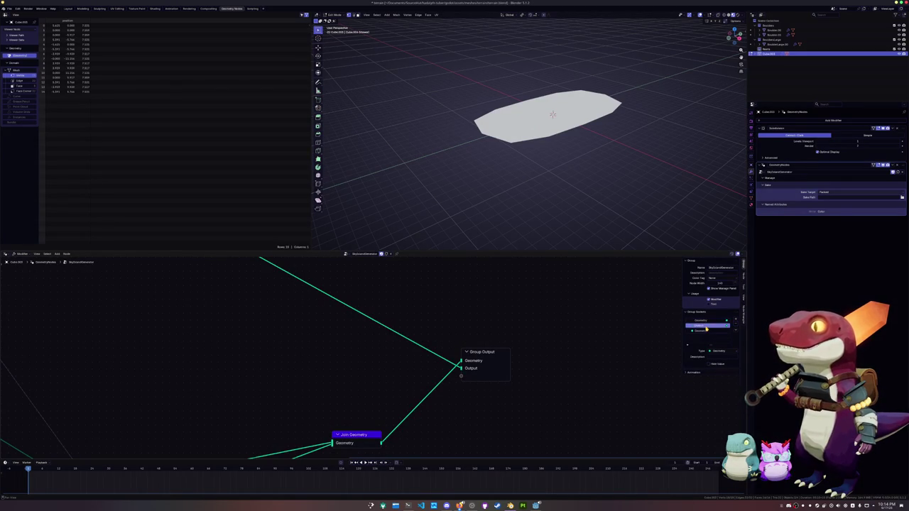
Remove the lower Geometry input socket so the group lists only Geometry and Output.
click(768, 178)
click(768, 179)
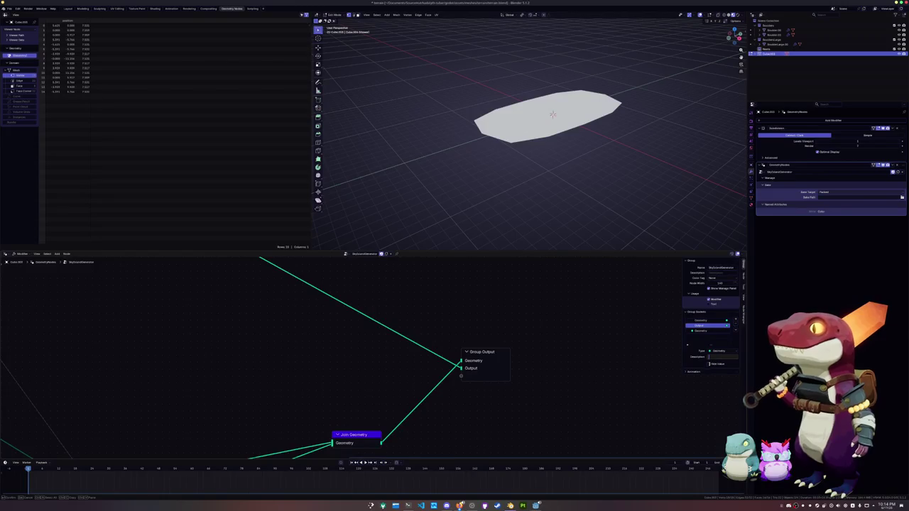
click(708, 365)
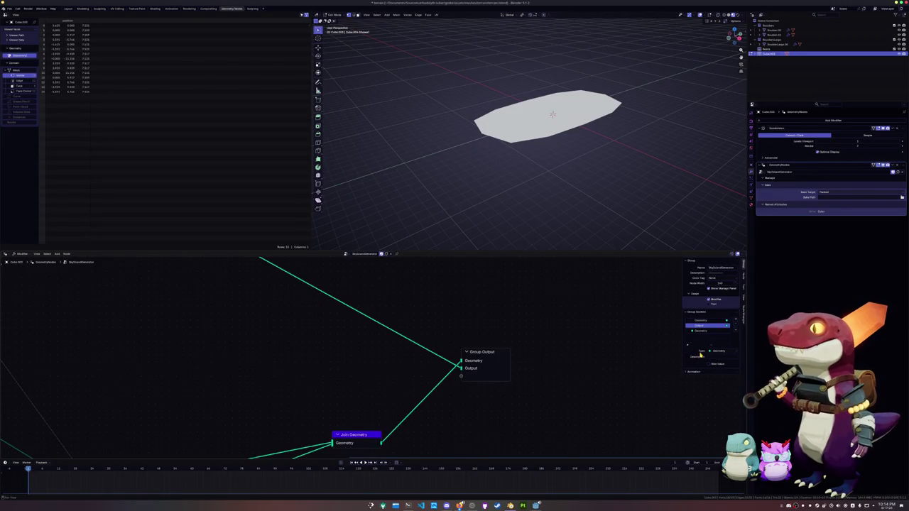
click(703, 331)
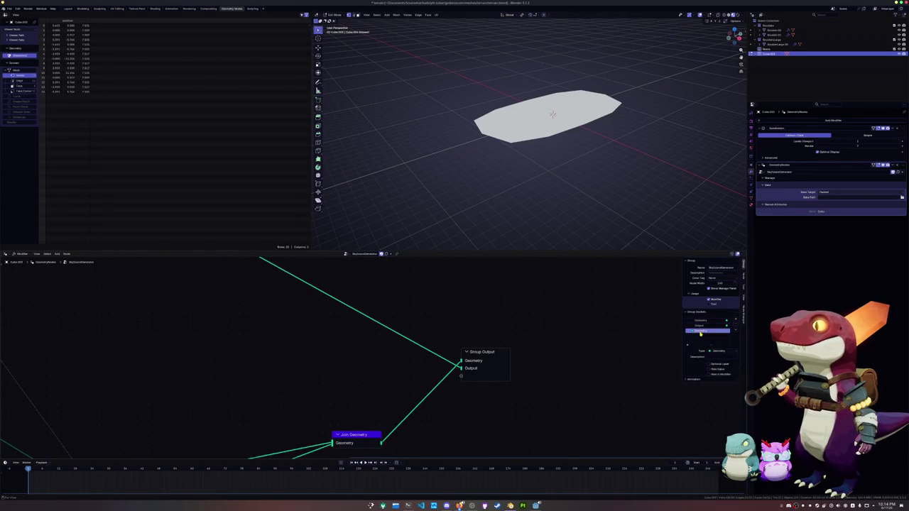
click(736, 326)
click(704, 320)
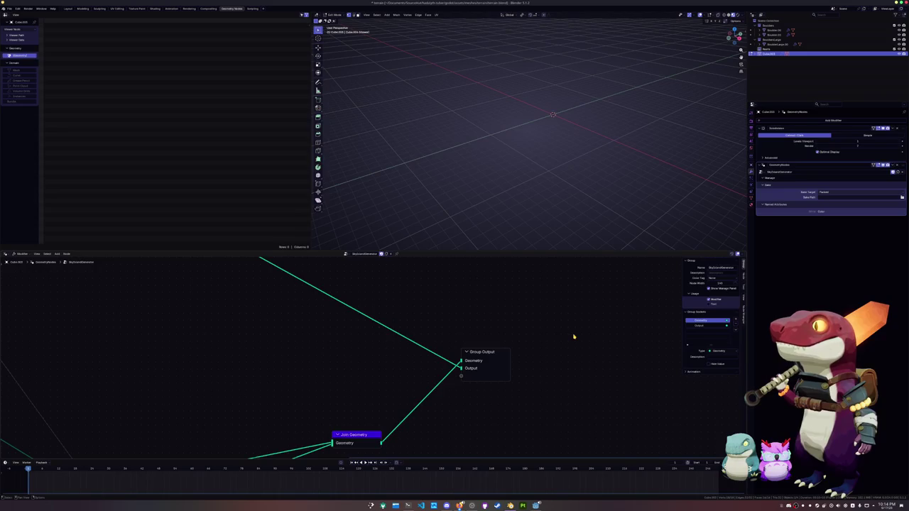
Place the Viewer node beside Join Geometry and link it.
scroll(486, 348, down, 3)
scroll(424, 357, down, 2)
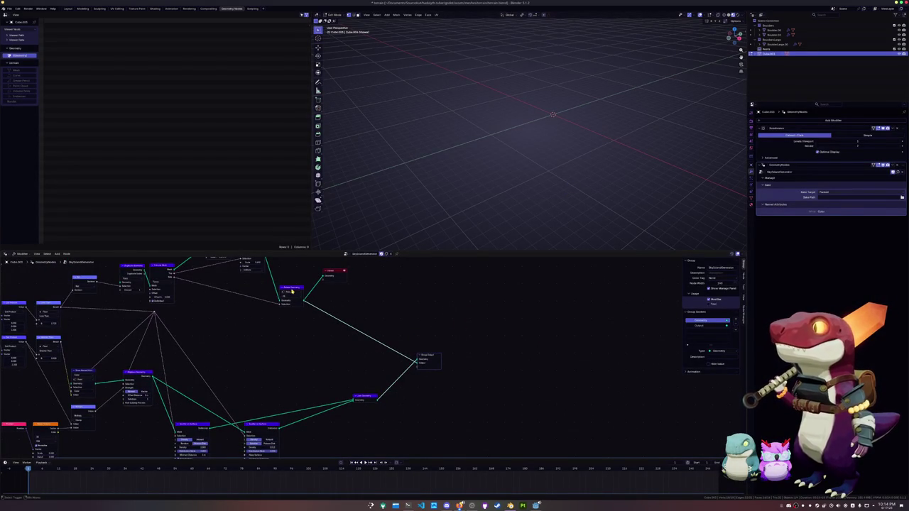
mouse_move(417, 361)
mouse_down()
mouse_move(428, 395)
mouse_move(417, 361)
mouse_up()
ctrl+shift+click(366, 398)
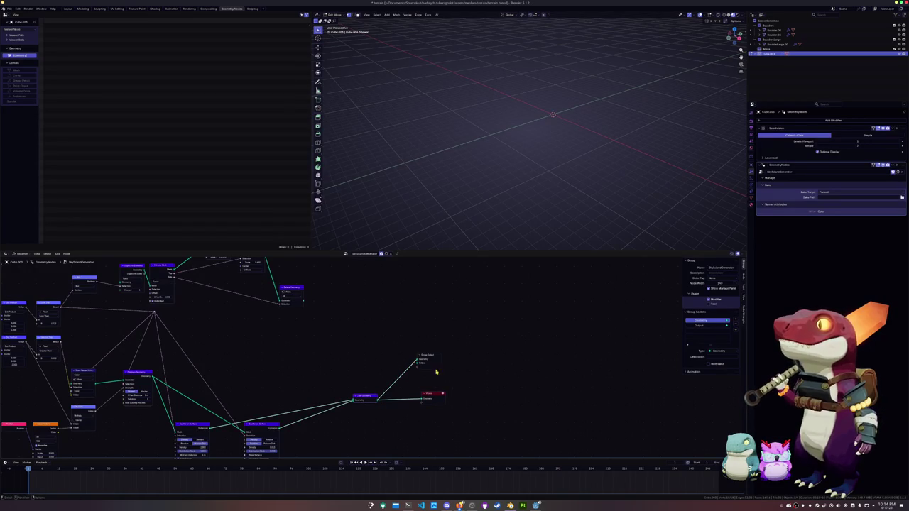
scroll(434, 372, up, 1)
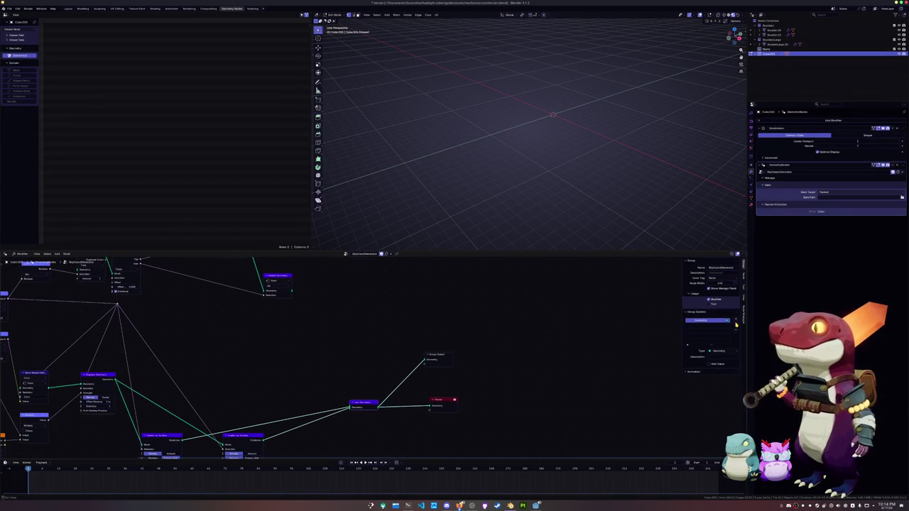
Replace the old Group Output with a new one fed by Join Geometry, then return to Object Mode.
key(shift+a)
text(gro)
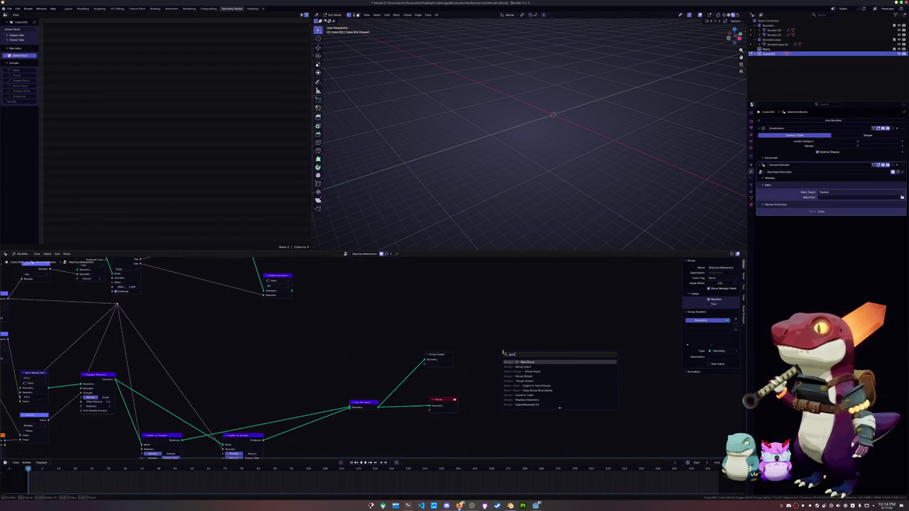
text(i)
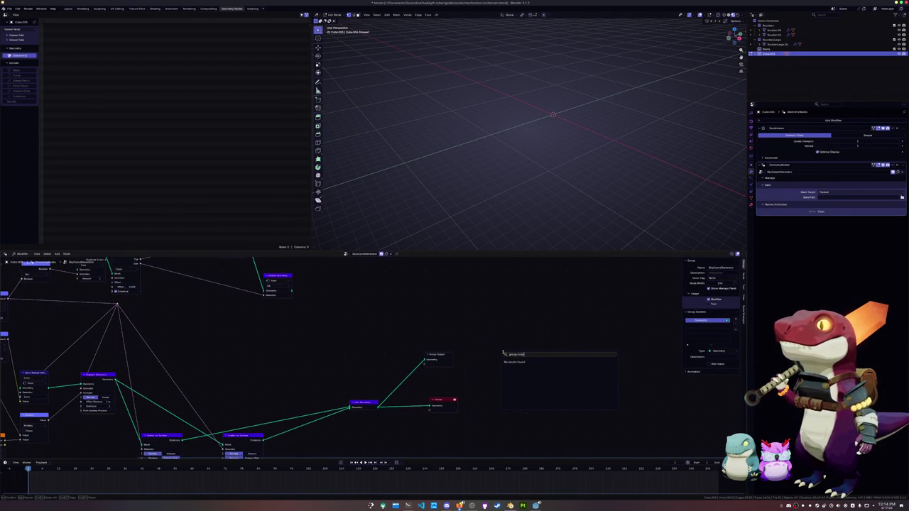
key(BackSpace)
text(output)
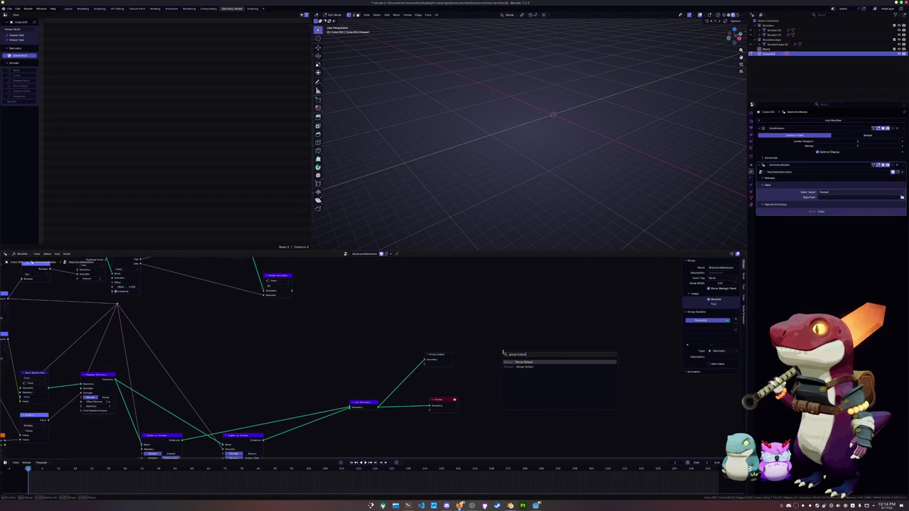
key(Return)
click(469, 355)
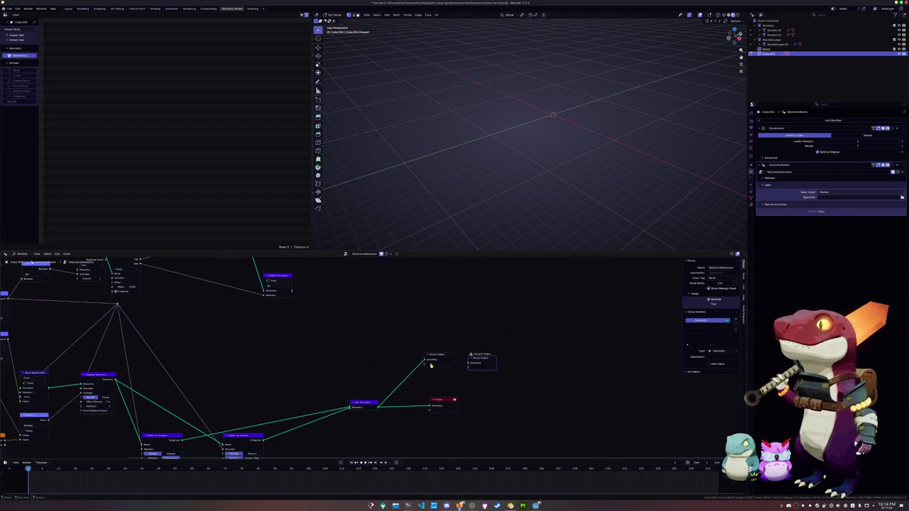
drag(424, 361, 469, 363)
key(x)
key(g)
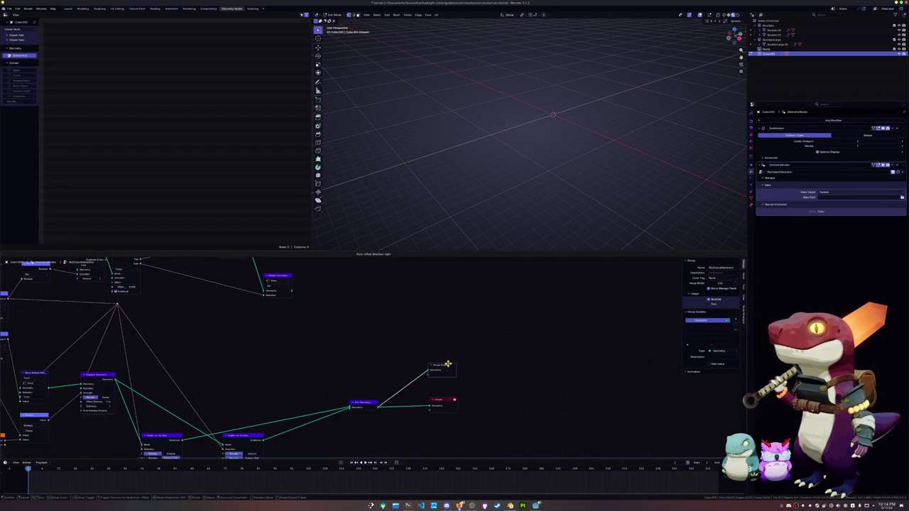
click(450, 380)
mouse_move(544, 156)
middle_down()
mouse_move(498, 191)
mouse_move(524, 152)
mouse_move(544, 144)
mouse_move(499, 241)
middle_up()
key(Tab)
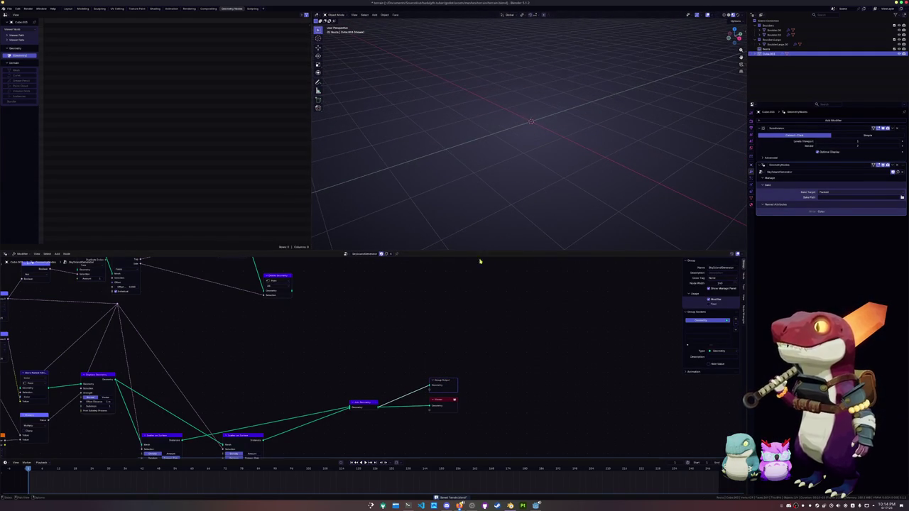
scroll(319, 331, up, 1)
mouse_move(304, 385)
middle_down()
mouse_move(320, 331)
mouse_move(308, 349)
middle_up()
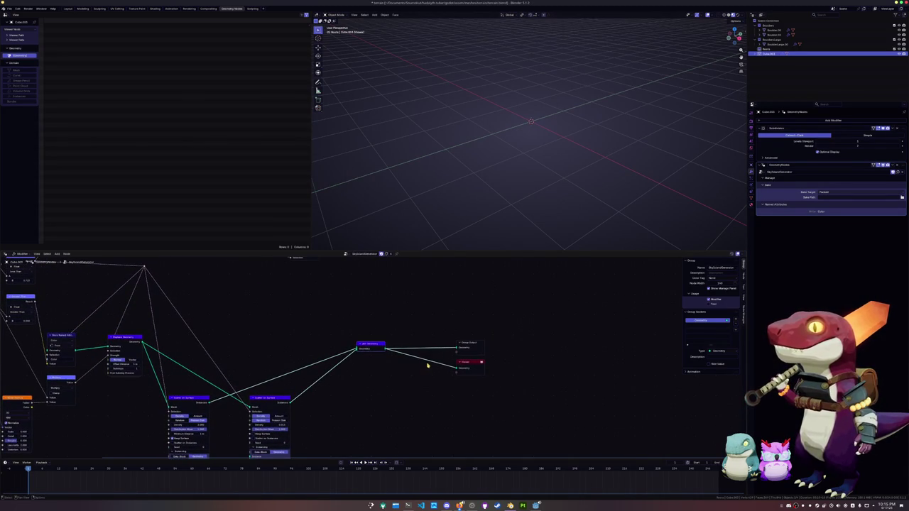
scroll(427, 363, up, 1)
scroll(432, 359, up, 1)
scroll(447, 363, up, 1)
scroll(469, 362, up, 1)
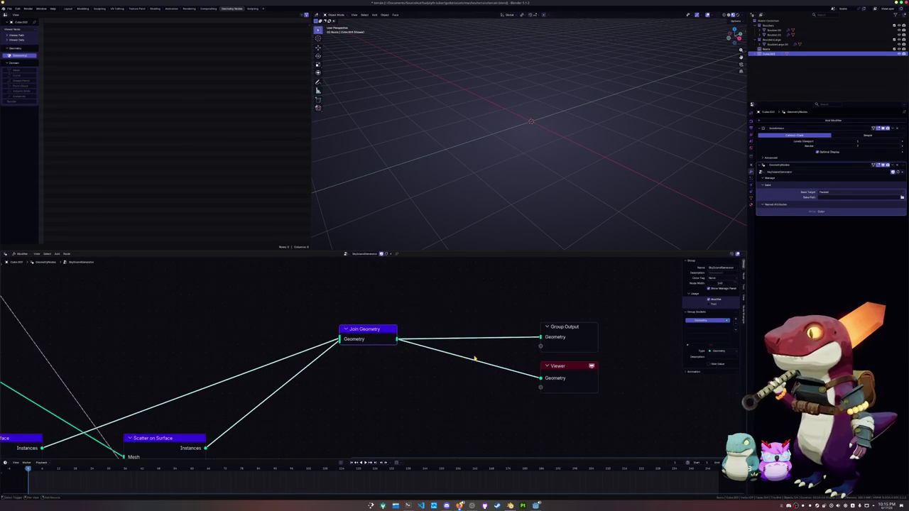
middle_drag(475, 357, 445, 370)
click(538, 345)
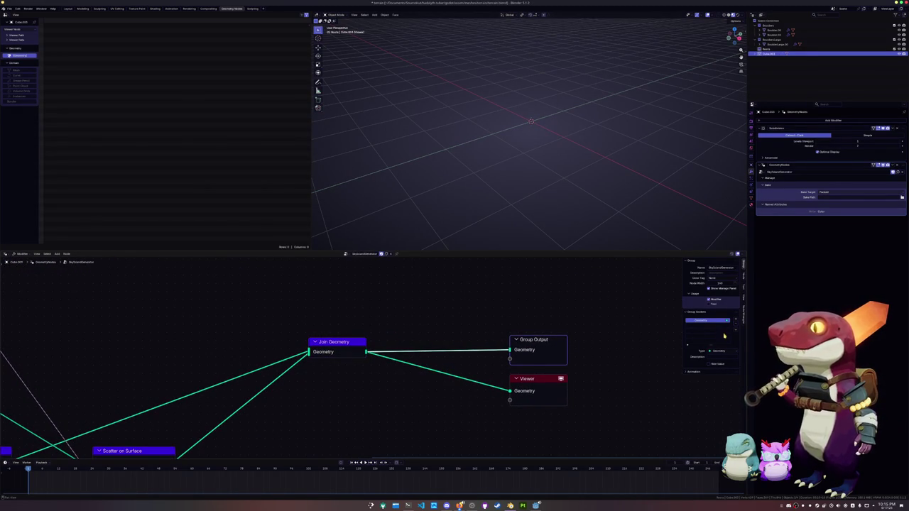
click(718, 351)
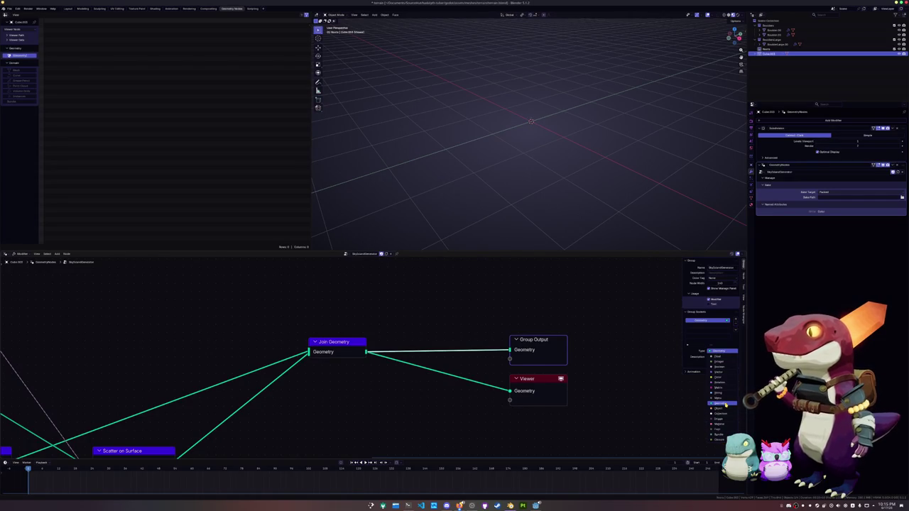
click(722, 404)
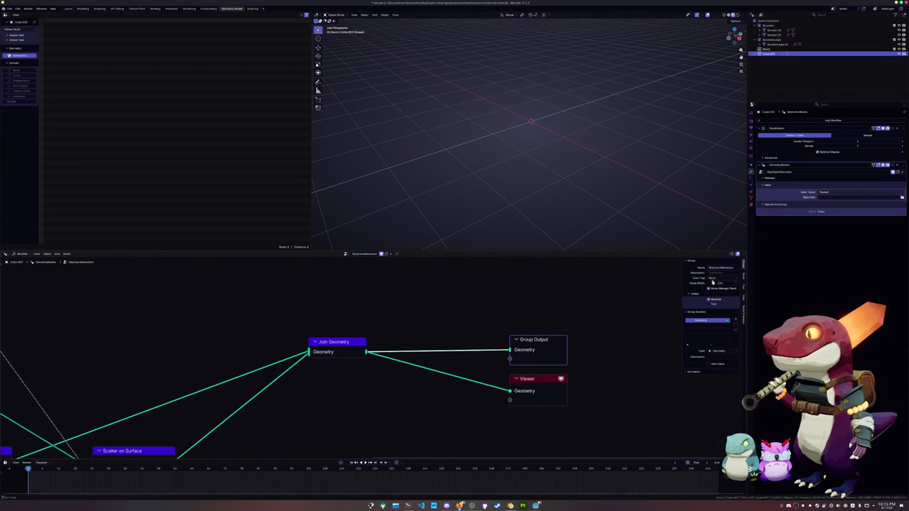
click(735, 320)
click(728, 332)
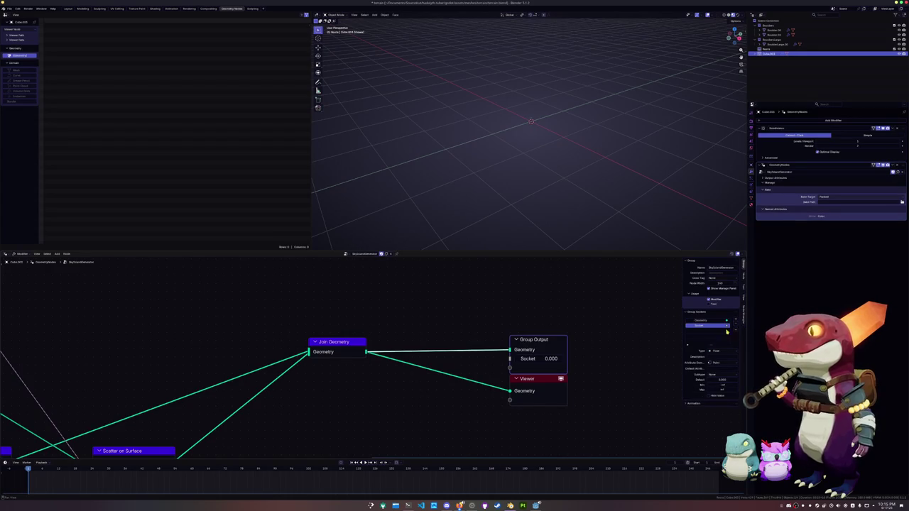
click(716, 351)
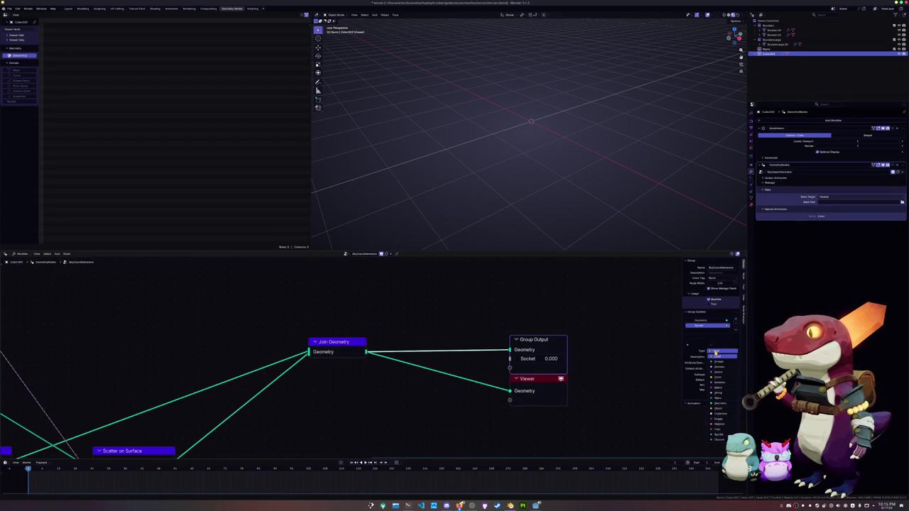
click(721, 408)
click(716, 351)
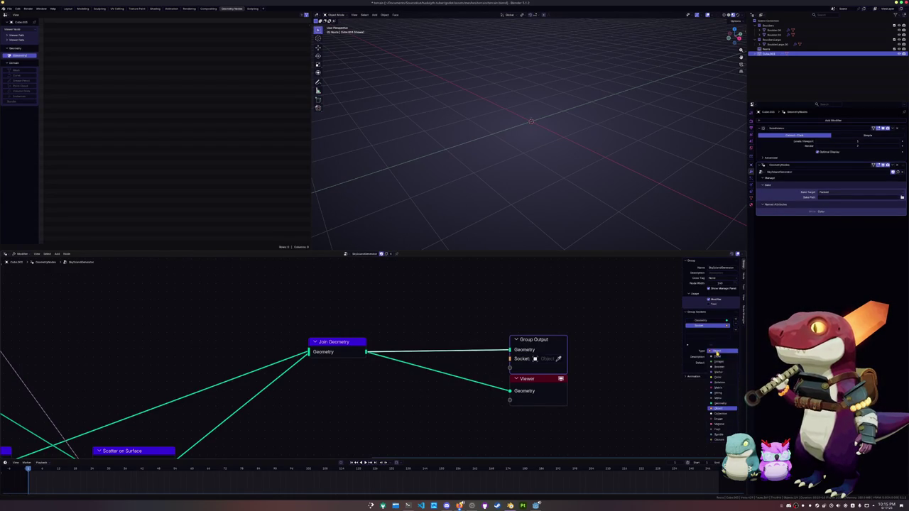
click(721, 403)
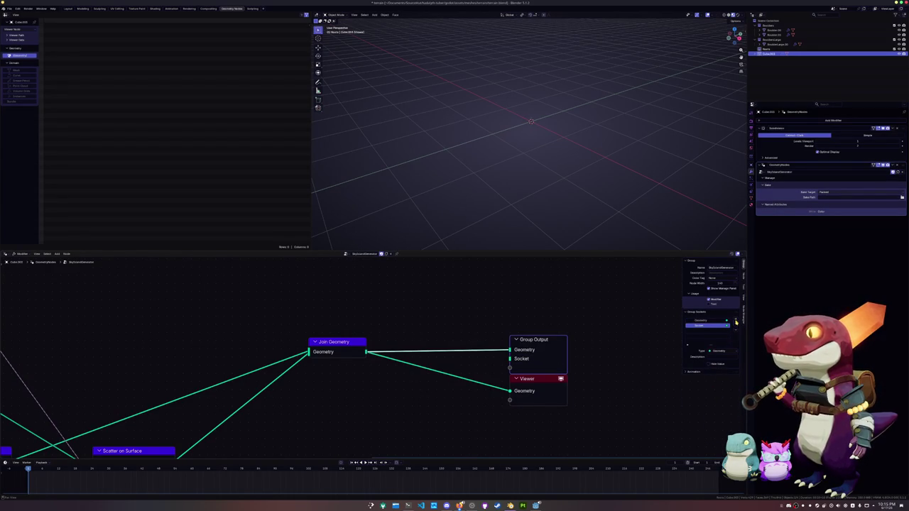
click(734, 325)
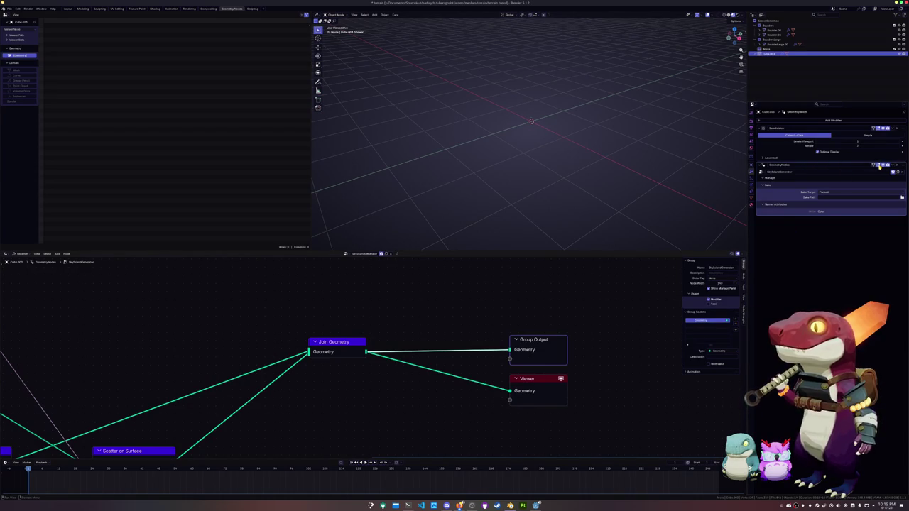
click(629, 197)
mouse_move(629, 197)
middle_down()
mouse_move(601, 189)
mouse_move(612, 182)
mouse_move(534, 167)
middle_up()
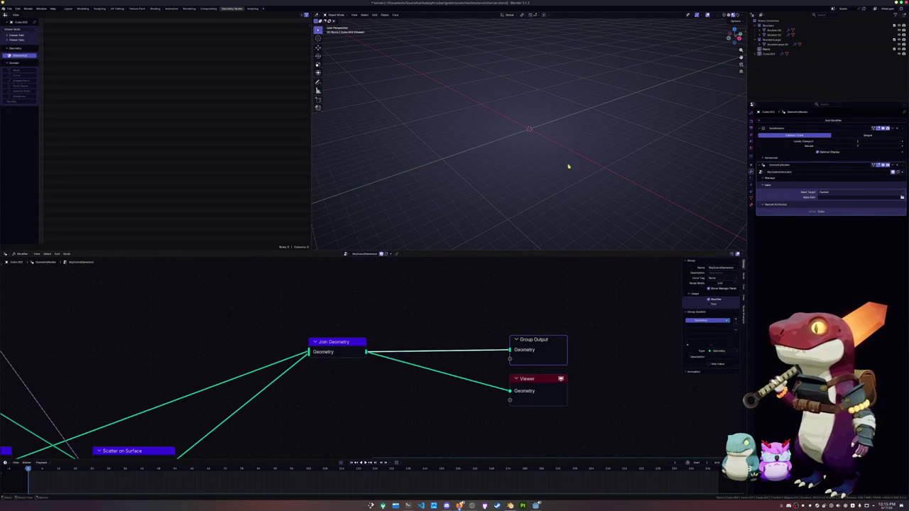
Save terrain.blend and delete the extra collection so Cube.003 sits in Scene Collection.
key(ctrl+s)
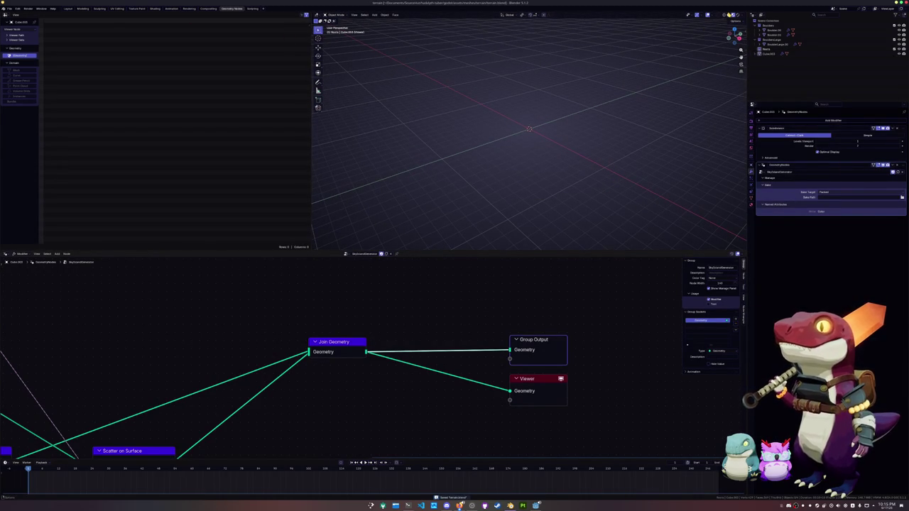
middle_drag(629, 136, 665, 112)
click(767, 53)
click(767, 49)
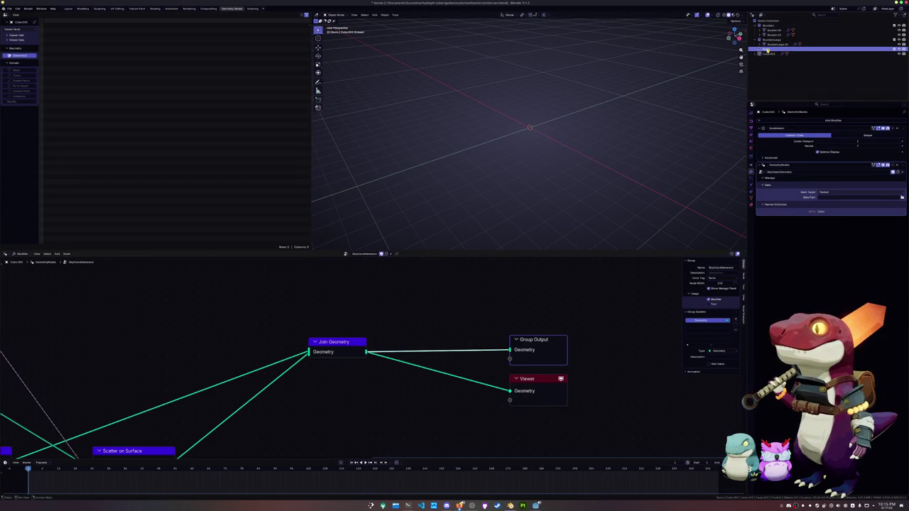
key(Delete)
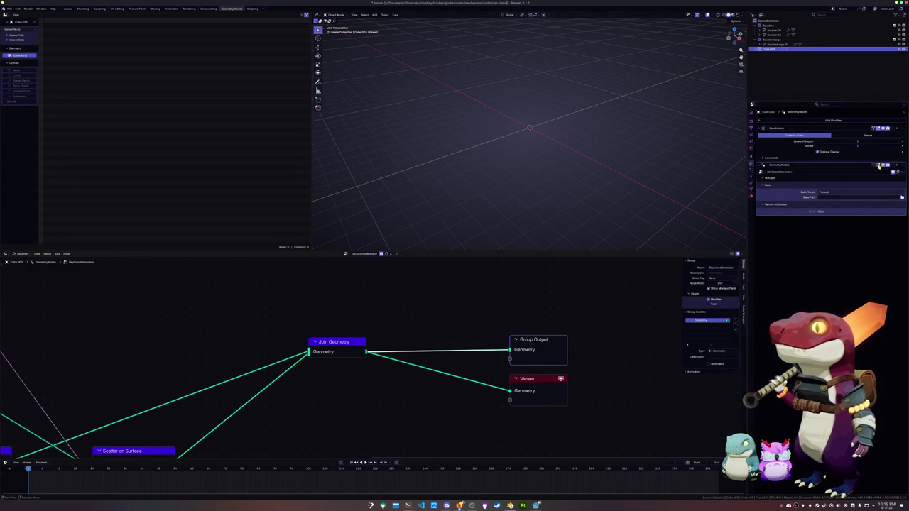
Collapse the Bake settings, shift the upper node group right, and undo stray node changes.
click(767, 185)
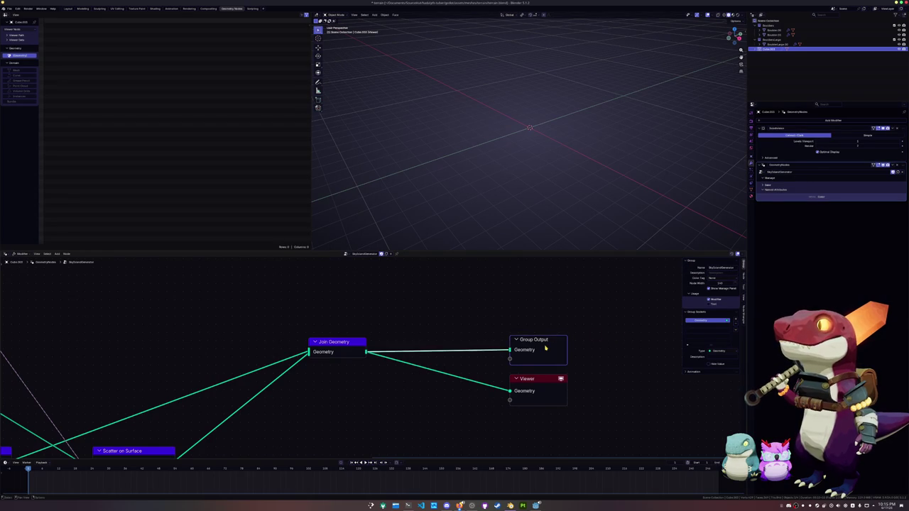
scroll(544, 345, down, 1)
scroll(451, 333, down, 3)
scroll(450, 333, down, 1)
scroll(436, 348, down, 2)
drag(495, 346, 289, 280)
drag(402, 299, 479, 294)
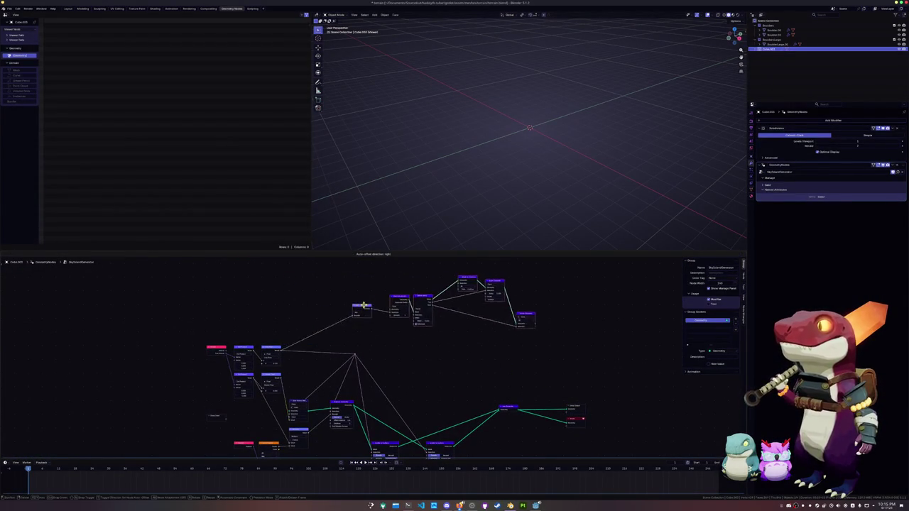
scroll(455, 388, up, 1)
scroll(462, 341, up, 2)
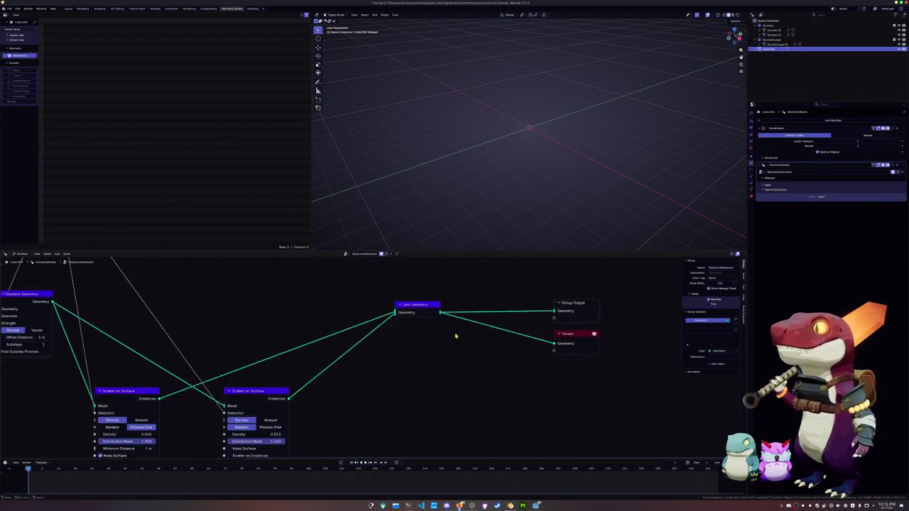
scroll(336, 343, up, 2)
scroll(462, 345, up, 1)
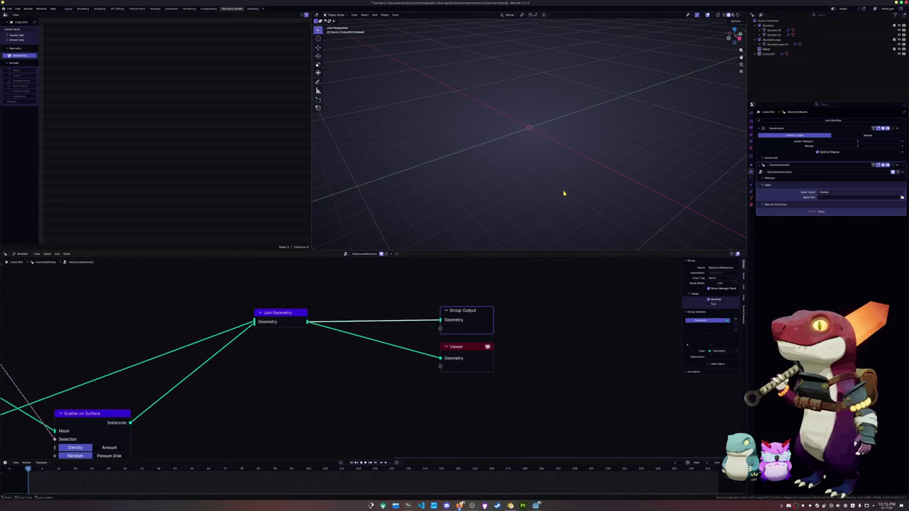
key(ctrl+z)
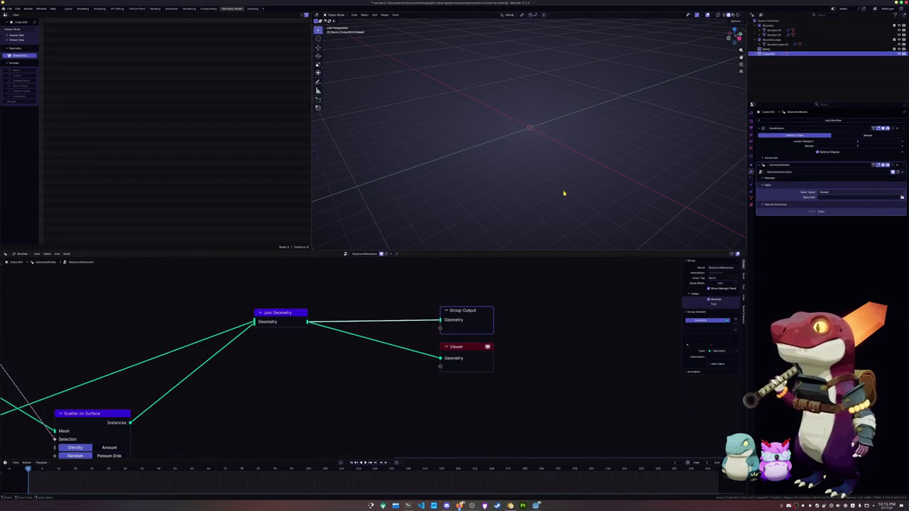
key(ctrl+z)
key(ctrl+z)
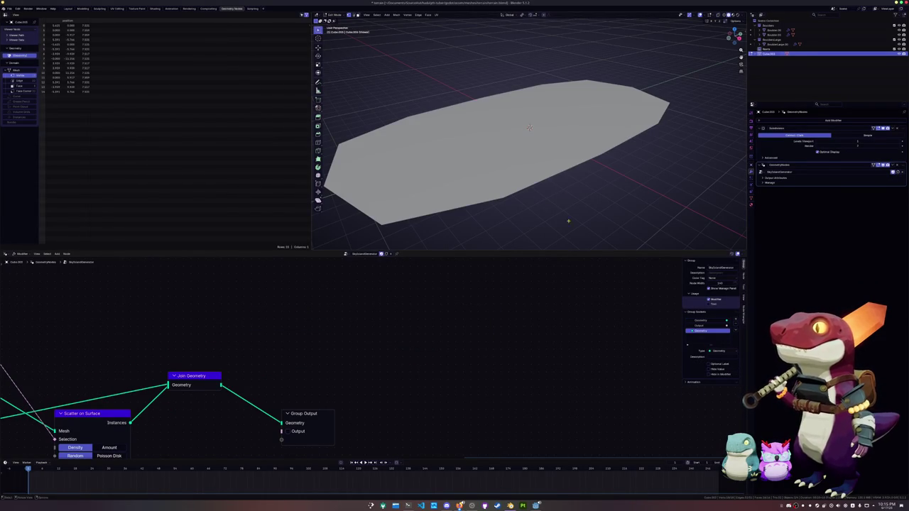
Remove the extra Geometry output socket and set the Output socket type to Geometry.
click(692, 321)
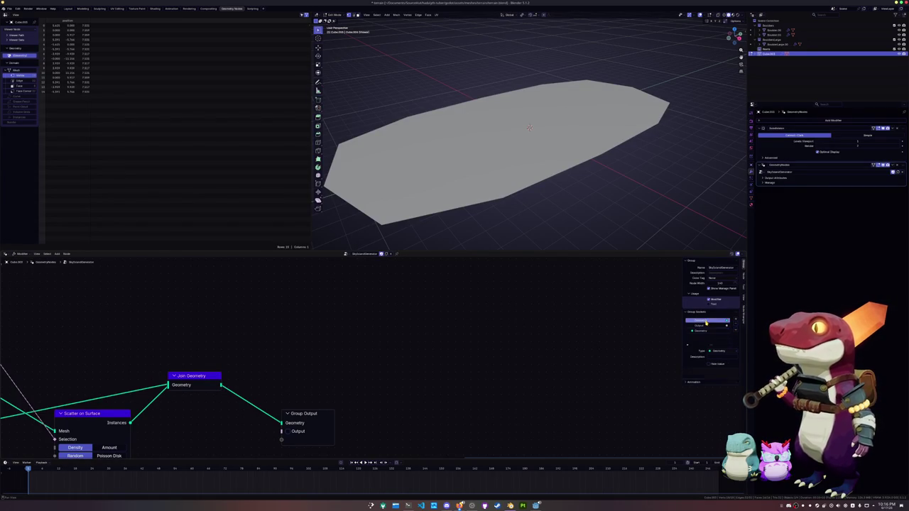
click(736, 332)
mouse_move(366, 349)
middle_down()
mouse_move(438, 323)
mouse_move(459, 339)
middle_up()
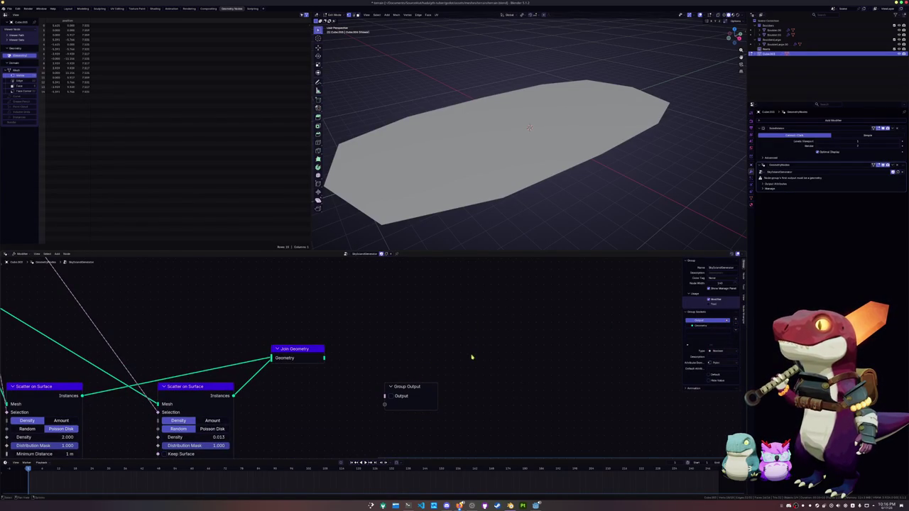
drag(412, 387, 419, 352)
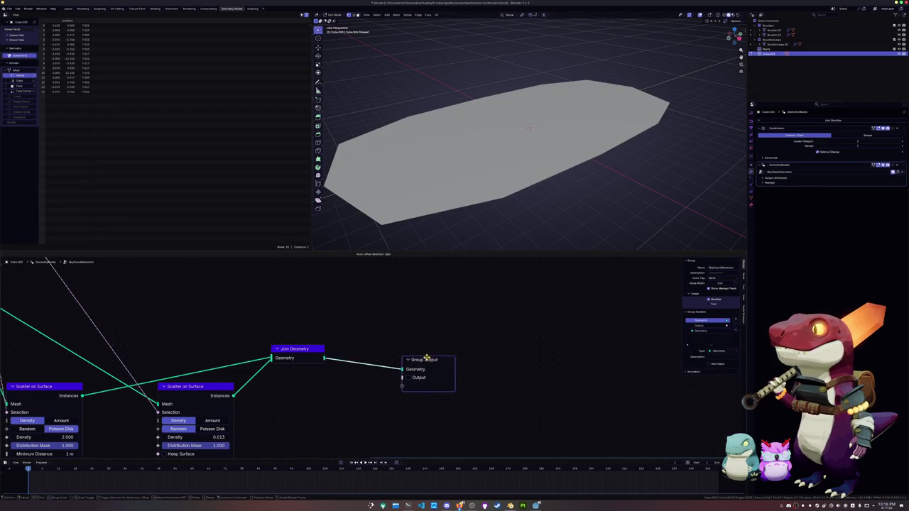
click(702, 325)
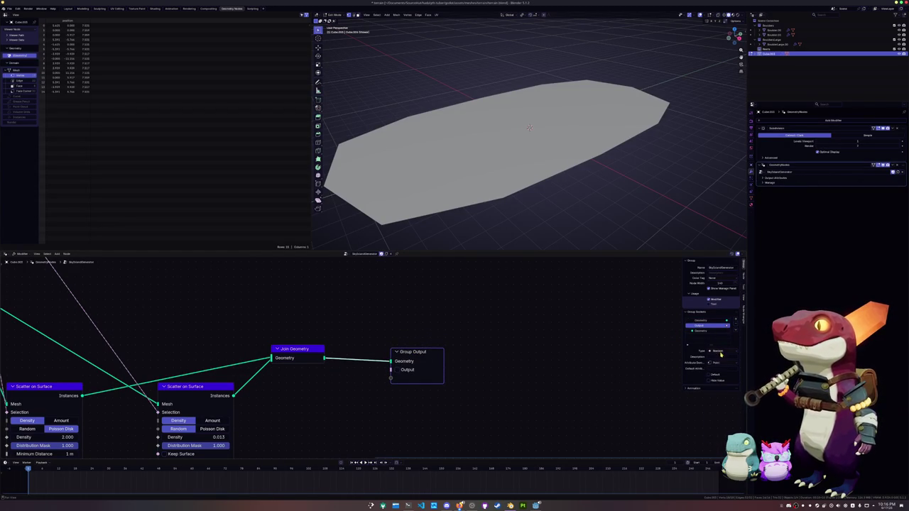
click(718, 351)
click(722, 403)
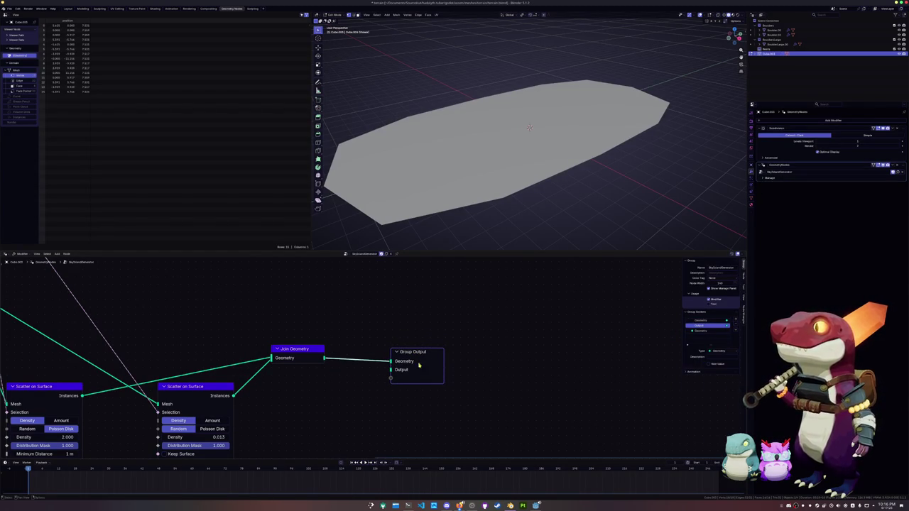
drag(417, 354, 400, 352)
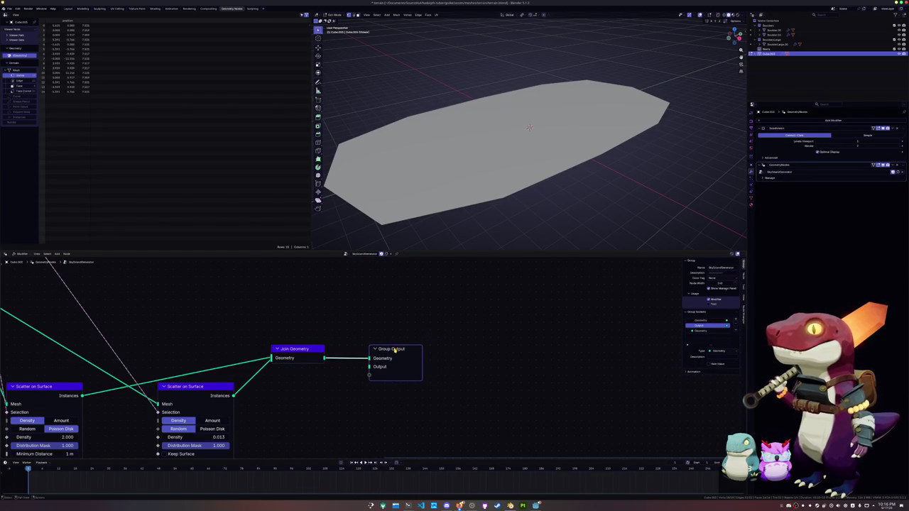
Move Join Geometry beside the Group Output, preview the rock nodes, and delete two selected nodes.
scroll(401, 351, down, 1)
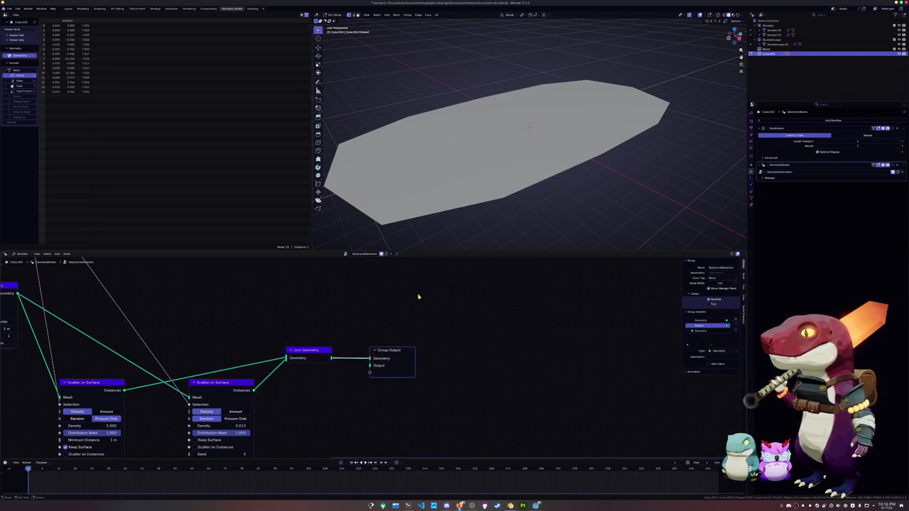
middle_drag(410, 312, 470, 285)
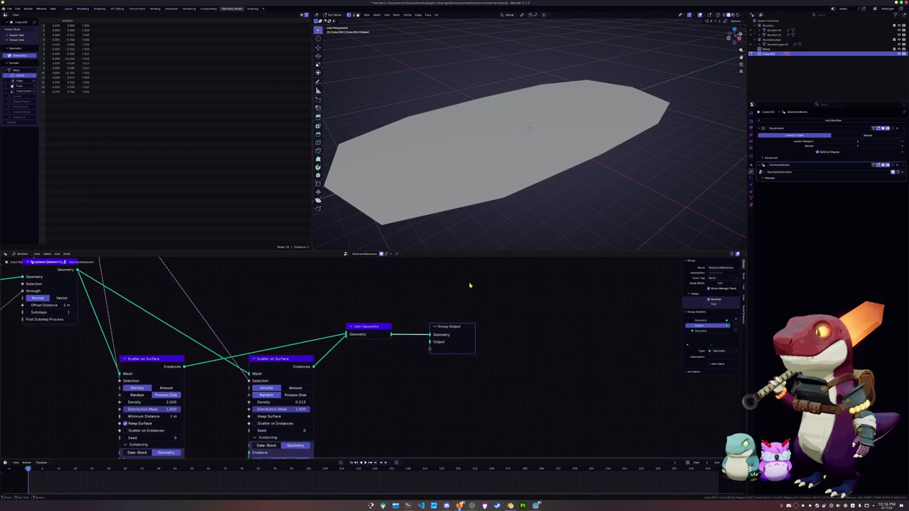
drag(379, 327, 465, 329)
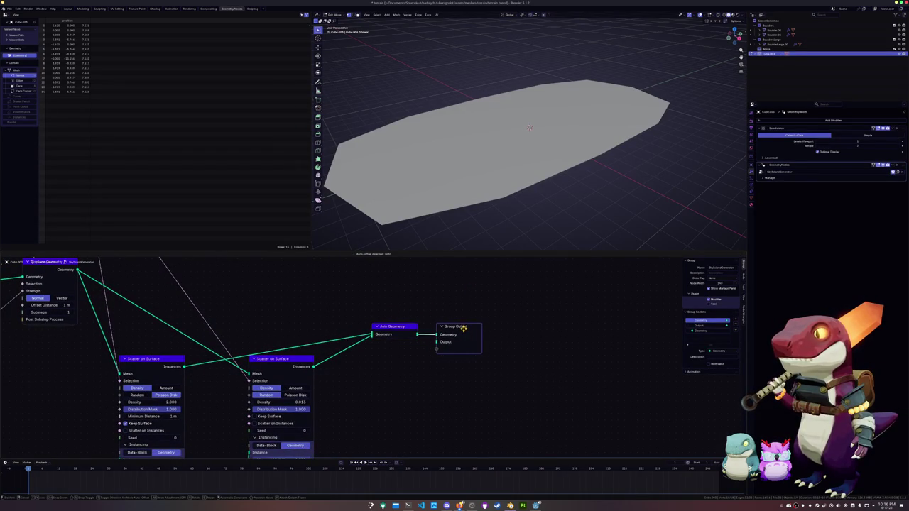
scroll(418, 378, down, 1)
scroll(397, 387, down, 1)
scroll(441, 291, down, 1)
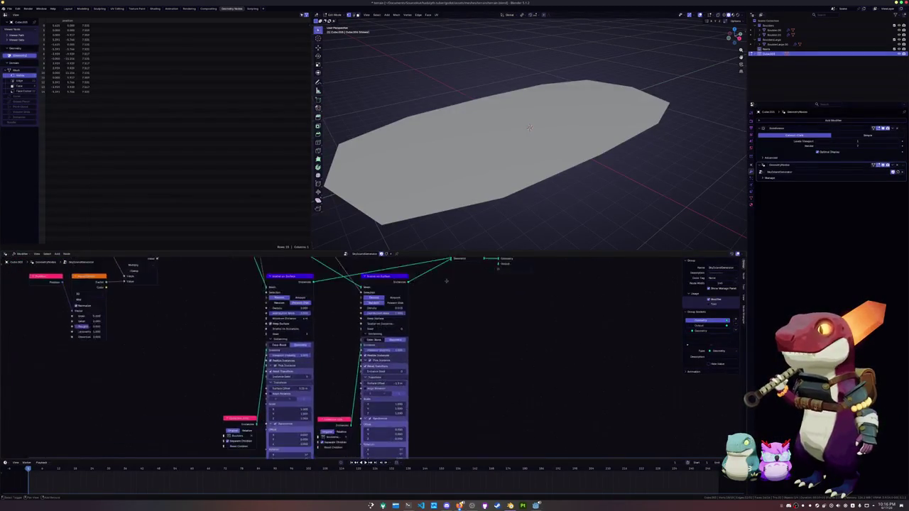
mouse_move(449, 272)
middle_down()
mouse_move(429, 293)
mouse_move(436, 396)
middle_up()
drag(518, 341, 310, 291)
key(x)
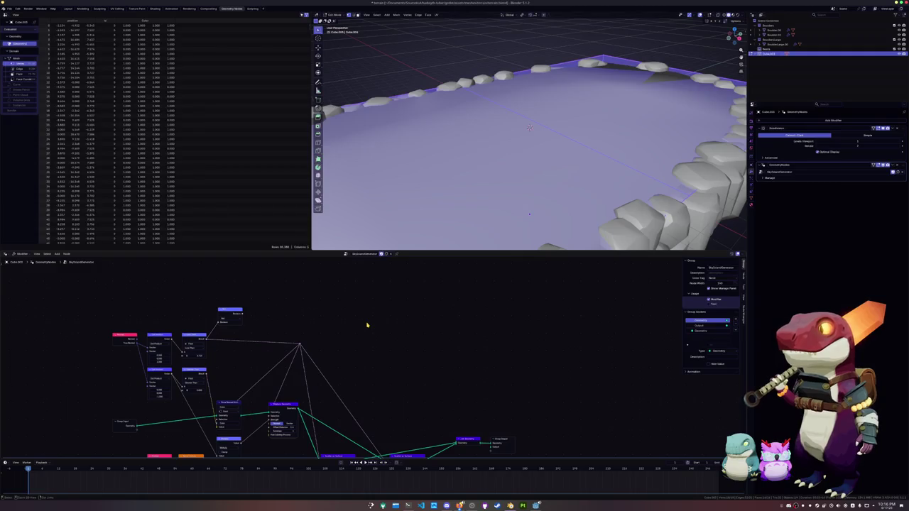
key(ctrl+z)
scroll(367, 326, down, 1)
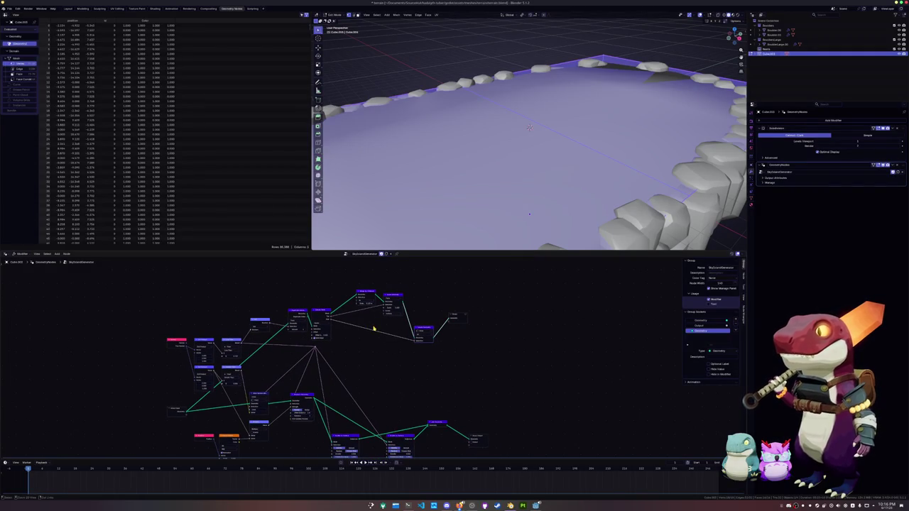
drag(475, 348, 386, 294)
key(x)
click(375, 297)
key(x)
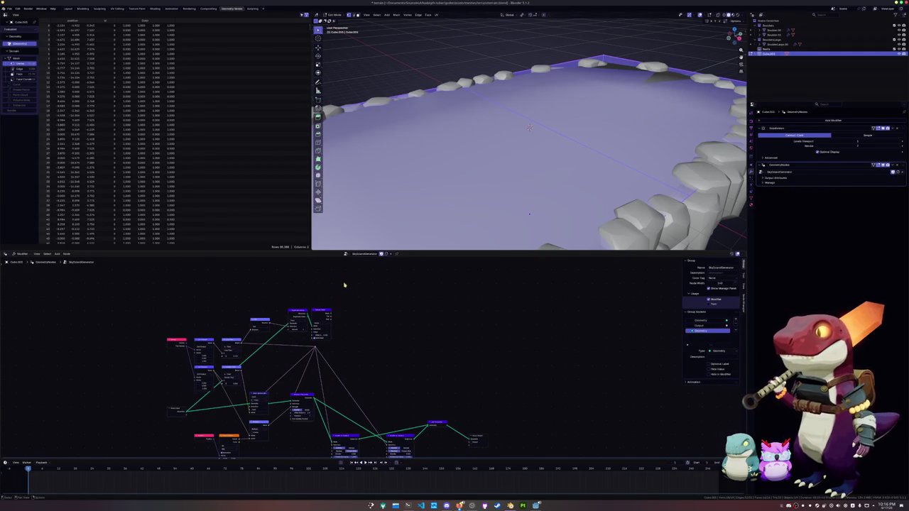
click(326, 313)
key(x)
click(259, 321)
key(x)
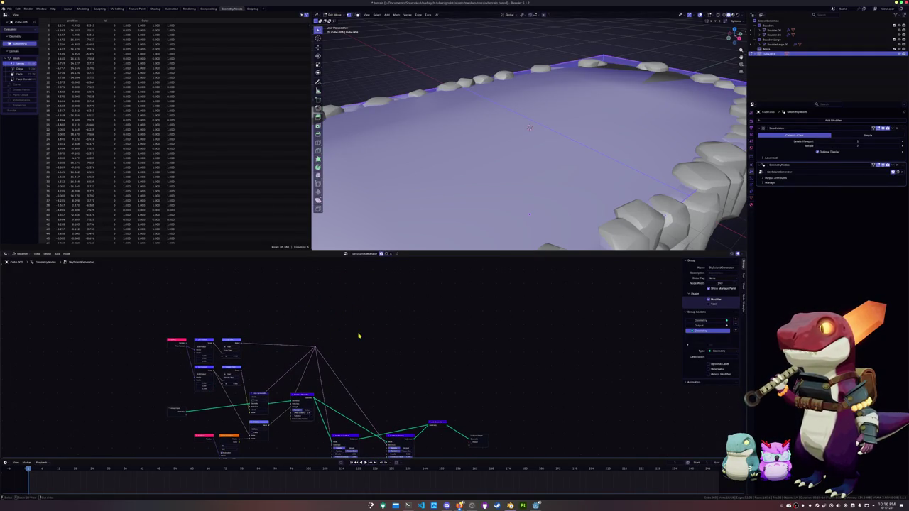
key(ctrl+z)
key(ctrl+z)
key(ctrl+z)
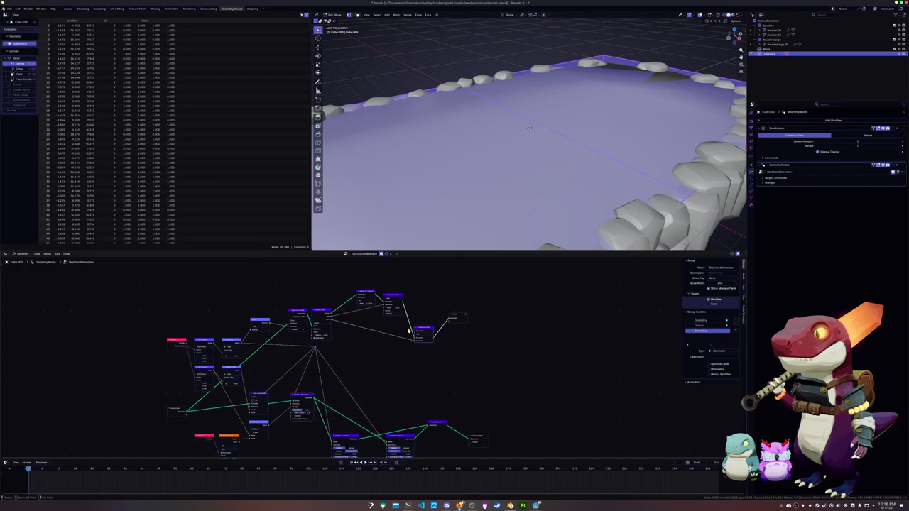
scroll(406, 369, up, 1)
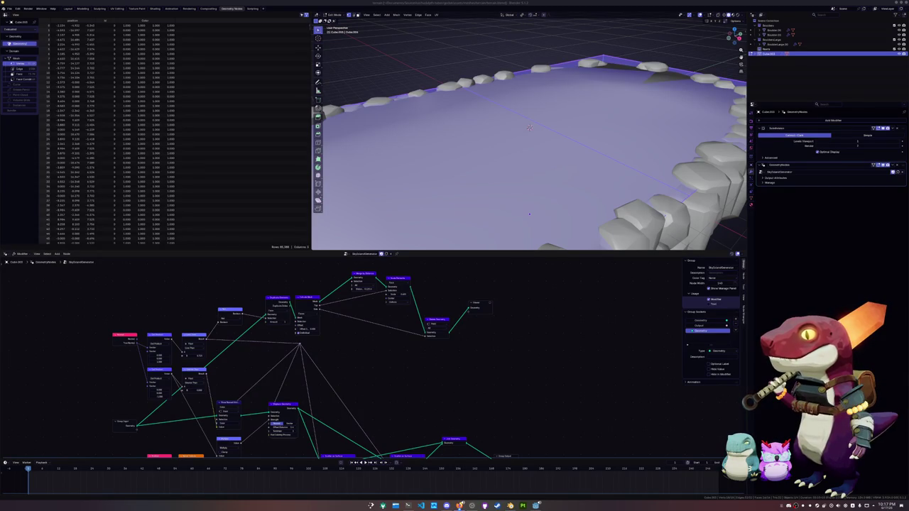
Show the terrain's Object Data properties and expand its Attributes list.
click(752, 198)
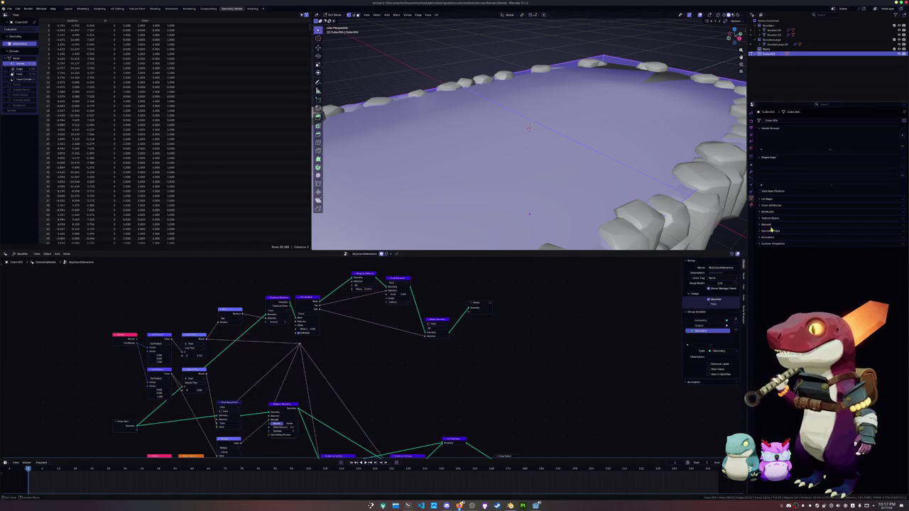
click(772, 211)
drag(817, 232, 817, 260)
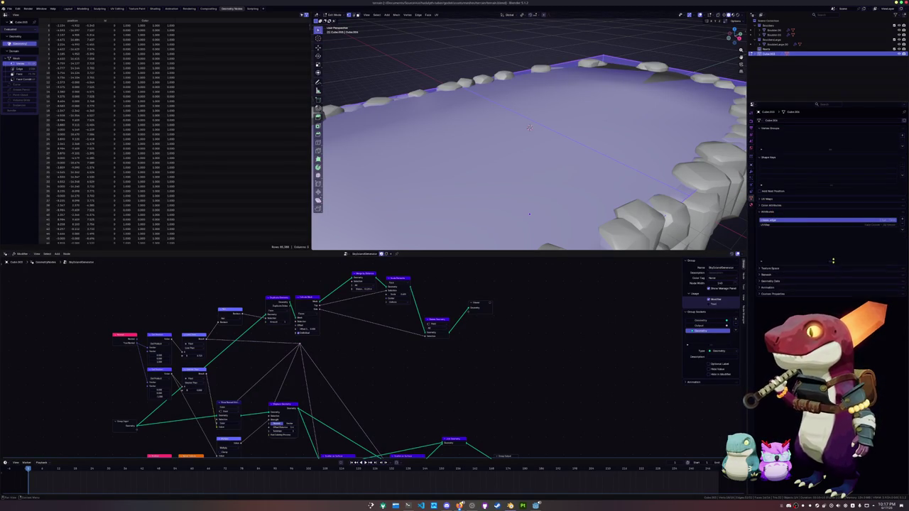
drag(785, 291, 785, 270)
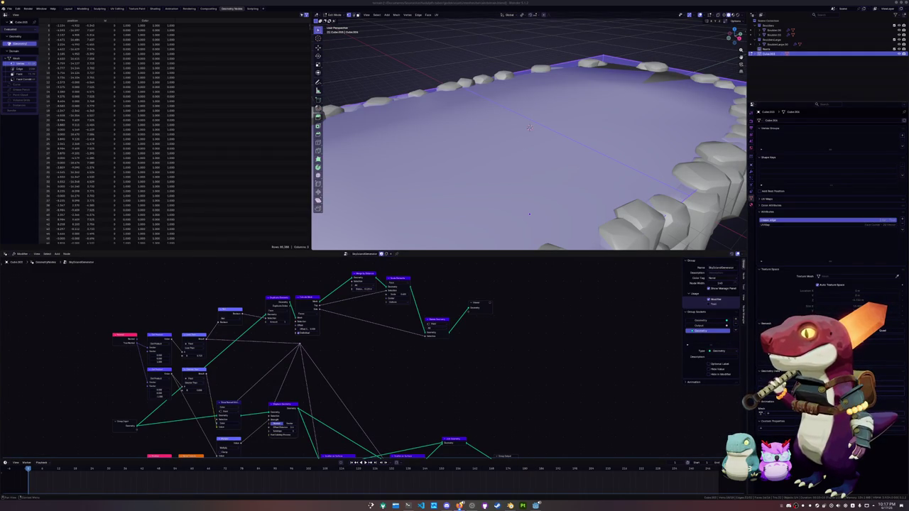
Set an edge crease amount on the terrain mesh in Edit Mode.
key(Tab)
scroll(530, 213, down, 5)
middle_drag(529, 213, 524, 126)
key(Tab)
right_click(523, 126)
key(Tab)
mouse_move(651, 126)
middle_down()
mouse_move(630, 145)
mouse_move(561, 149)
mouse_move(596, 151)
middle_up()
right_click(561, 150)
click(560, 150)
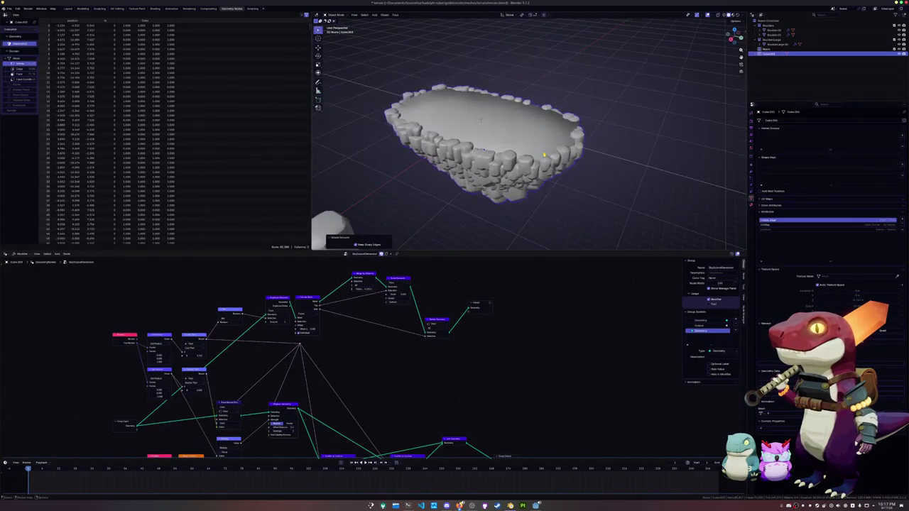
key(Tab)
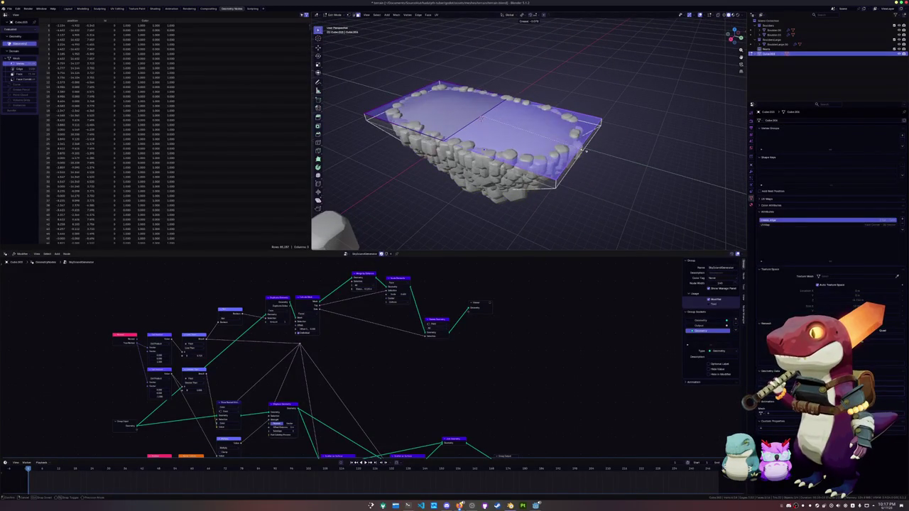
click(622, 146)
key(Tab)
Apply Shade Auto Smooth at 30° to the terrain in Object Mode.
scroll(607, 144, up, 4)
scroll(598, 145, down, 3)
mouse_move(598, 146)
middle_down()
mouse_move(569, 151)
mouse_move(540, 120)
middle_up()
key(Tab)
scroll(568, 150, up, 2)
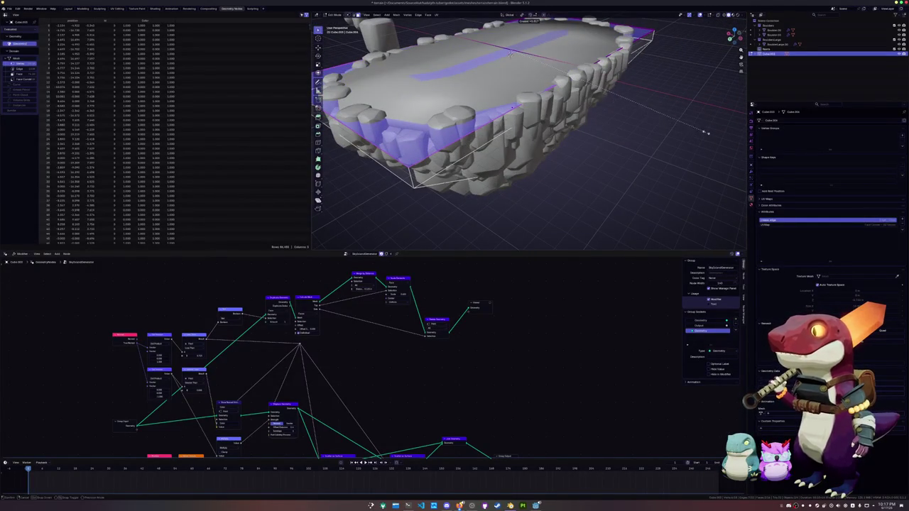
scroll(540, 120, down, 2)
key(Tab)
right_click(520, 100)
click(498, 104)
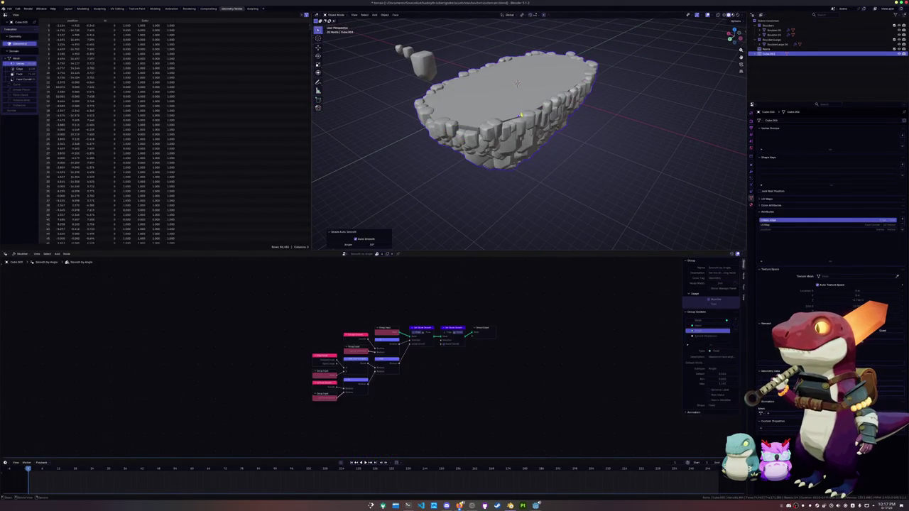
Select the terrain's top rim edge loop in Edit Mode and bevel it.
scroll(501, 100, up, 3)
mouse_move(501, 100)
middle_down()
mouse_move(509, 68)
mouse_move(576, 104)
middle_up()
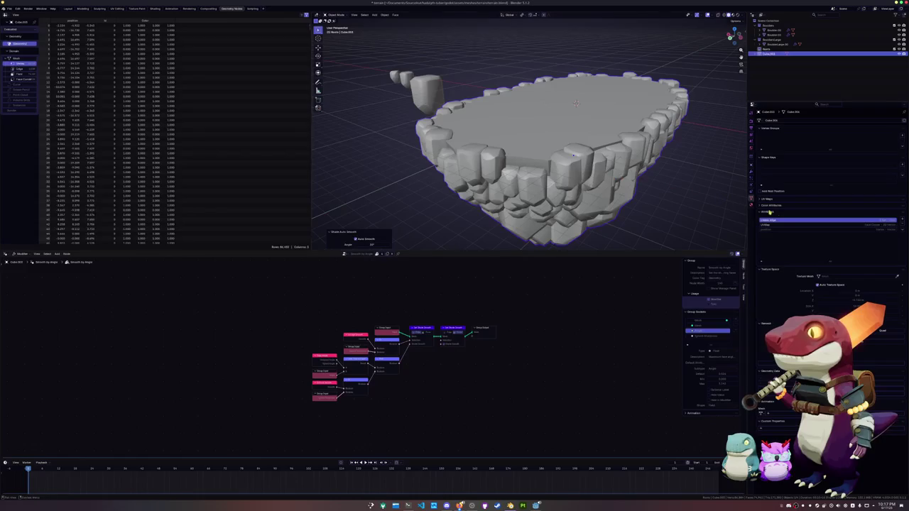
key(Tab)
alt+click(576, 103)
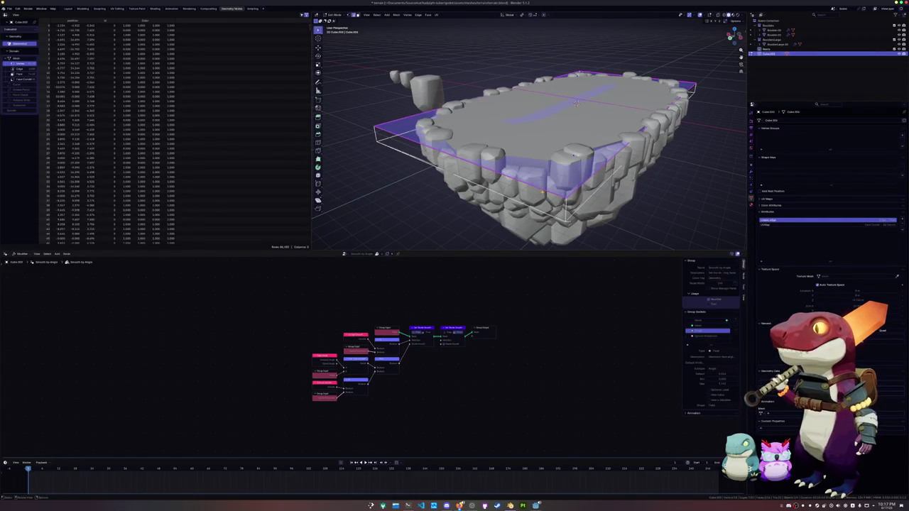
alt+click(576, 104)
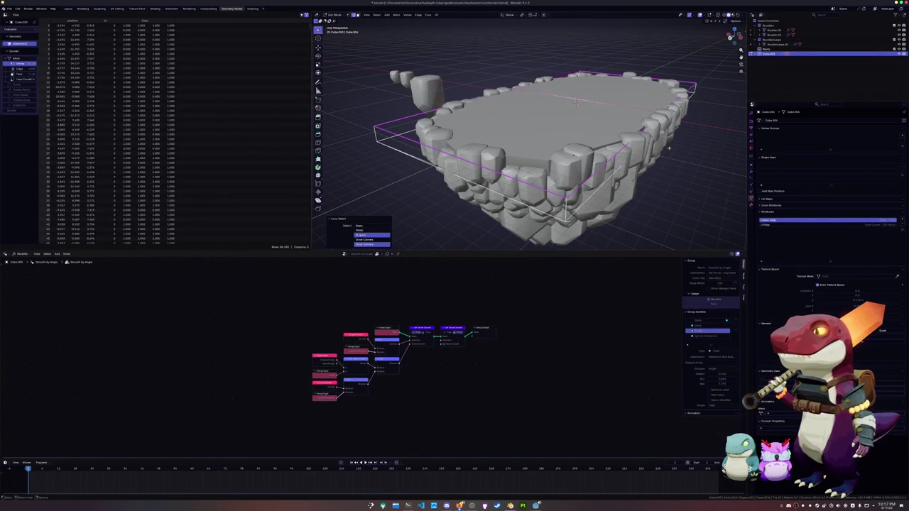
key(ctrl+b)
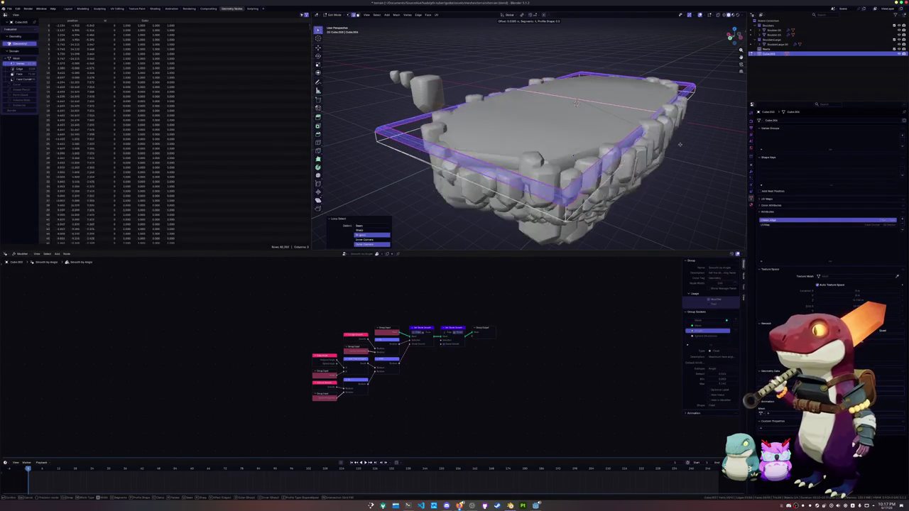
click(683, 145)
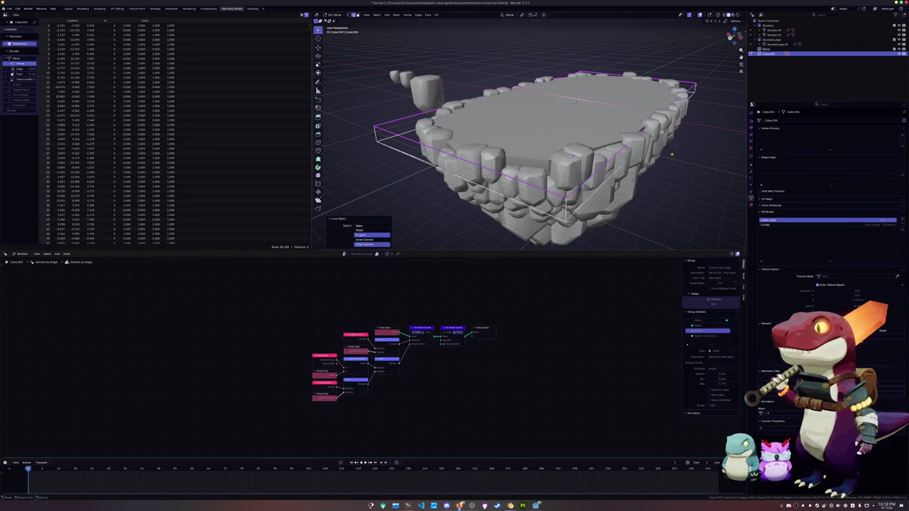
Back in Object Mode, show the terrain's modifier stack.
key(Tab)
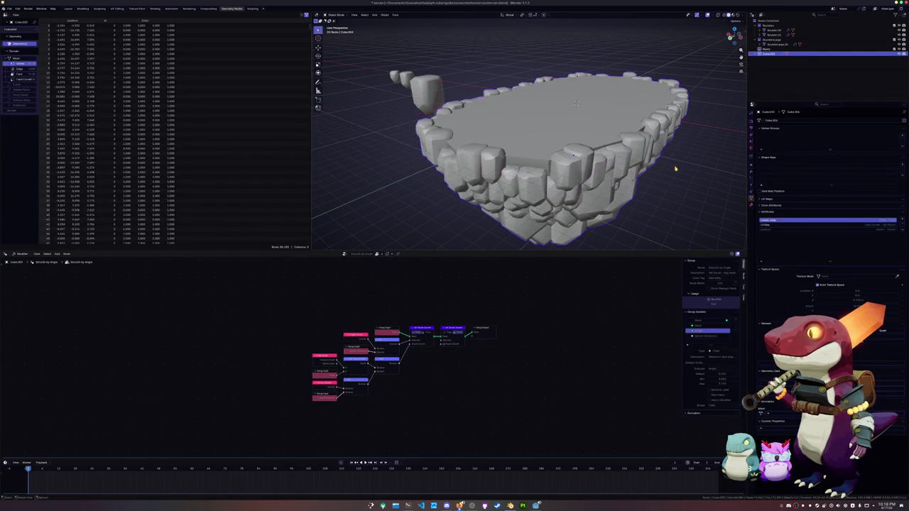
click(752, 184)
click(751, 171)
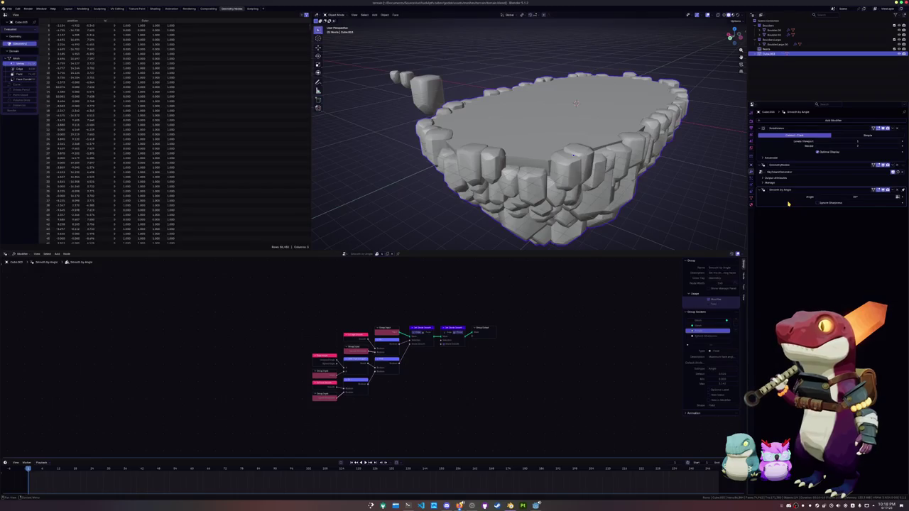
Delete the Smooth by Angle modifier and start a Ctrl+B bevel on the rim edges.
scroll(524, 298, up, 3)
middle_drag(524, 298, 477, 317)
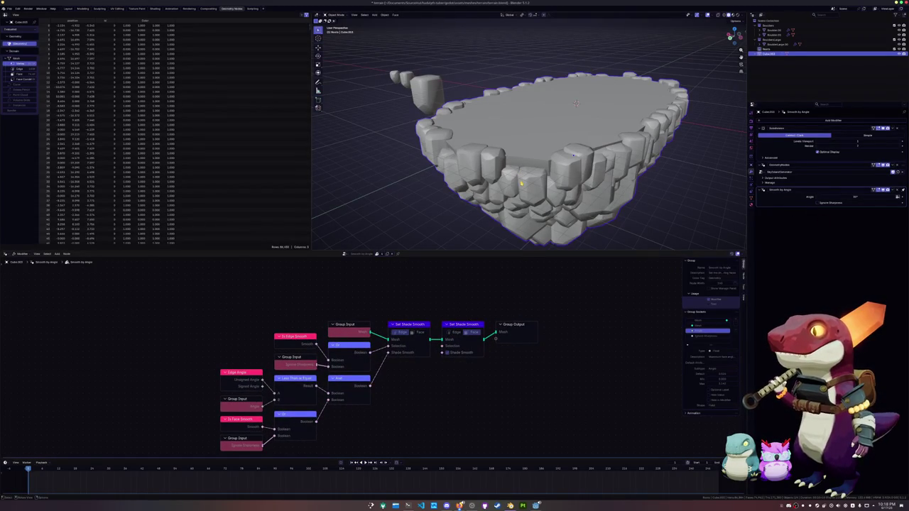
click(898, 190)
key(Tab)
key(ctrl+b)
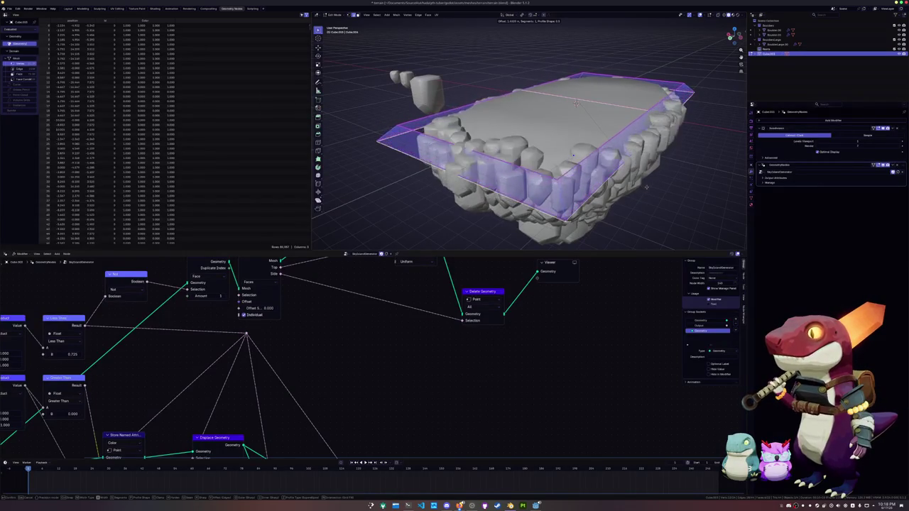
Cancel the bevel, add a level-1 Subdivision Surface and shade the terrain smooth.
key(Return)
key(Tab)
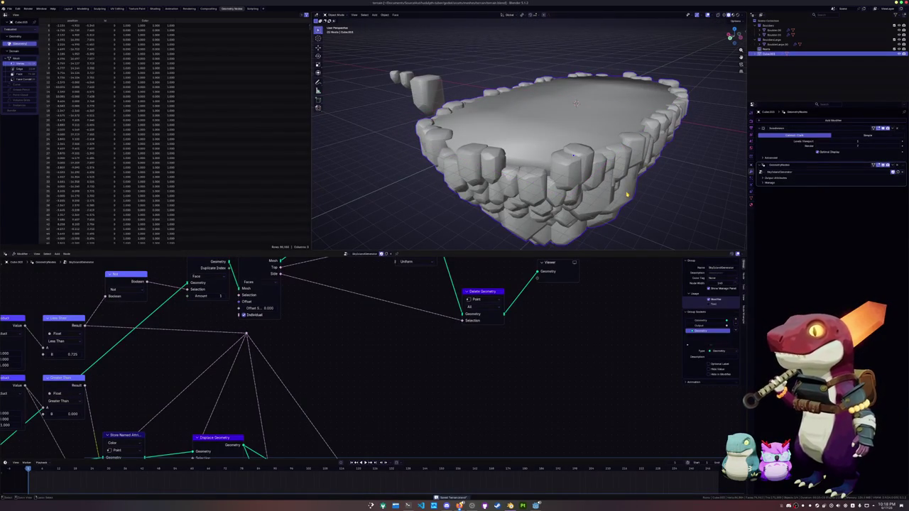
key(ctrl+1)
right_click(625, 194)
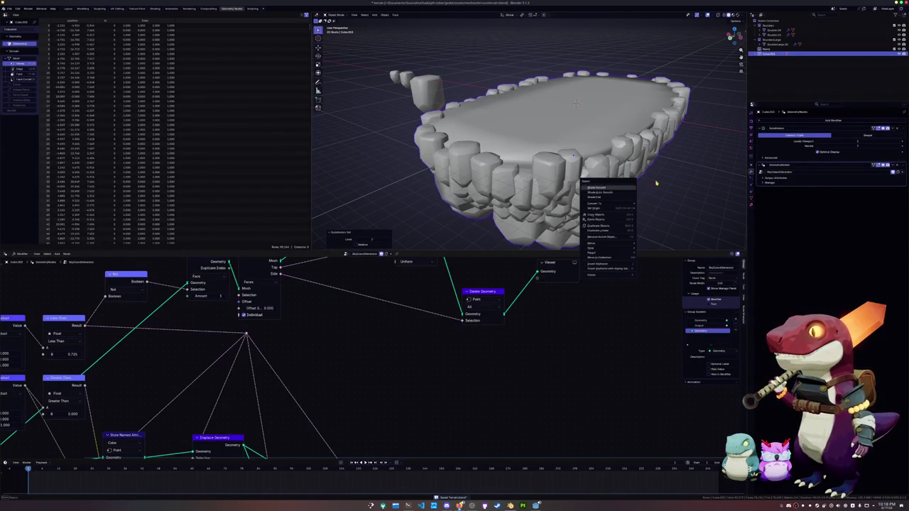
Bevel the terrain's top rim cage edges with 3 segments in Edit Mode.
key(Tab)
key(ctrl+b)
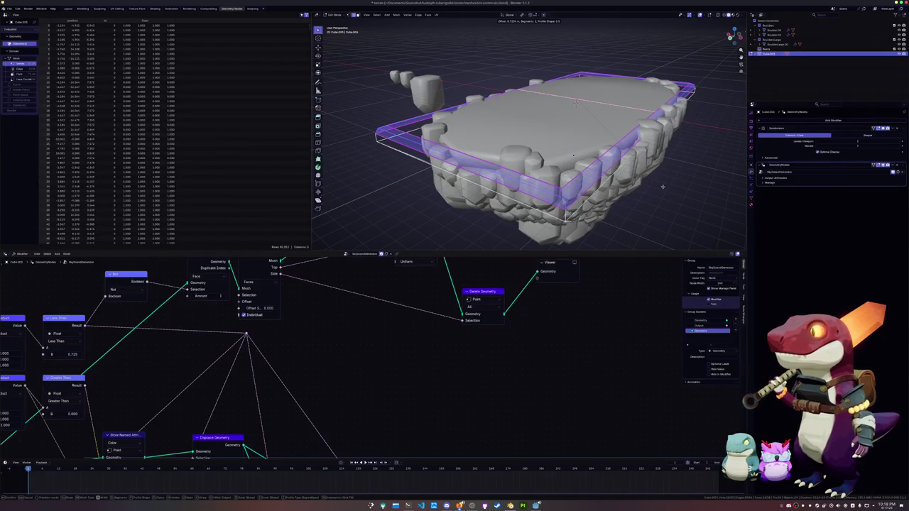
click(662, 187)
key(Tab)
mouse_move(662, 187)
middle_down()
mouse_move(651, 214)
mouse_move(626, 130)
mouse_move(474, 125)
mouse_move(455, 135)
middle_up()
View the island from below and select the node frame at the top of the tree.
mouse_move(331, 315)
middle_down()
mouse_move(386, 314)
mouse_move(437, 284)
middle_up()
scroll(438, 284, down, 1)
scroll(437, 284, down, 1)
drag(569, 329, 258, 275)
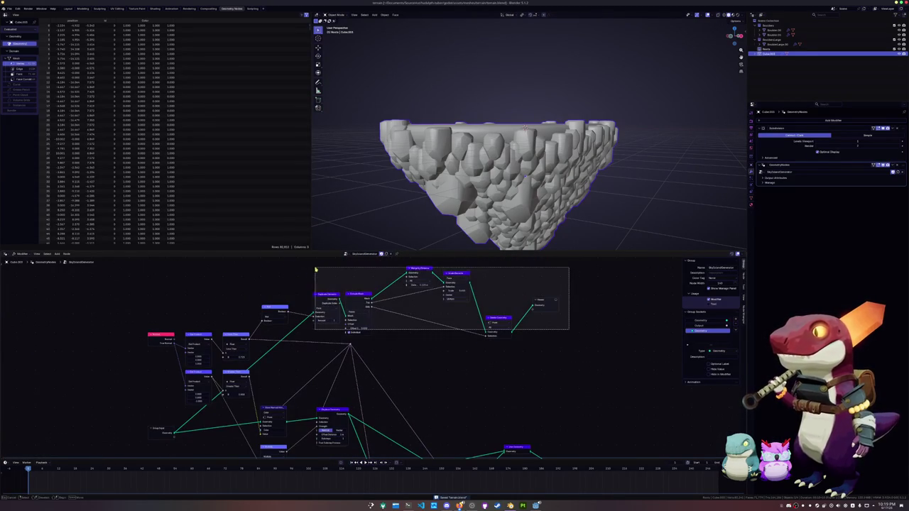
Delete the selected node frame and bring the Scatter on Surface nodes into view.
key(x)
middle_drag(442, 401, 409, 322)
scroll(409, 322, up, 3)
scroll(398, 341, up, 1)
scroll(383, 359, up, 2)
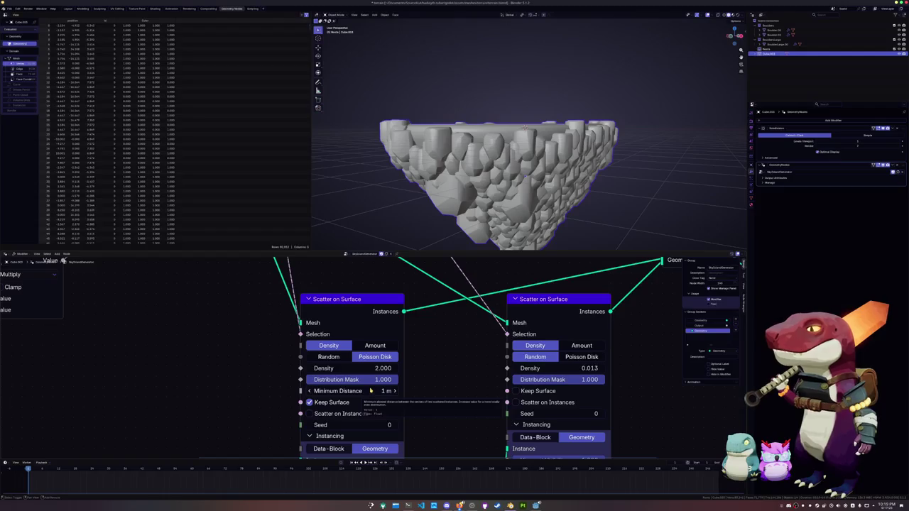
Try higher Density and Minimum Distance, reverting both, and toggle Random/Poisson Disk distribution.
drag(368, 372, 427, 372)
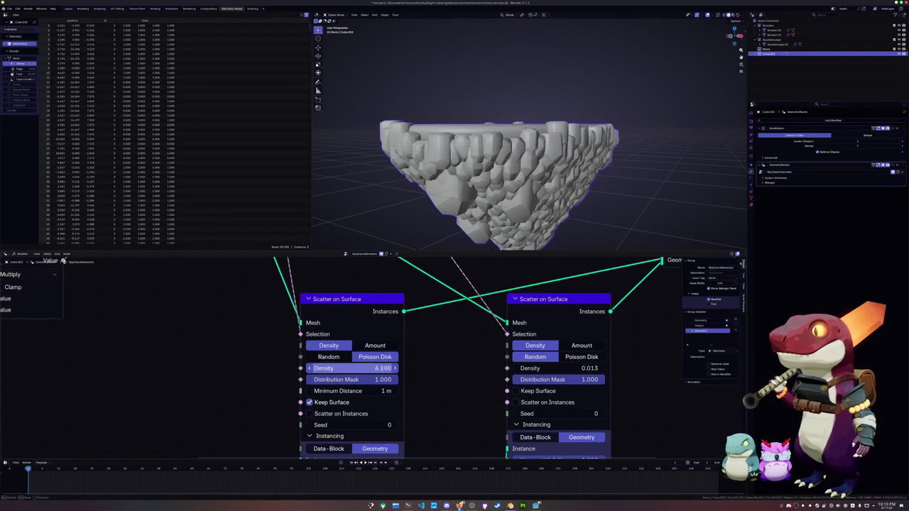
key(Escape)
mouse_move(362, 391)
mouse_down()
mouse_move(373, 391)
mouse_move(345, 390)
mouse_up()
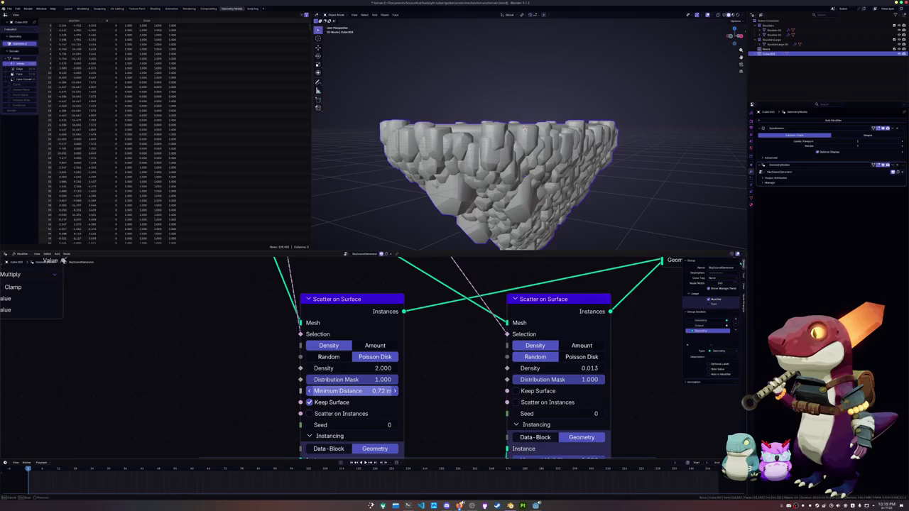
key(Escape)
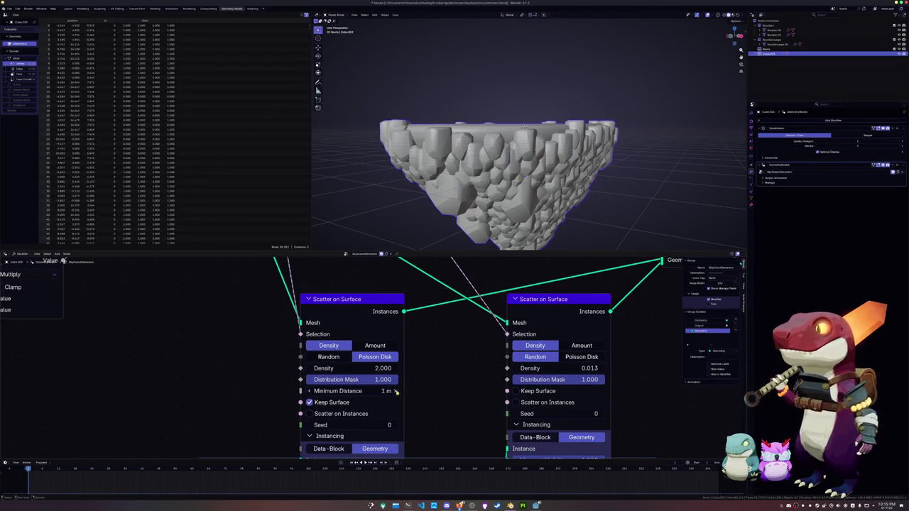
click(331, 357)
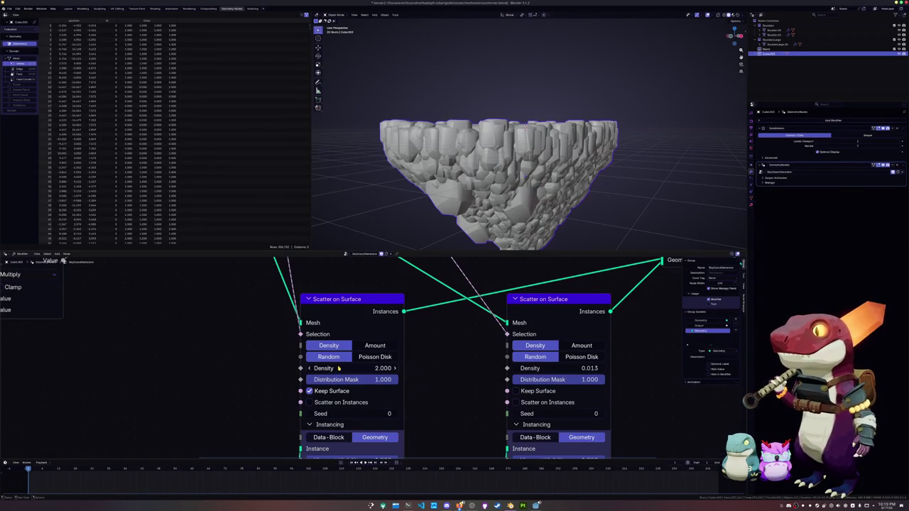
click(370, 358)
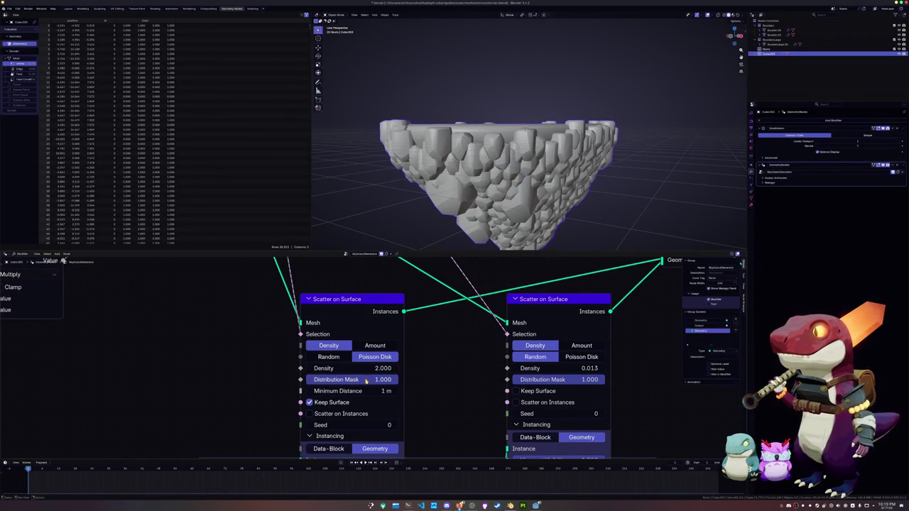
Settle the first scatter's Minimum Distance at about 1.1 m, with the Normal/Dot Product nodes in view.
drag(366, 391, 317, 391)
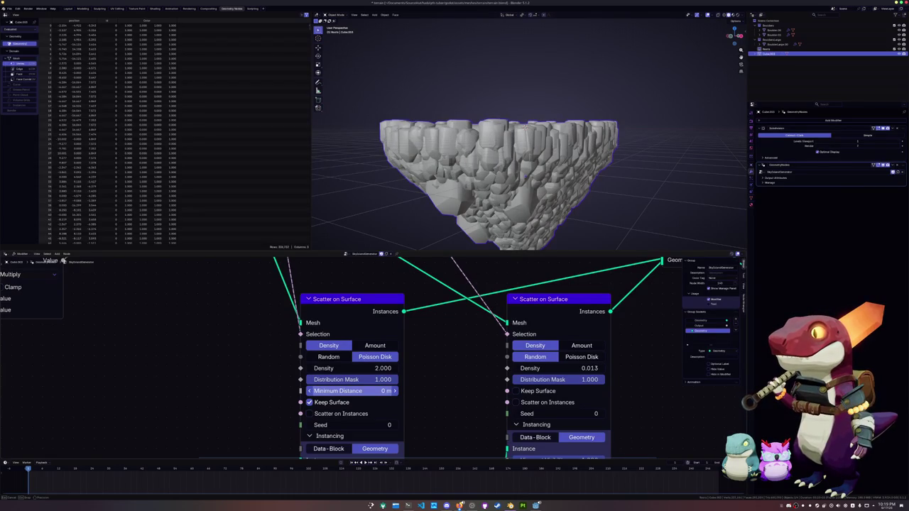
mouse_move(352, 390)
mouse_down()
mouse_move(397, 391)
mouse_move(350, 391)
mouse_up()
middle_drag(497, 177, 554, 156)
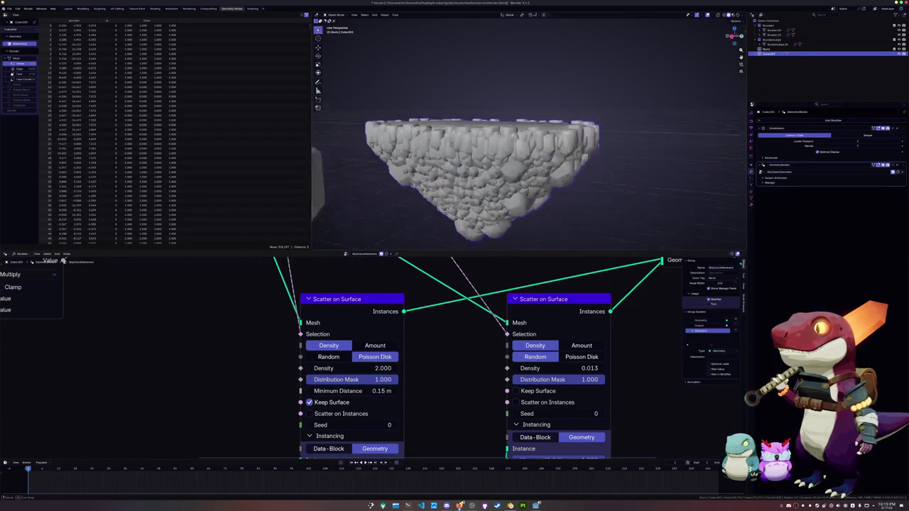
middle_drag(483, 177, 406, 180)
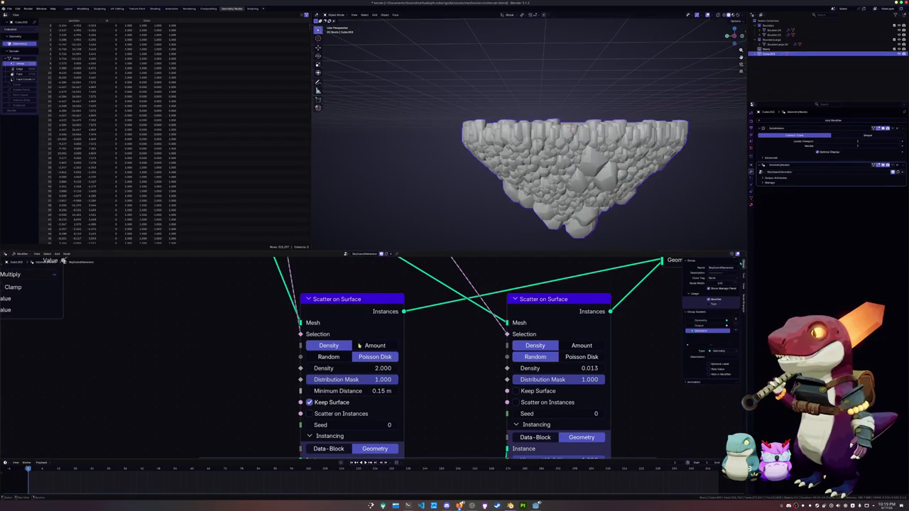
mouse_move(360, 391)
mouse_down()
mouse_move(410, 391)
mouse_move(400, 391)
mouse_up()
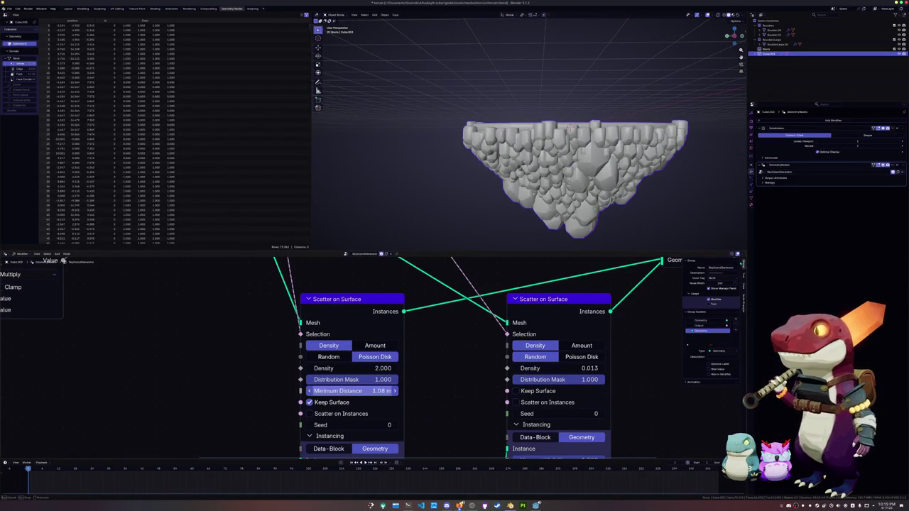
mouse_move(400, 390)
middle_down()
mouse_move(426, 356)
mouse_move(363, 386)
mouse_move(503, 403)
middle_up()
scroll(426, 355, down, 2)
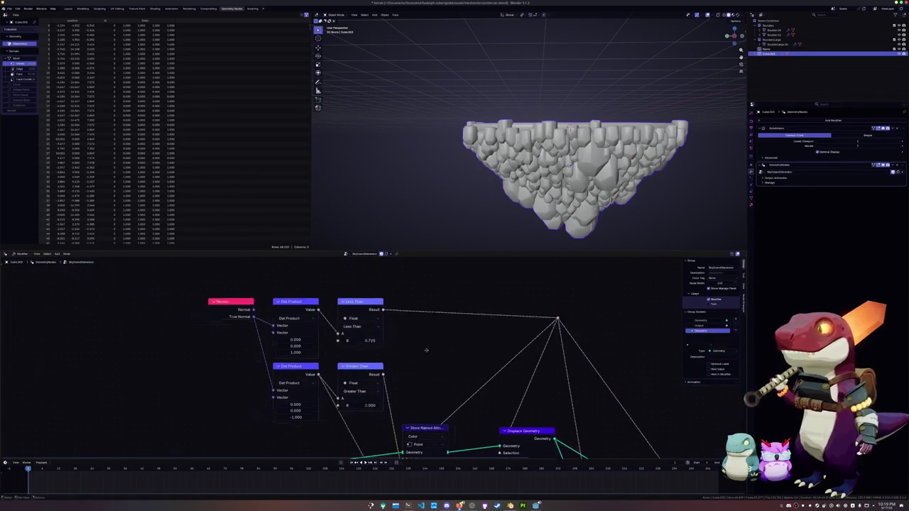
Preview the Greater Than and Less Than masks and the final joined terrain in the Viewer.
ctrl+shift+click(360, 366)
ctrl+shift+click(367, 298)
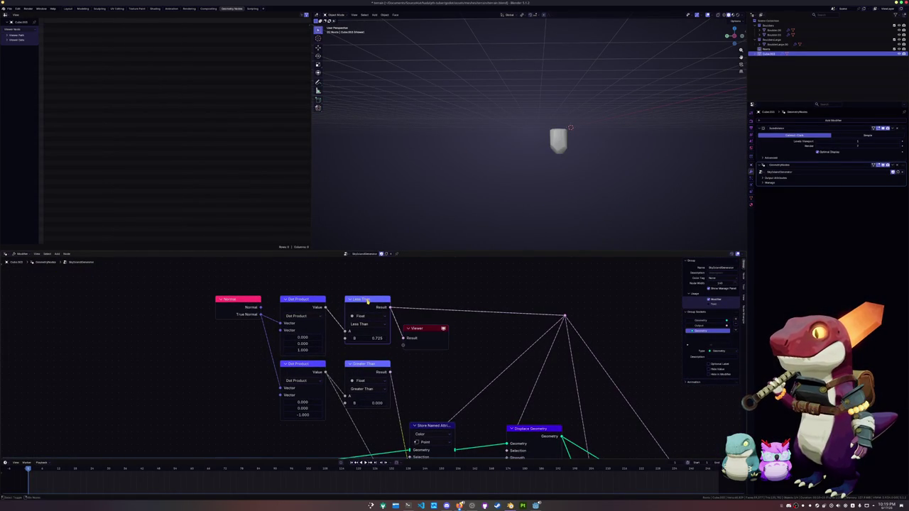
drag(426, 328, 575, 320)
key(Home)
drag(467, 281, 626, 307)
ctrl+shift+click(588, 405)
Raise the Less Than threshold to 0.975.
middle_drag(478, 318, 536, 331)
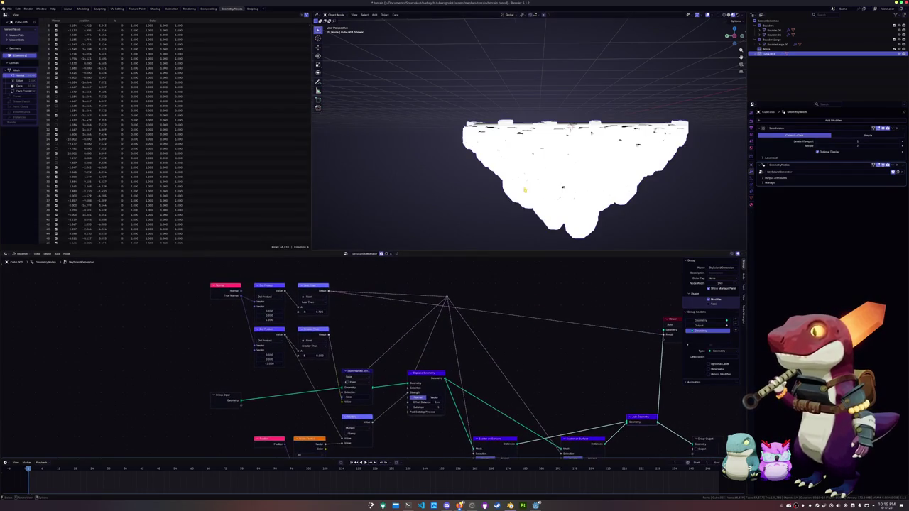
middle_drag(554, 171, 554, 142)
scroll(568, 164, up, 4)
middle_drag(393, 300, 453, 321)
scroll(453, 321, up, 2)
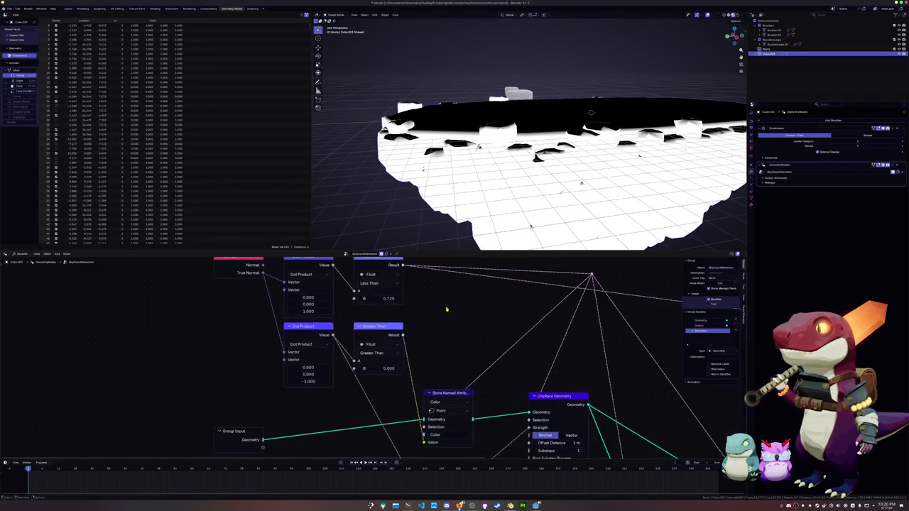
scroll(405, 321, up, 1)
drag(391, 321, 408, 320)
click(397, 321)
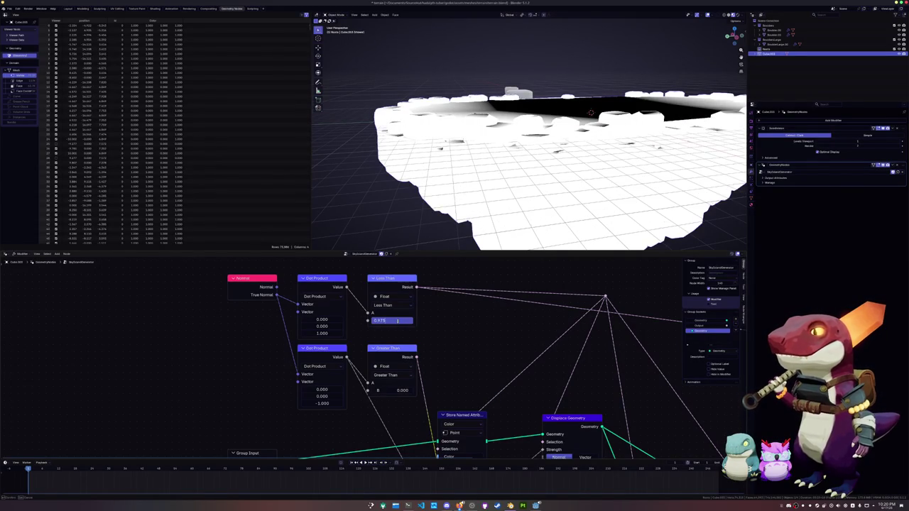
key(Return)
Set the Greater Than threshold to -4.71.
mouse_move(497, 163)
middle_down()
mouse_move(453, 195)
mouse_move(461, 164)
mouse_move(453, 205)
mouse_move(454, 193)
mouse_move(426, 246)
middle_up()
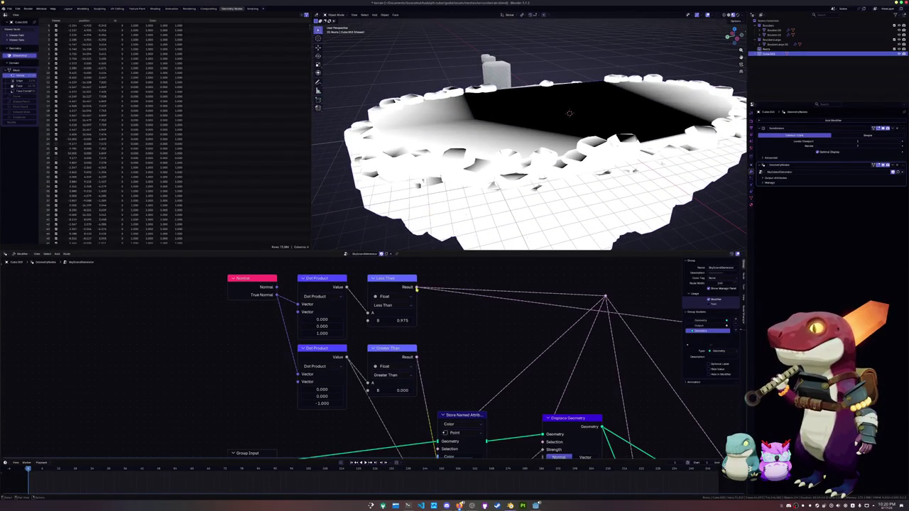
click(396, 391)
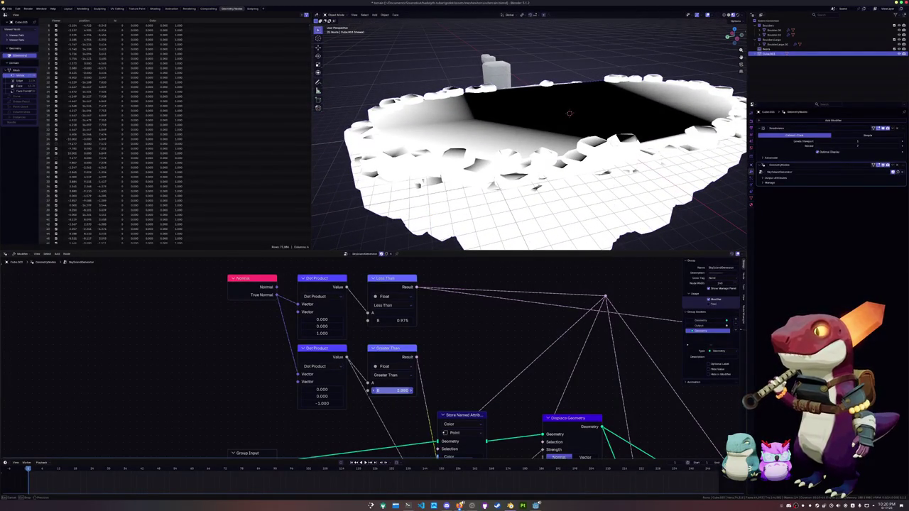
text(-0.97-4.71)
key(Return)
Preview the Greater Than mask output and the stored attribute geometry.
scroll(541, 209, down, 3)
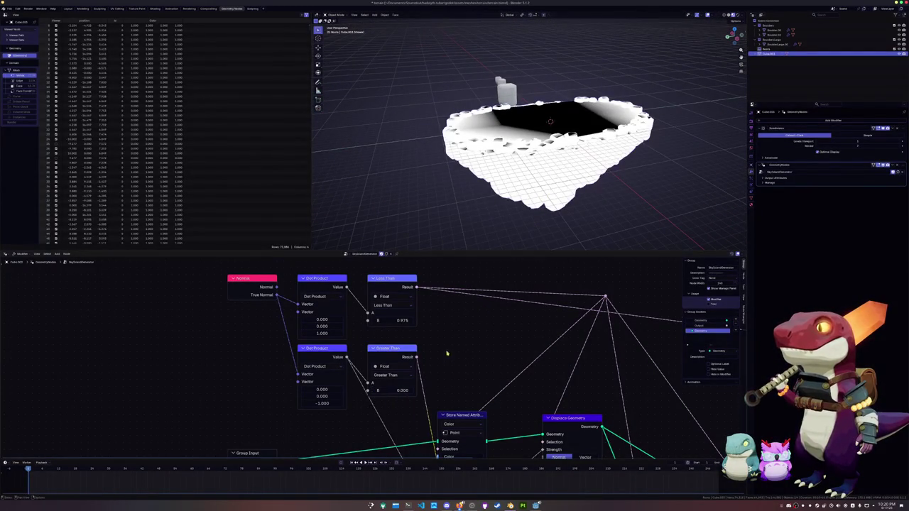
scroll(447, 358, down, 2)
shift+scroll(447, 324, down, 2)
shift+scroll(442, 313, down, 1)
drag(440, 336, 441, 339)
ctrl+shift+click(398, 289)
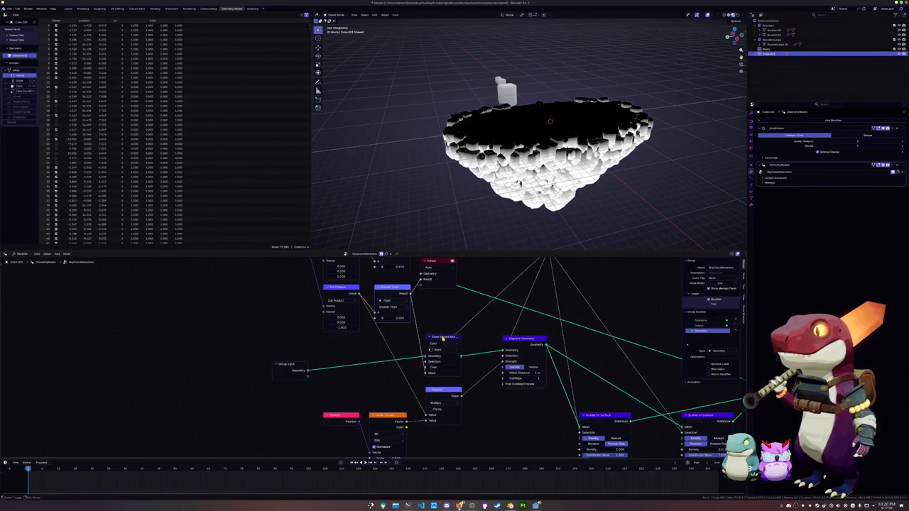
ctrl+shift+click(443, 338)
Preview the displaced and finished rocky terrain, then disconnect the Viewer link.
ctrl+shift+click(516, 341)
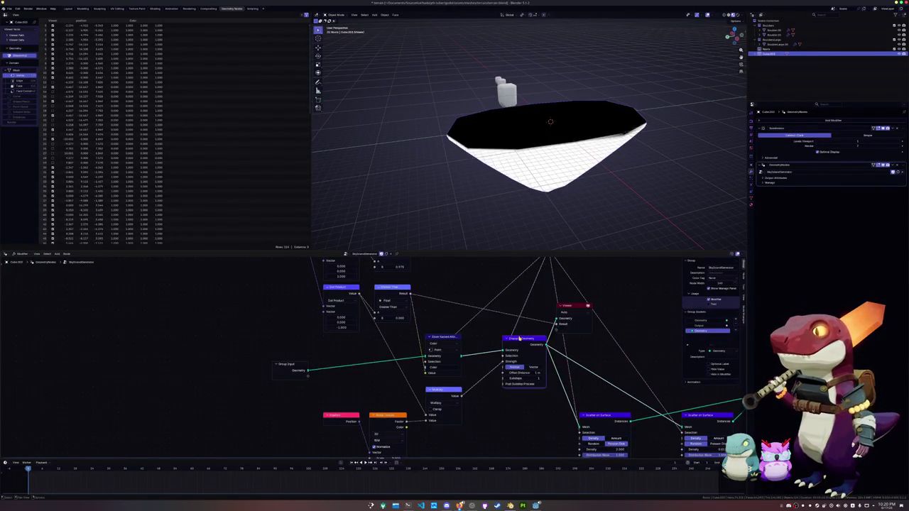
scroll(601, 337, down, 1)
scroll(500, 333, down, 2)
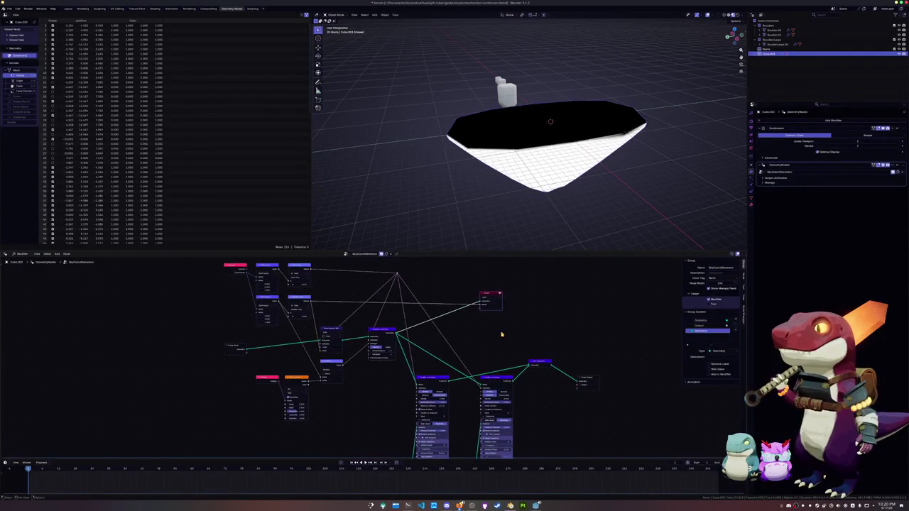
ctrl+shift+click(542, 362)
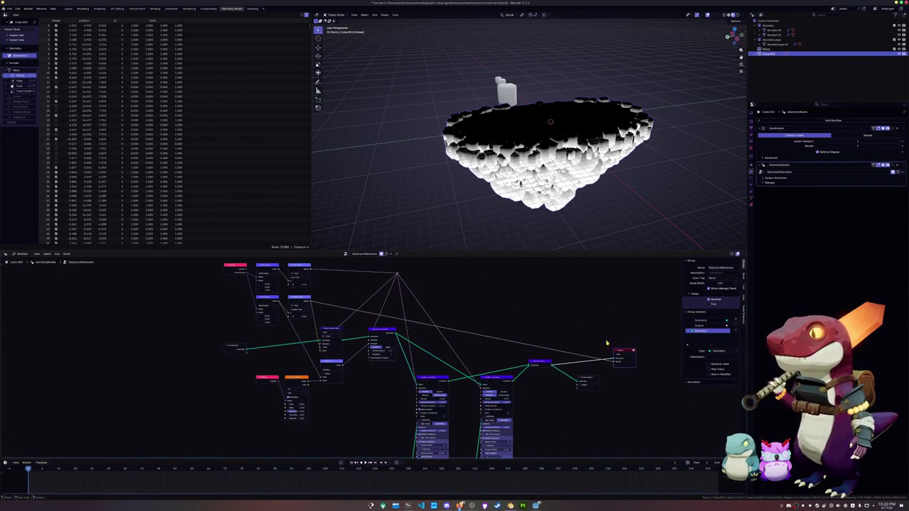
drag(614, 363, 588, 376)
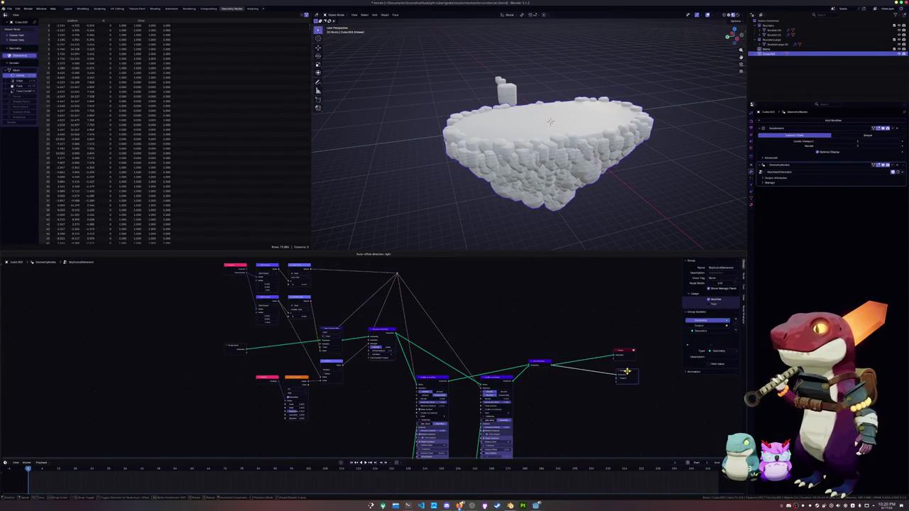
Link the red input node's output into the second Scatter on Surface node and shift it slightly left.
mouse_move(603, 171)
middle_down()
mouse_move(664, 165)
mouse_move(517, 187)
middle_up()
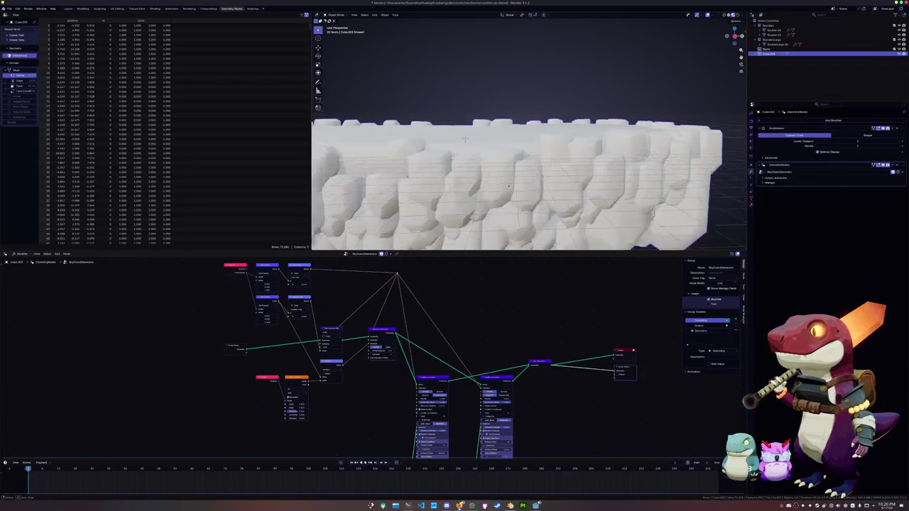
scroll(511, 136, up, 3)
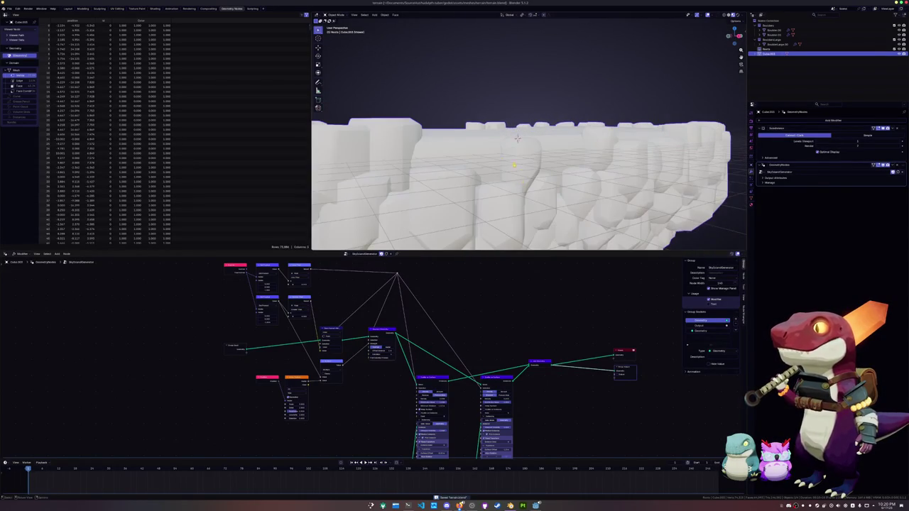
middle_drag(517, 138, 539, 139)
scroll(527, 143, down, 3)
shift+scroll(451, 307, down, 2)
shift+scroll(446, 331, down, 2)
shift+scroll(442, 353, down, 2)
mouse_move(397, 383)
mouse_down()
mouse_move(377, 382)
mouse_move(427, 289)
mouse_move(419, 271)
mouse_up()
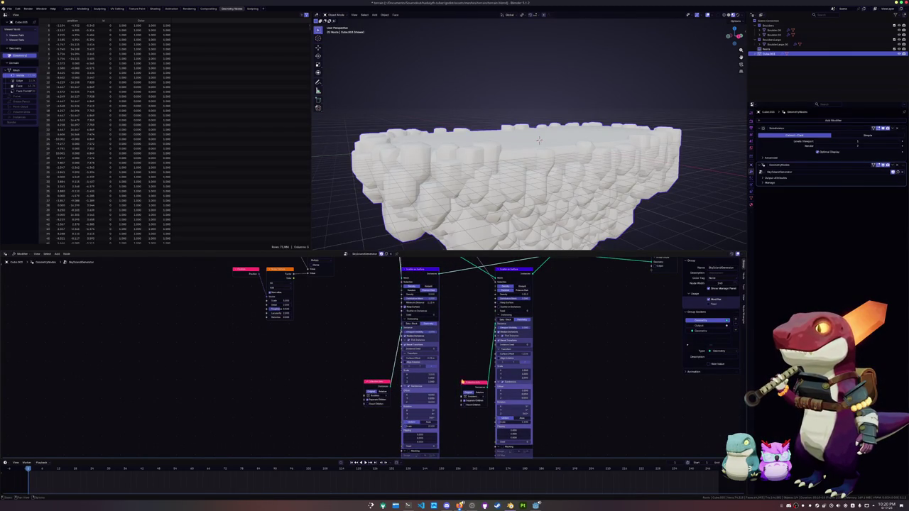
drag(487, 386, 495, 321)
drag(470, 382, 453, 383)
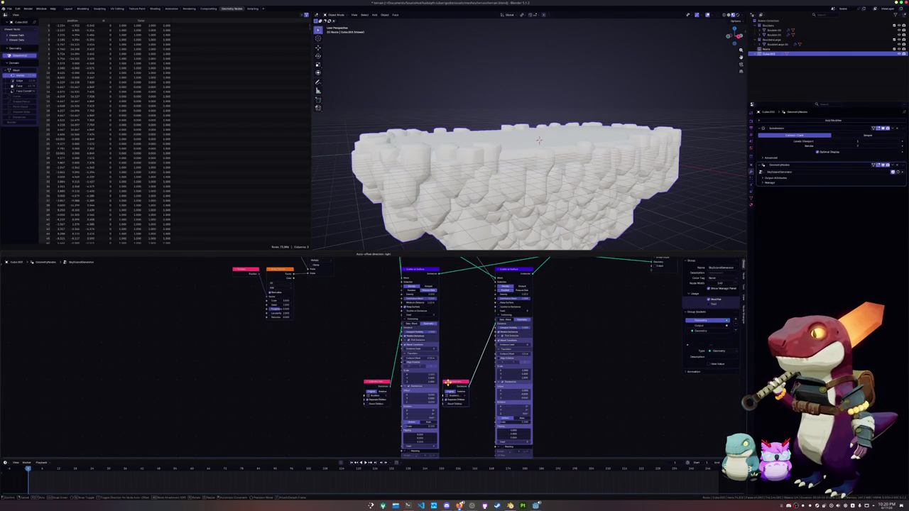
drag(503, 271, 483, 273)
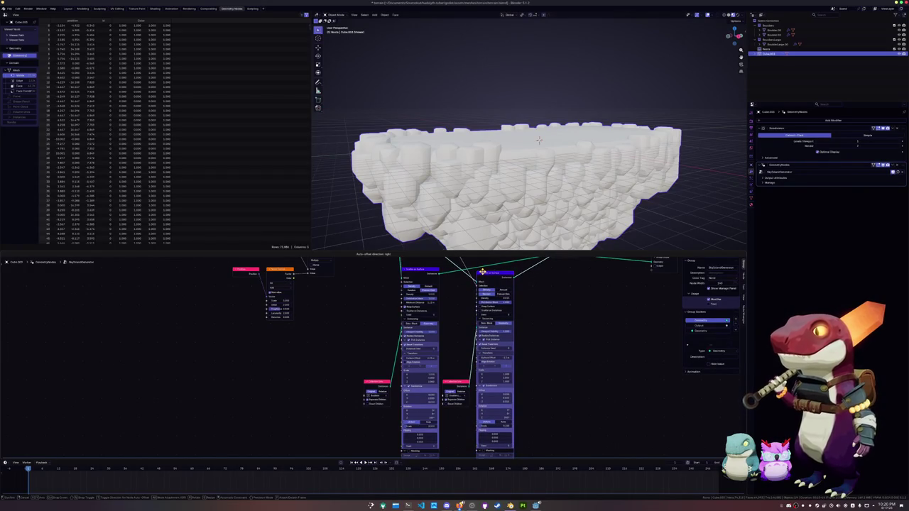
middle_drag(464, 312, 452, 352)
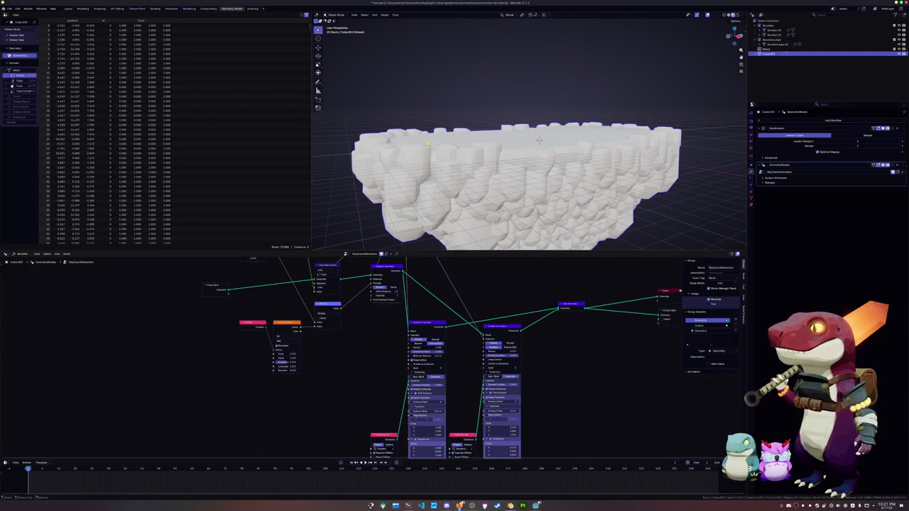
Lower the first Scatter on Surface node's Minimum Distance while viewing the island from above.
scroll(426, 142, down, 3)
middle_drag(427, 142, 448, 334)
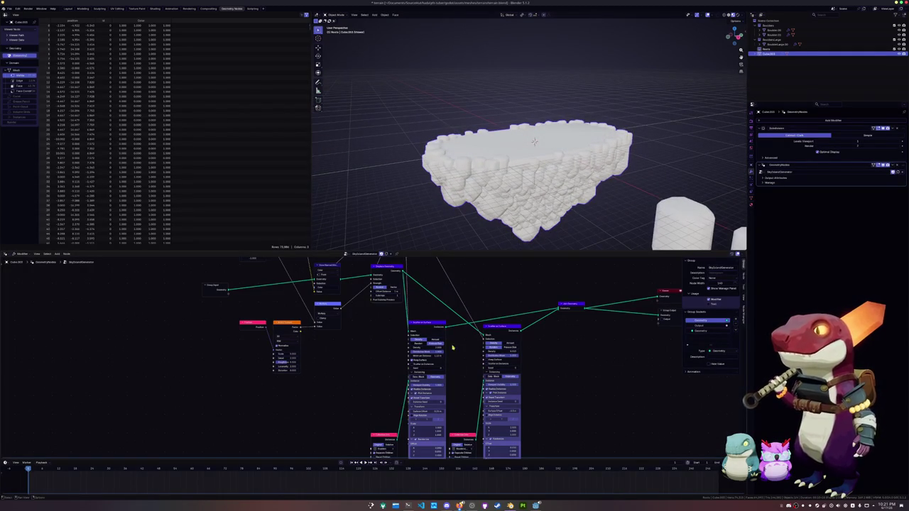
scroll(451, 328, up, 2)
scroll(462, 325, up, 1)
scroll(483, 327, up, 2)
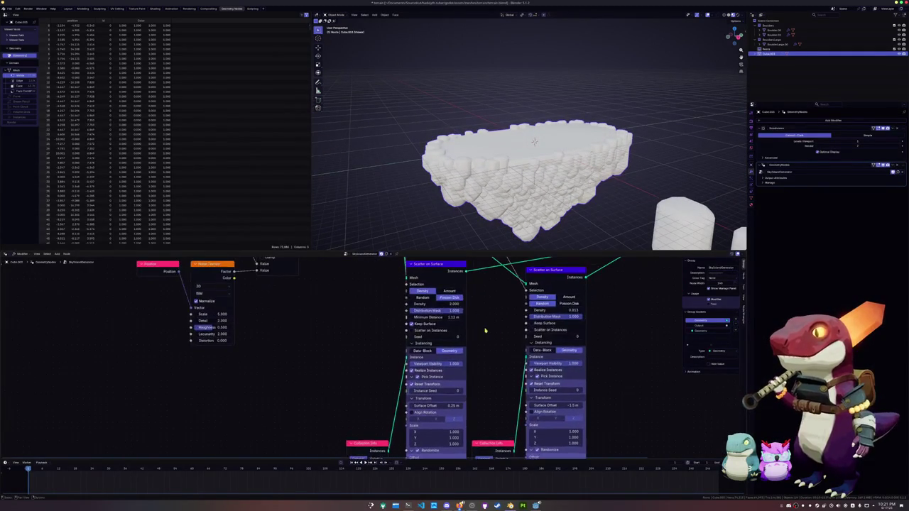
scroll(490, 332, up, 2)
scroll(487, 327, up, 1)
scroll(483, 323, up, 1)
scroll(480, 319, up, 1)
drag(480, 320, 458, 320)
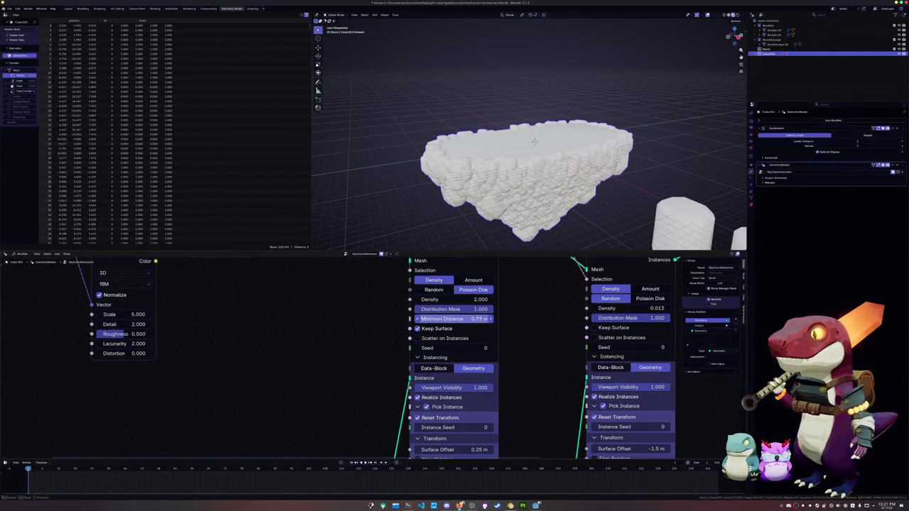
Bring the Minimum Distance down further, settling on 0.66 m.
mouse_move(497, 178)
middle_down()
mouse_move(477, 205)
mouse_move(477, 245)
middle_up()
scroll(477, 206, up, 4)
scroll(480, 217, down, 2)
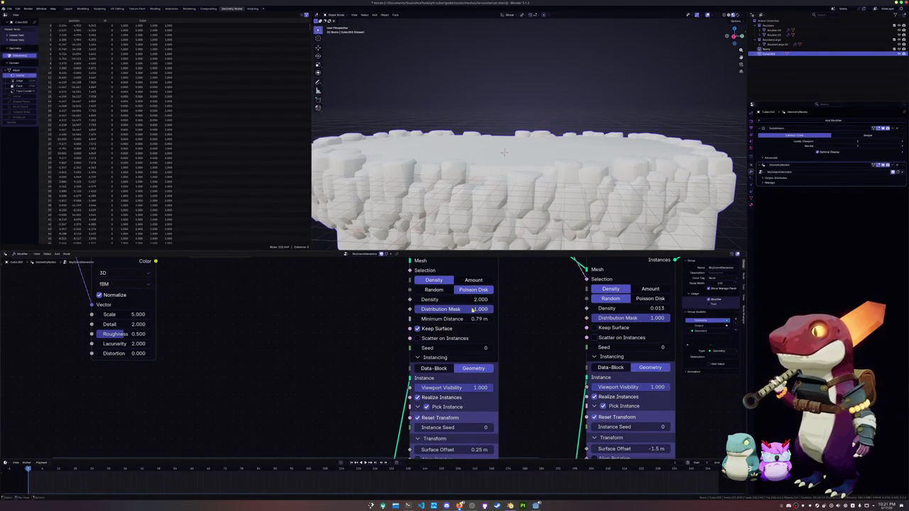
drag(469, 319, 454, 319)
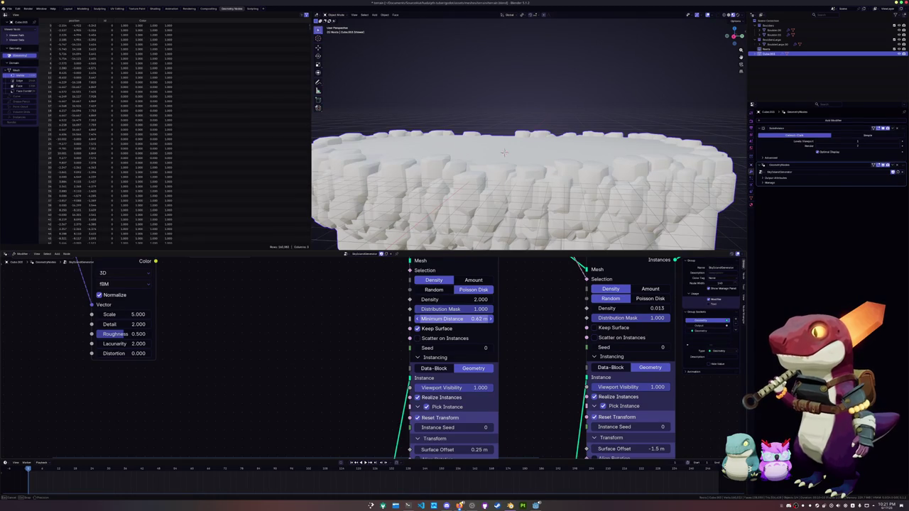
click(469, 319)
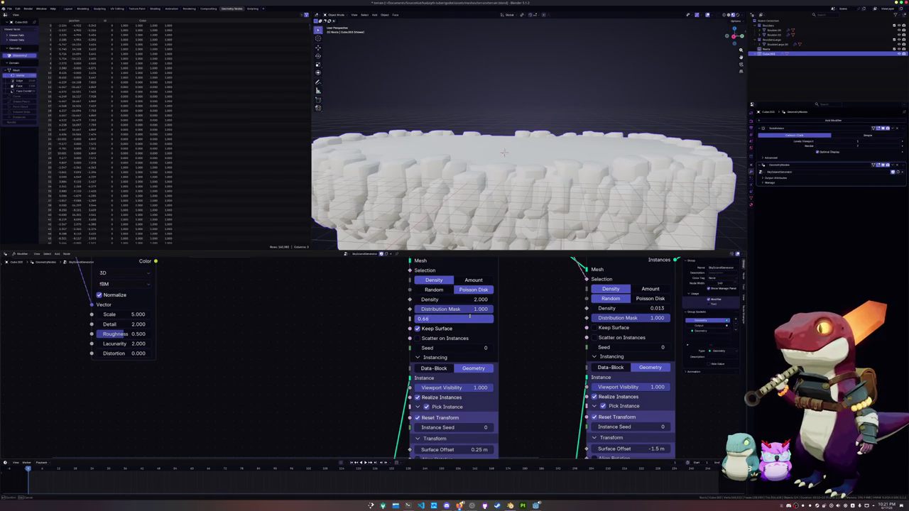
key(Return)
Enter a Minimum Distance of exactly 1 m and inspect the rock island.
mouse_move(504, 152)
middle_down()
mouse_move(526, 186)
mouse_move(429, 201)
mouse_move(458, 191)
middle_up()
scroll(441, 197, up, 5)
scroll(480, 186, down, 4)
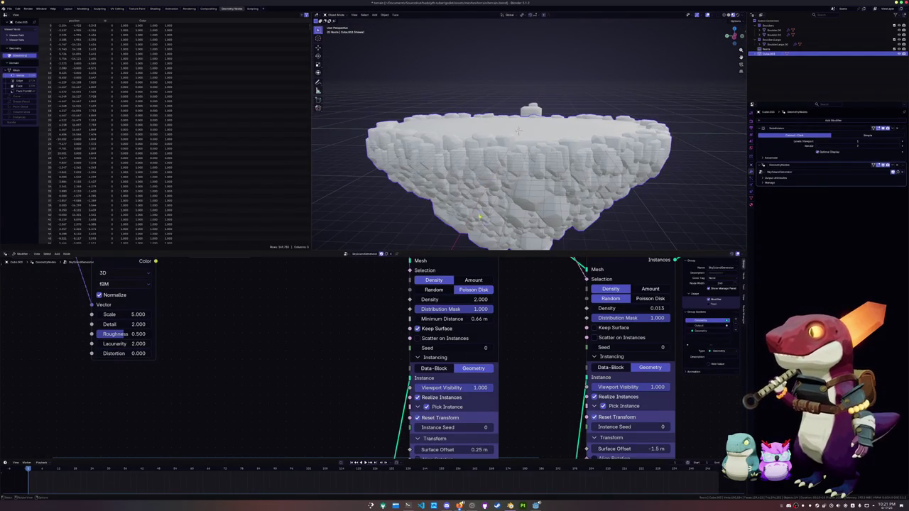
click(469, 320)
text(1)
key(Return)
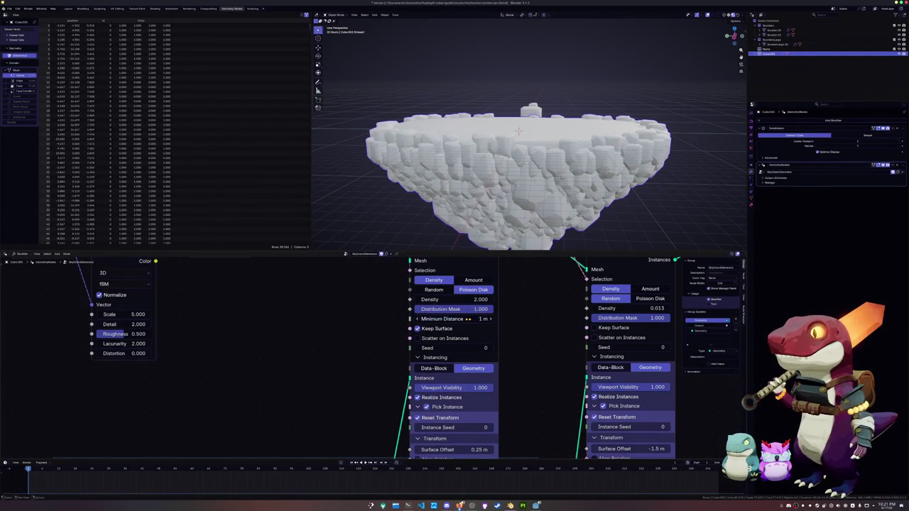
middle_drag(490, 152, 625, 156)
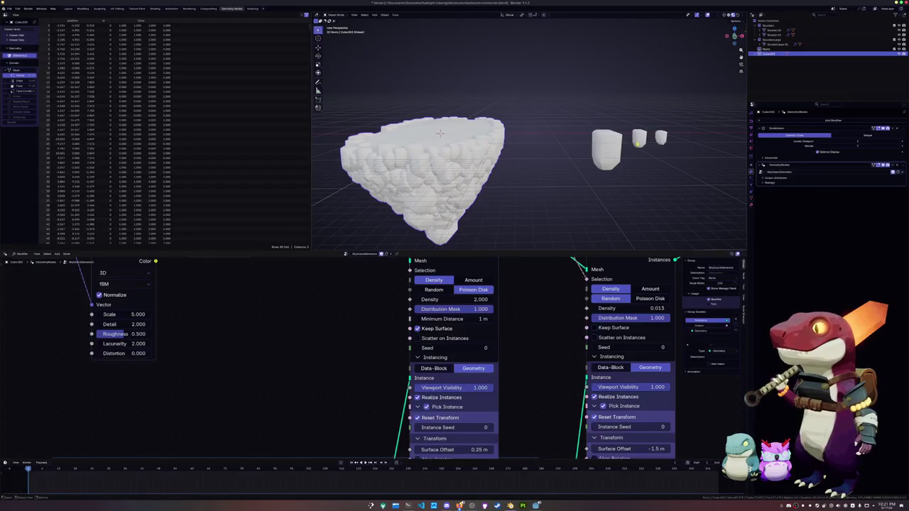
Check a small source rock's mesh, then select the big boulder and zoom in on it.
click(640, 150)
key(Tab)
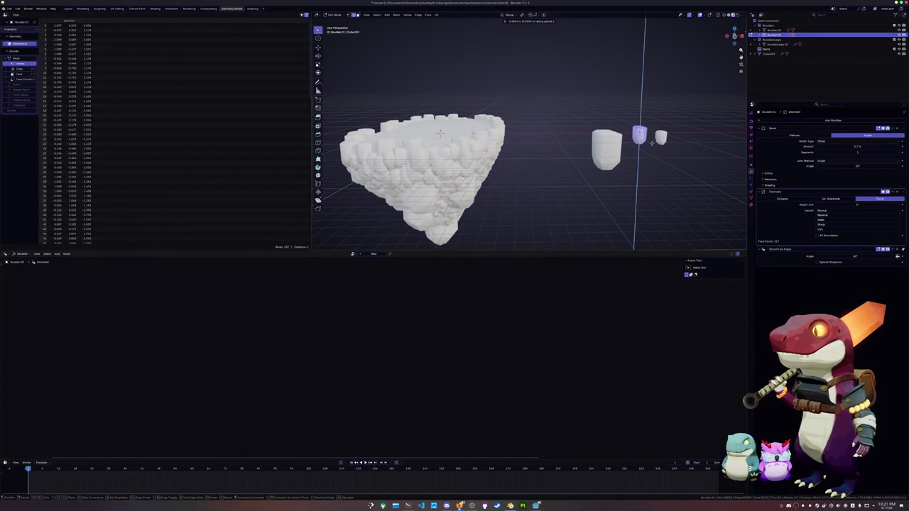
key(Tab)
click(439, 133)
middle_drag(440, 133, 458, 141)
scroll(475, 149, up, 5)
Move the big boulder's mesh vertically along Z in Edit Mode, then reselect the island Cube.003.
key(Tab)
key(g)
key(z)
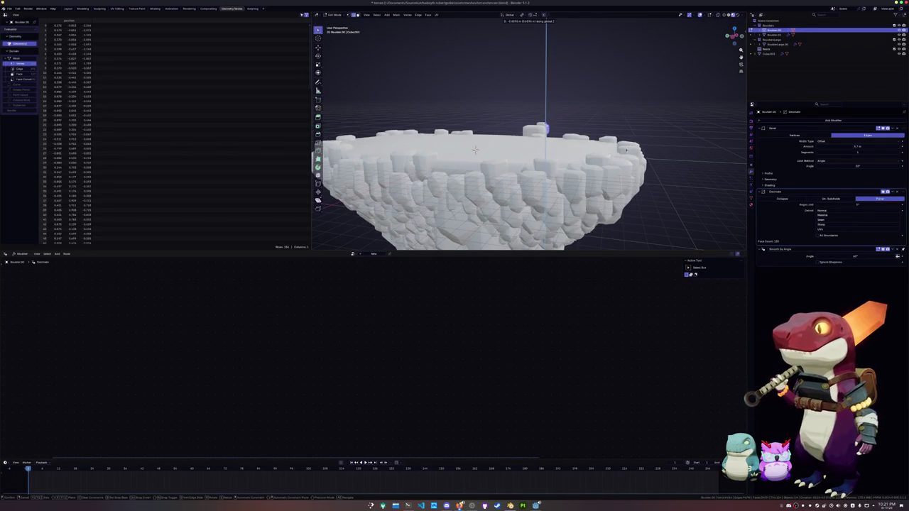
click(477, 148)
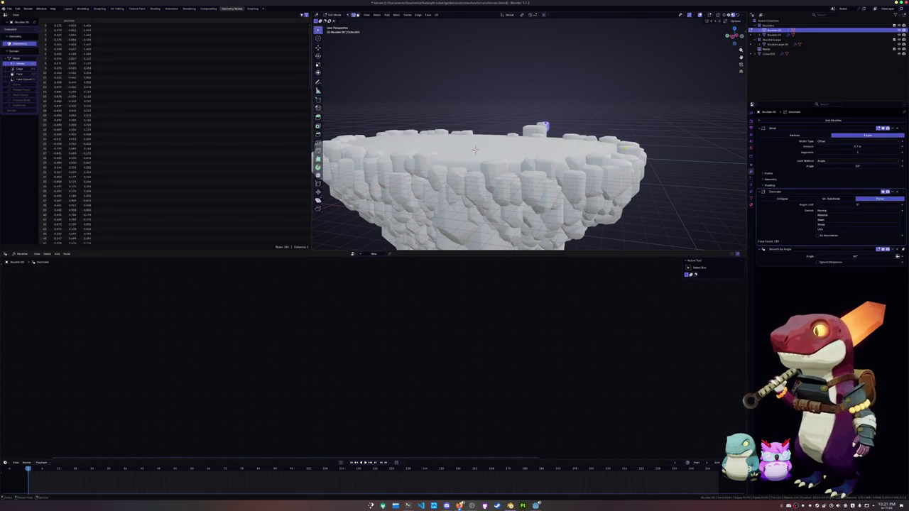
key(Tab)
click(525, 154)
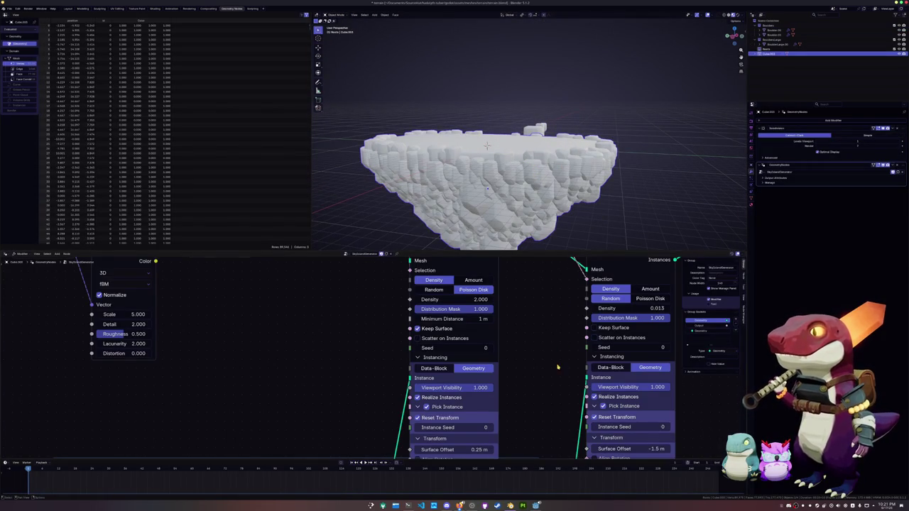
Try a -0.17 m Surface Offset on the first scatter, then restore it to 0.25 m.
middle_drag(503, 369, 503, 334)
middle_drag(503, 426, 503, 399)
mouse_move(449, 372)
mouse_down()
mouse_move(398, 371)
mouse_move(450, 371)
mouse_up()
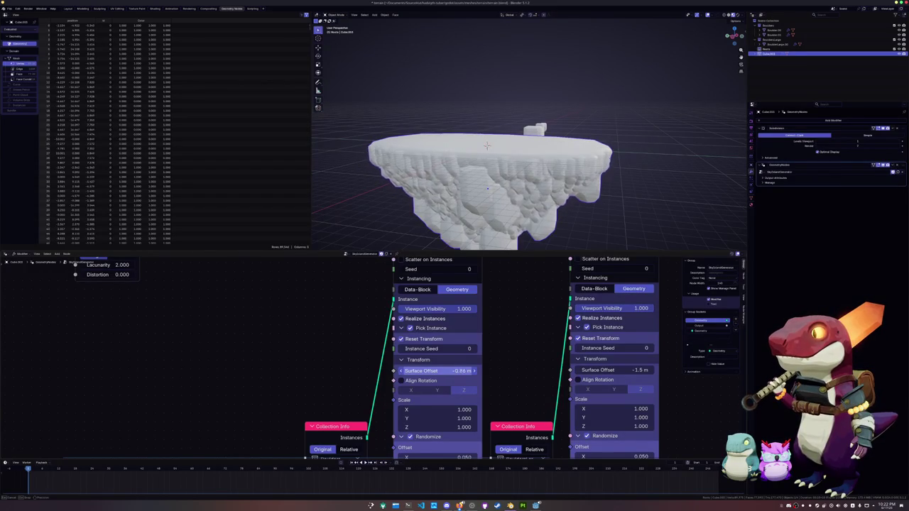
key(minus)
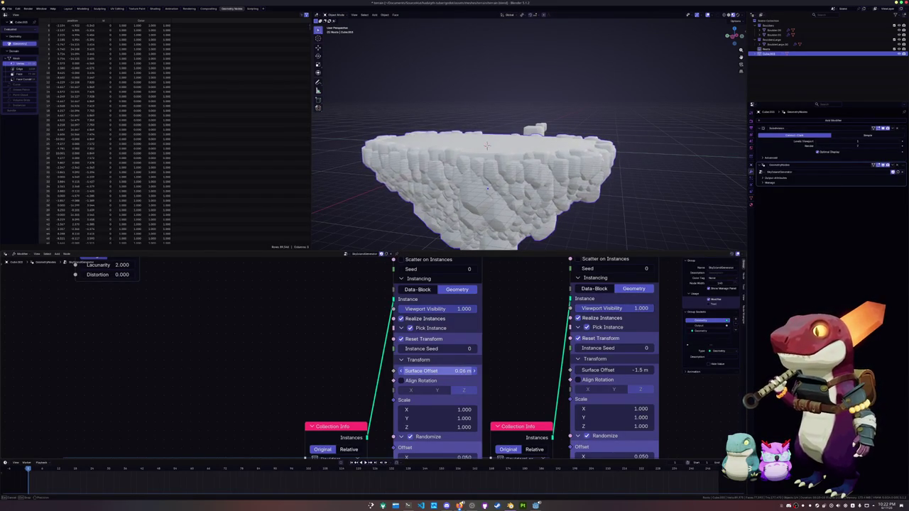
drag(443, 371, 448, 370)
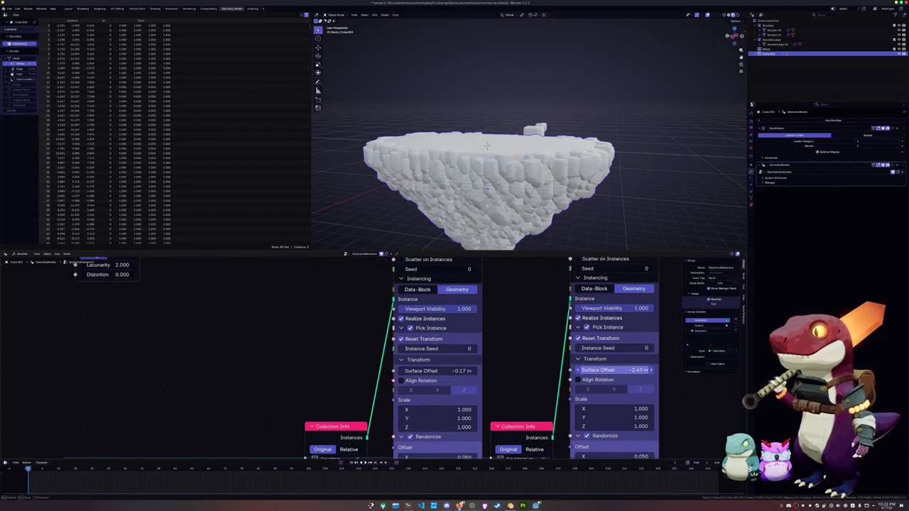
drag(455, 371, 470, 371)
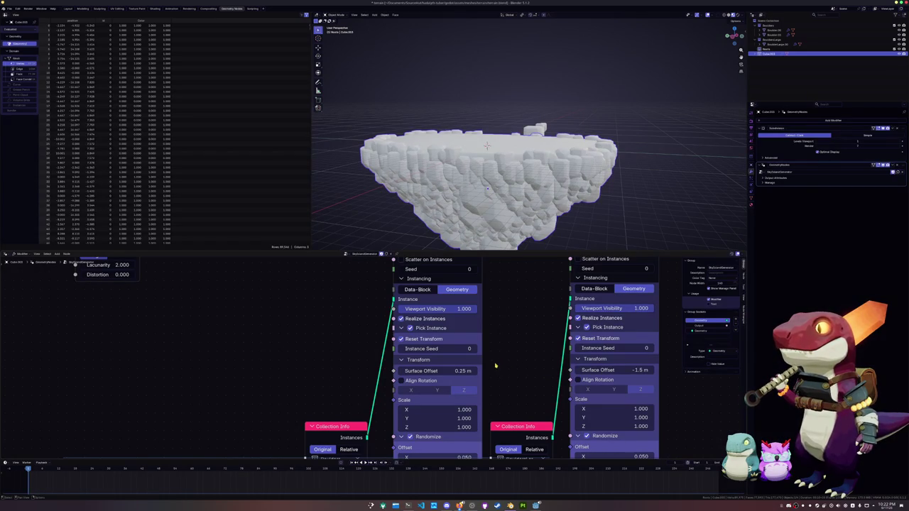
Set the first scatter's Randomize Offset X, Y and Z to 0.3 after trying 0.45 and -0.14.
middle_drag(481, 442, 476, 400)
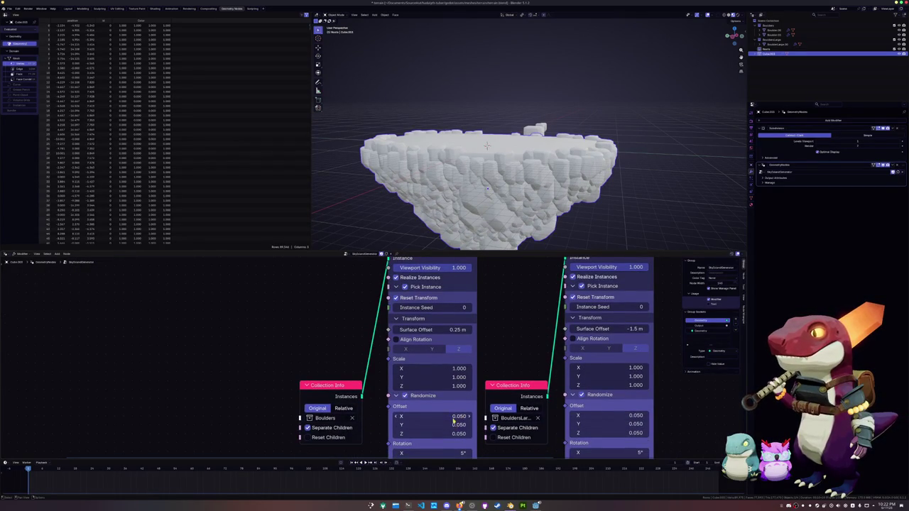
mouse_move(455, 416)
mouse_down()
mouse_move(456, 434)
mouse_move(497, 433)
mouse_move(419, 416)
mouse_up()
text(0.45)
key(Return)
text(-0.14)
key(Return)
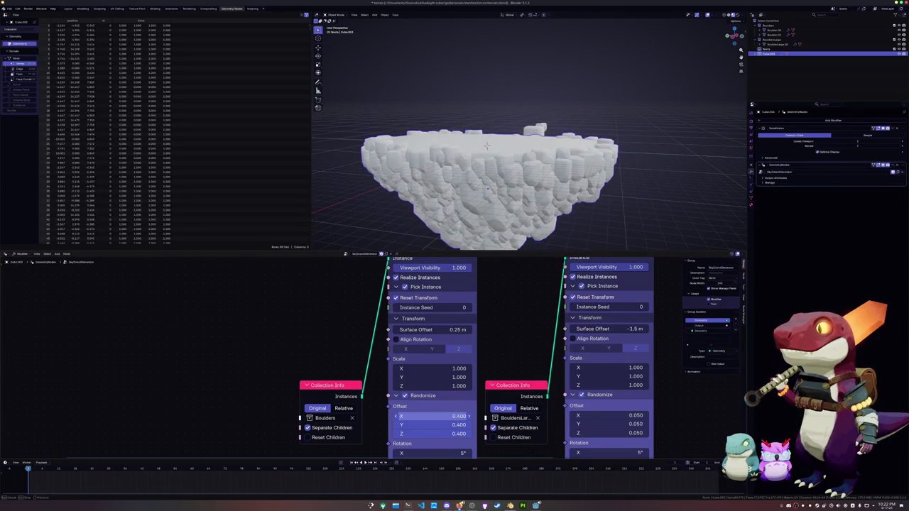
drag(456, 416, 455, 433)
text(0.3)
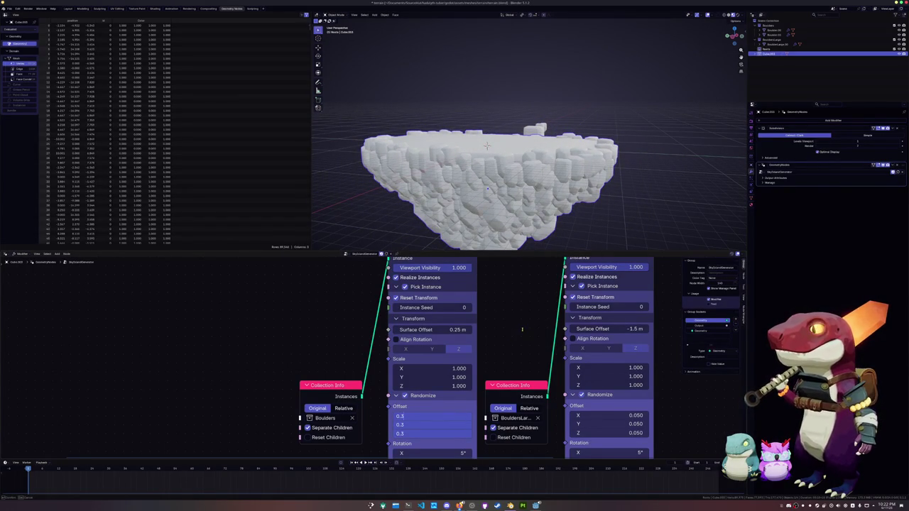
key(Return)
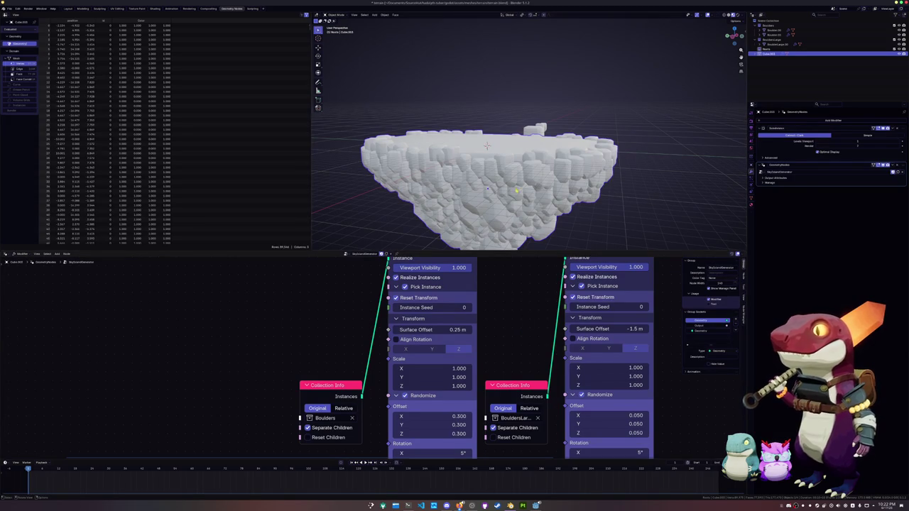
scroll(526, 304, down, 3)
scroll(487, 315, down, 2)
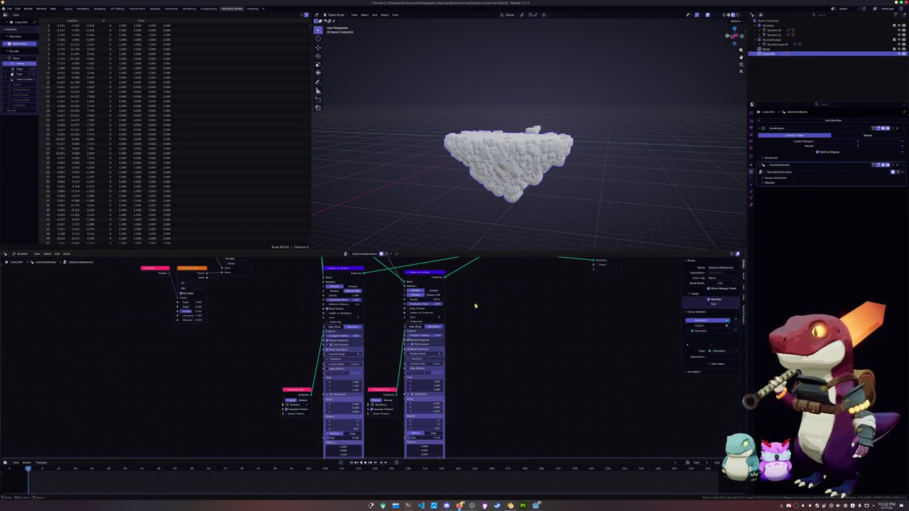
Duplicate the right Scatter on Surface node and its Collection Info node.
key(shift+d)
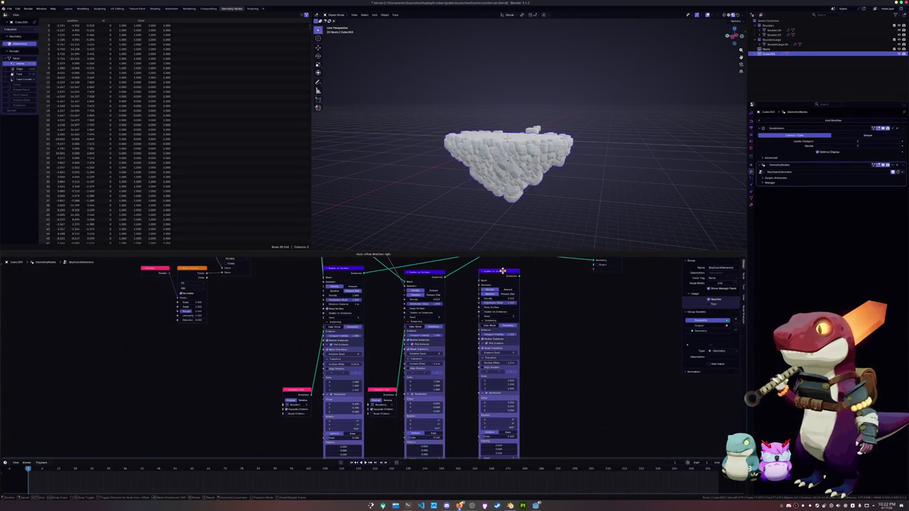
click(512, 268)
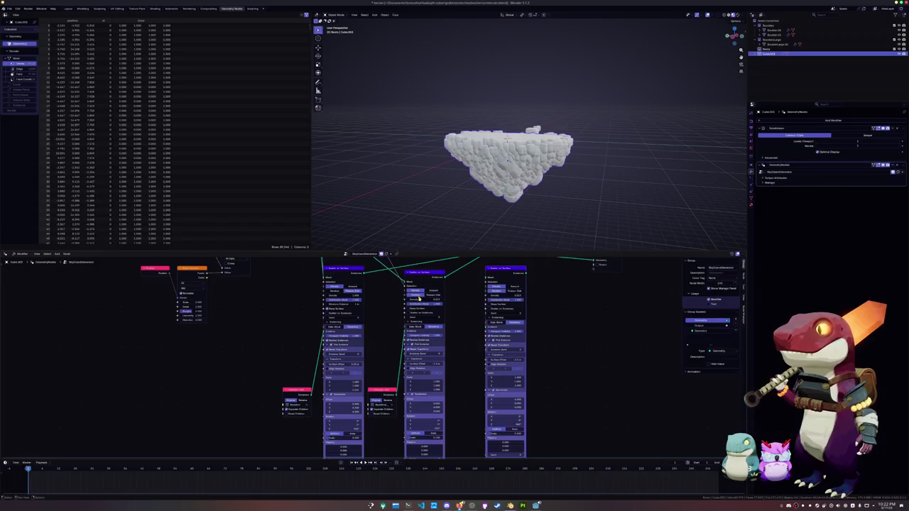
key(shift+d)
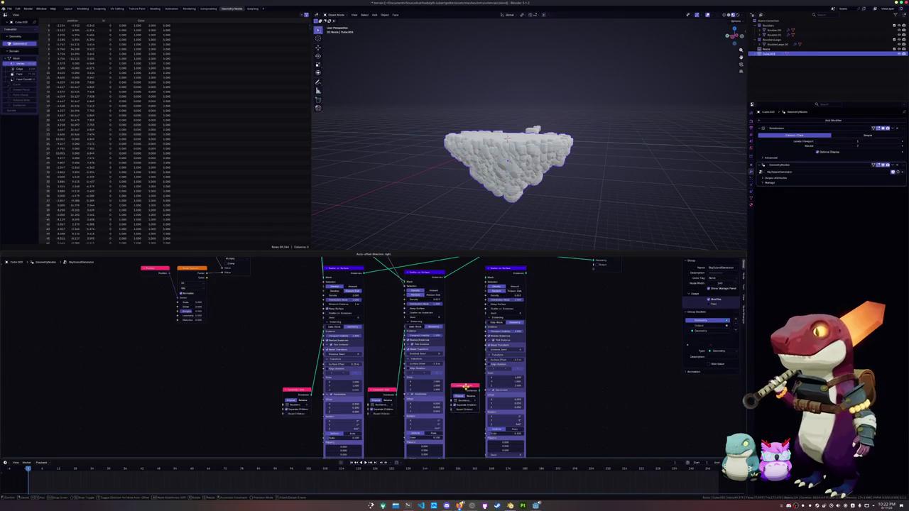
click(475, 395)
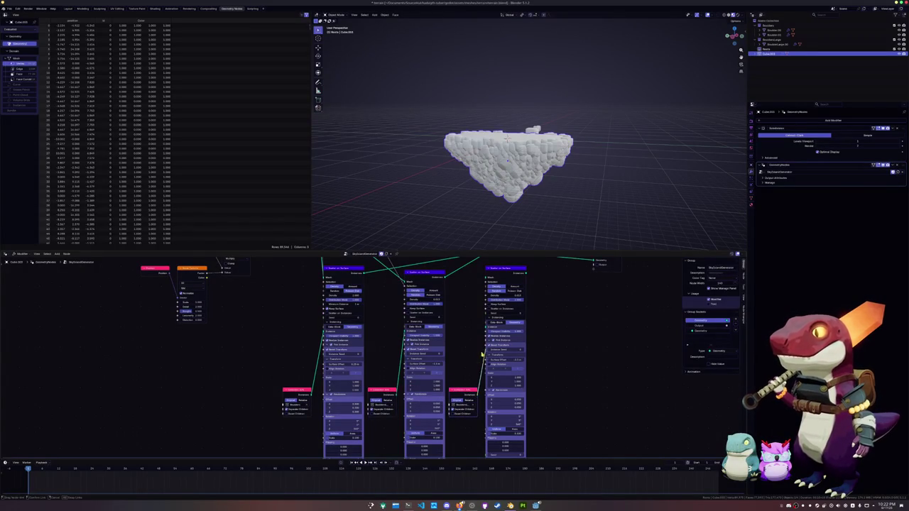
Feed the Replace Geometry result into the new scatter node.
middle_drag(488, 328, 431, 347)
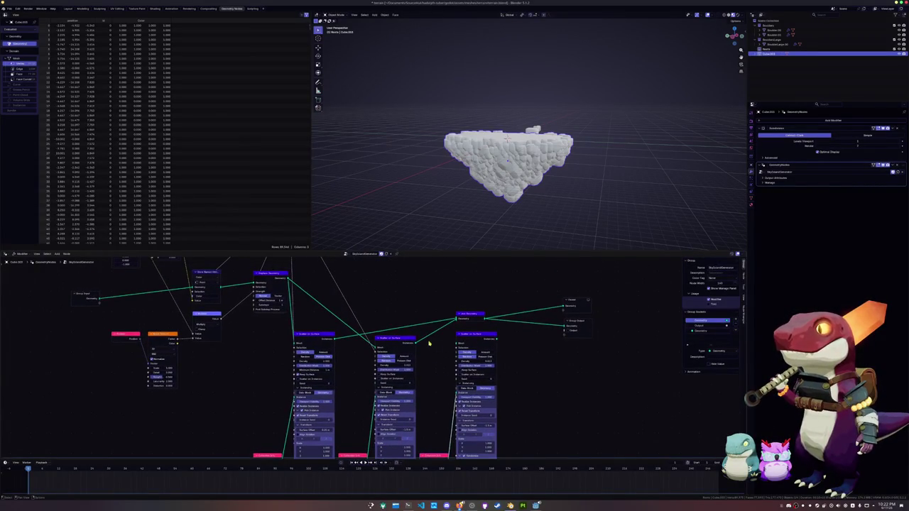
scroll(381, 334, down, 1)
mouse_move(293, 285)
mouse_down()
mouse_move(452, 346)
mouse_move(511, 314)
mouse_up()
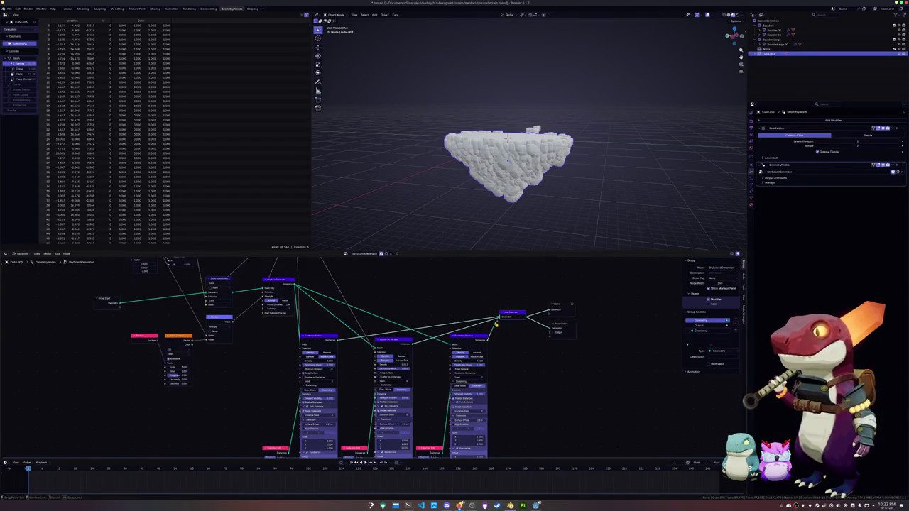
scroll(506, 374, up, 2)
scroll(506, 351, up, 1)
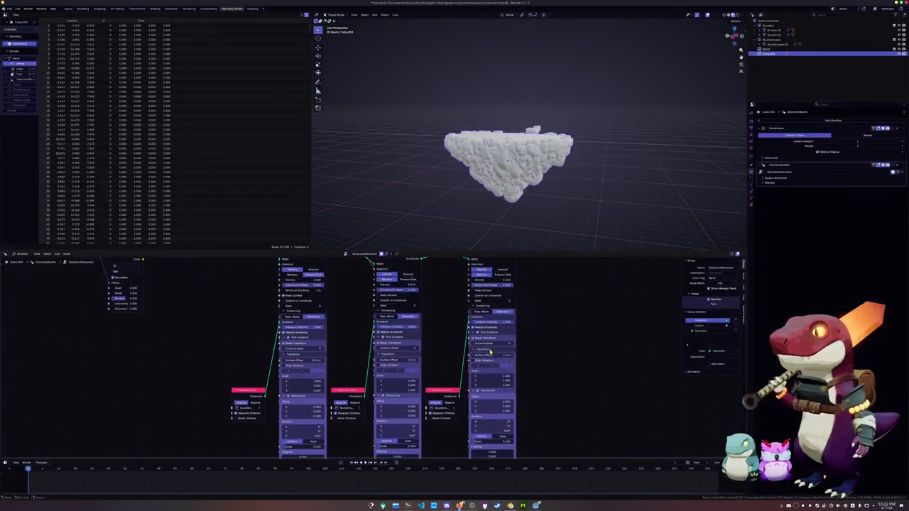
Push the new scatter's chunks farther out, reduce their count, and reposition the red input node.
mouse_move(490, 355)
mouse_down()
mouse_move(526, 355)
mouse_move(515, 355)
mouse_up()
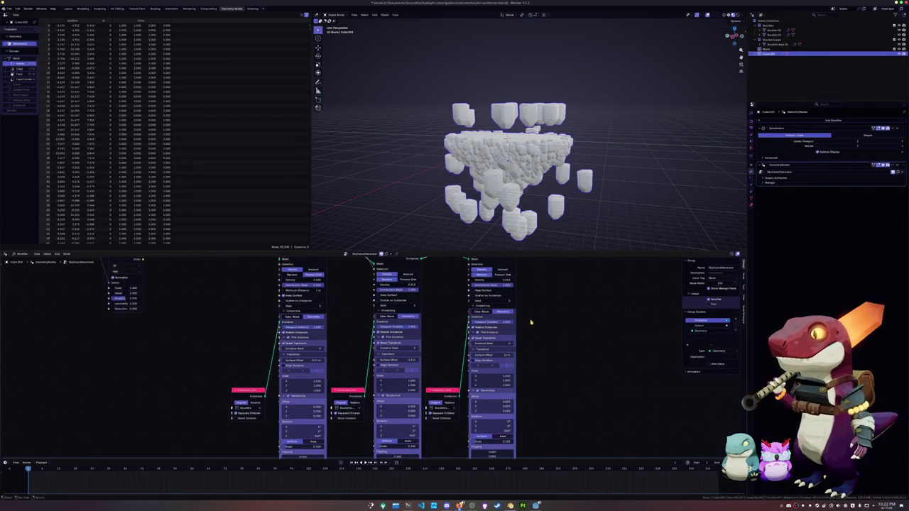
middle_drag(526, 323, 525, 360)
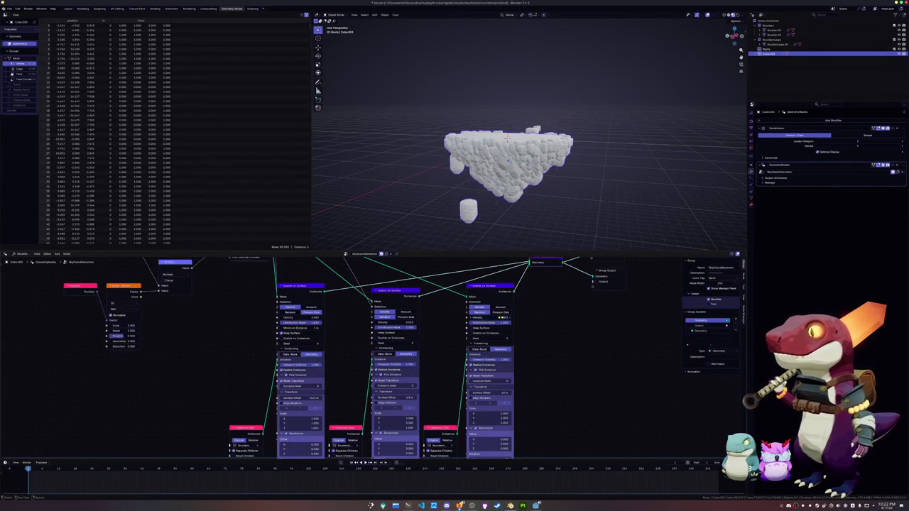
mouse_move(538, 240)
middle_down()
mouse_move(519, 165)
mouse_move(526, 202)
middle_up()
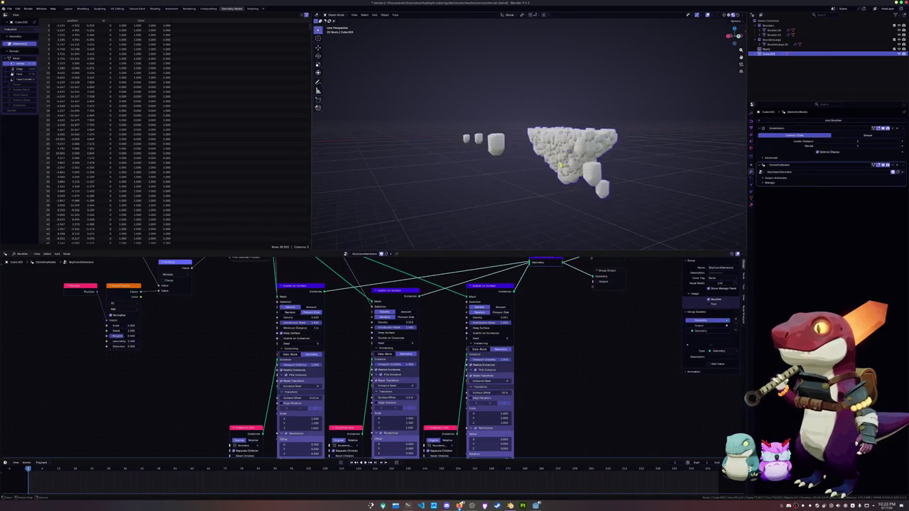
scroll(525, 202, up, 3)
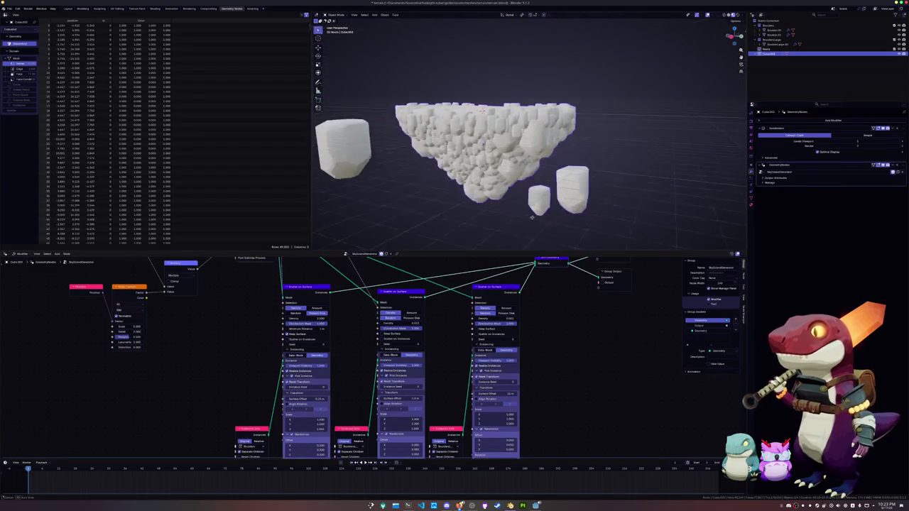
shift+scroll(544, 349, down, 2)
shift+scroll(545, 349, down, 2)
shift+scroll(533, 355, down, 2)
shift+scroll(519, 363, down, 1)
shift+scroll(505, 372, down, 2)
drag(446, 348, 449, 347)
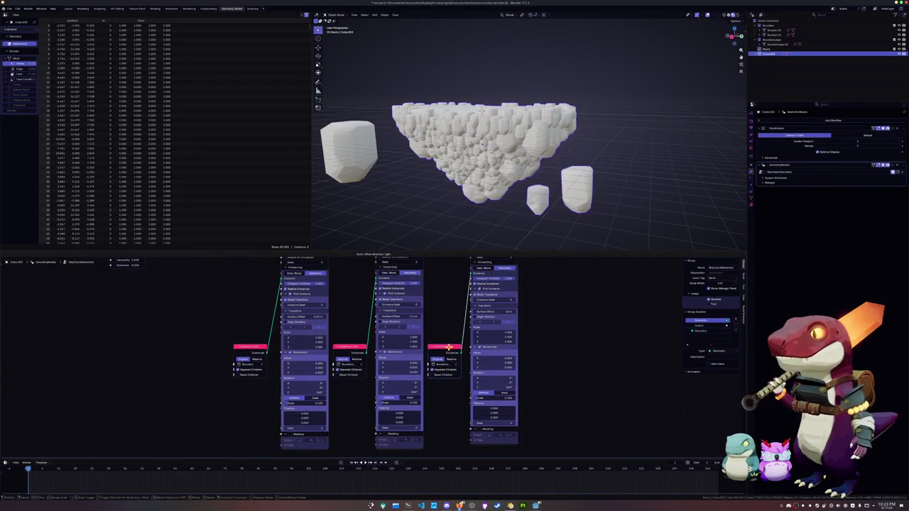
shift+scroll(514, 397, up, 2)
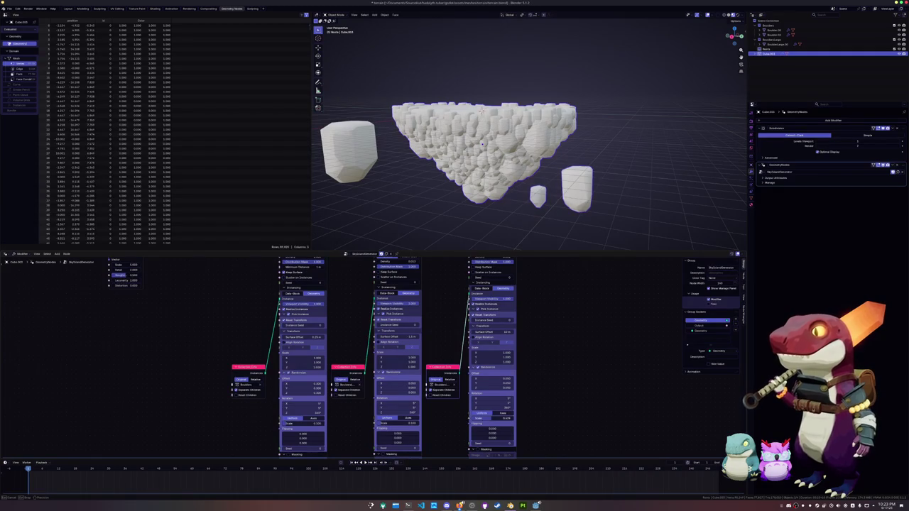
Set the right scatter node's Scale to 0.5 and adjust its Surface Offset.
click(491, 419)
key(Return)
middle_drag(533, 323, 528, 377)
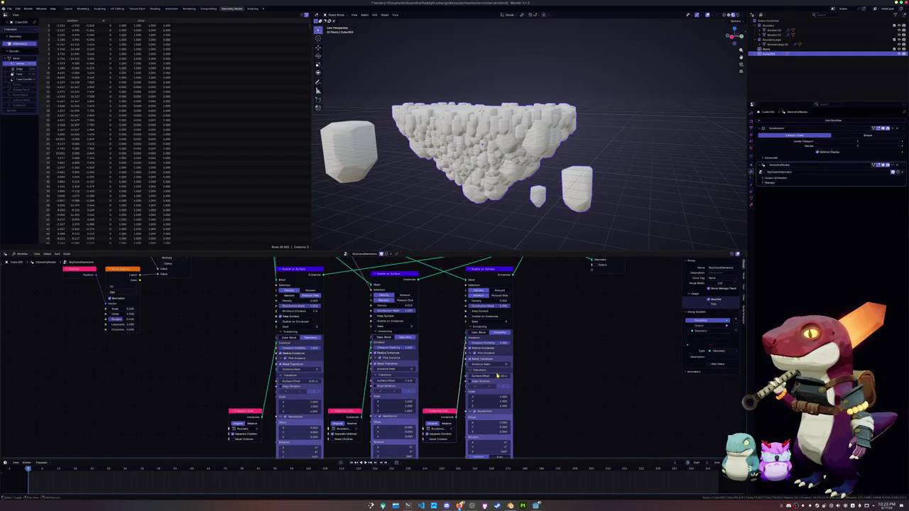
drag(501, 375, 520, 377)
Orbit around the island, frame all nodes, and box-select the rightmost scatter column.
middle_drag(516, 354, 514, 377)
scroll(522, 375, down, 1)
scroll(522, 372, down, 1)
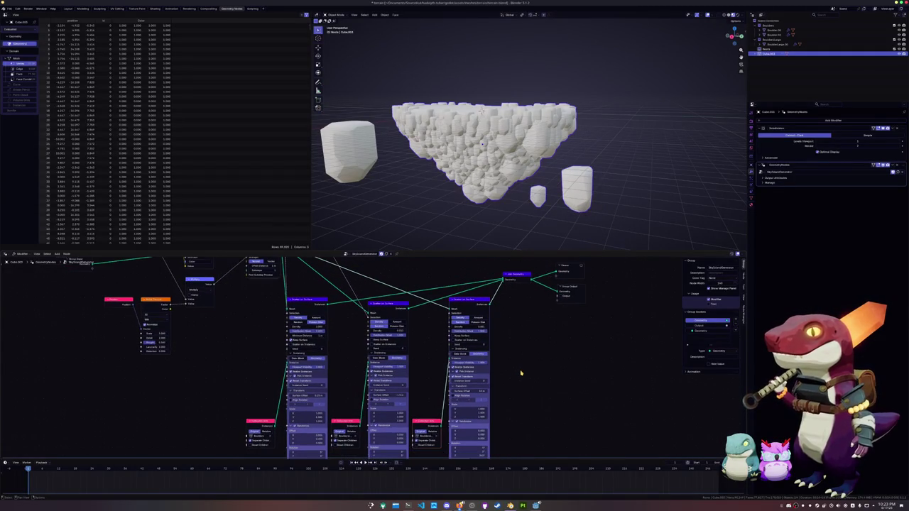
middle_drag(510, 357, 519, 377)
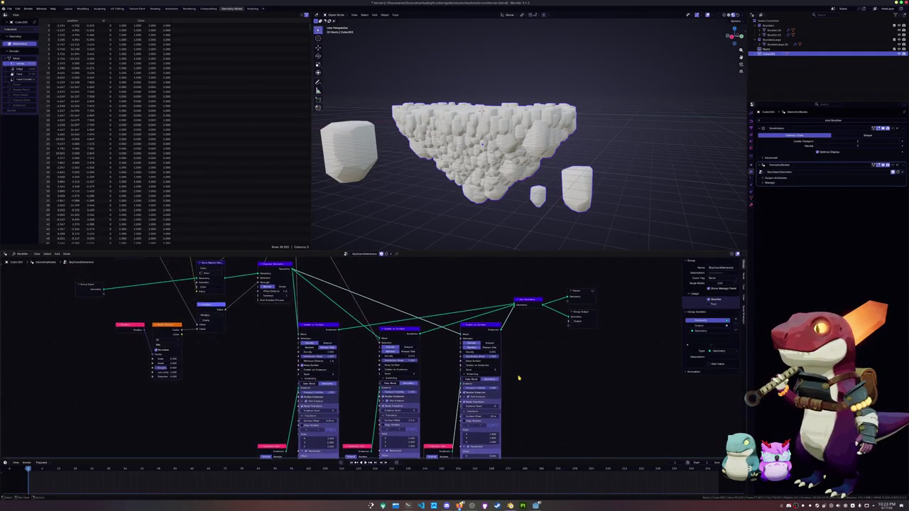
mouse_move(517, 211)
middle_down()
mouse_move(513, 222)
mouse_move(508, 210)
middle_up()
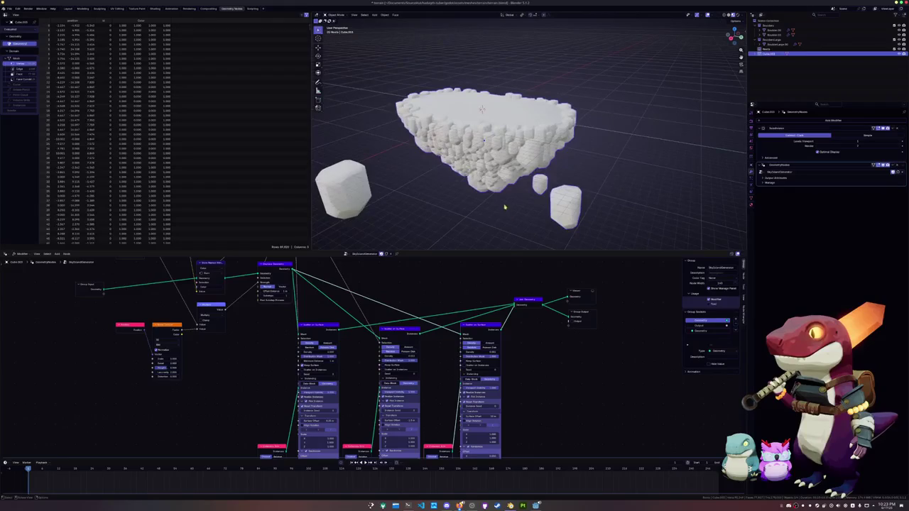
key(Home)
mouse_move(564, 312)
mouse_down()
mouse_move(511, 280)
mouse_move(541, 272)
mouse_up()
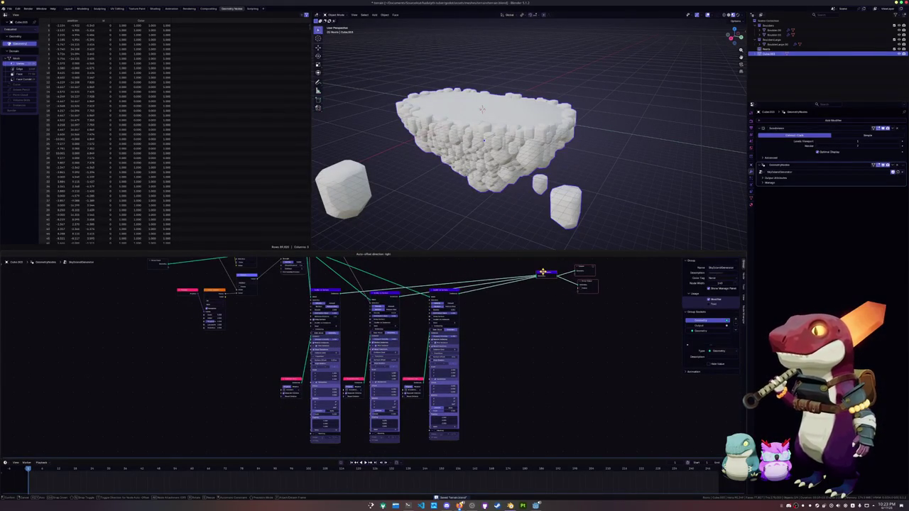
Duplicate the rightmost scatter node and red input node, connect them, and align the new column.
click(444, 292)
key(shift+d)
click(515, 293)
scroll(416, 388, up, 2)
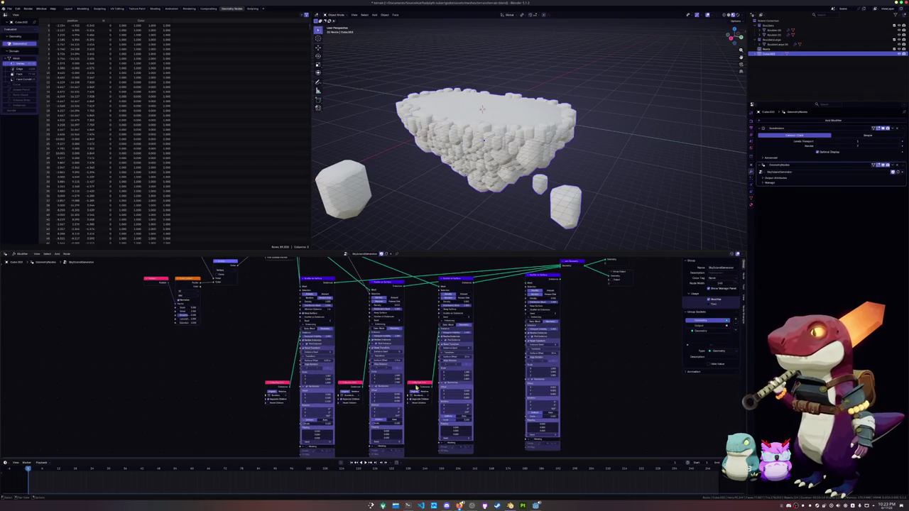
click(280, 384)
key(shift+d)
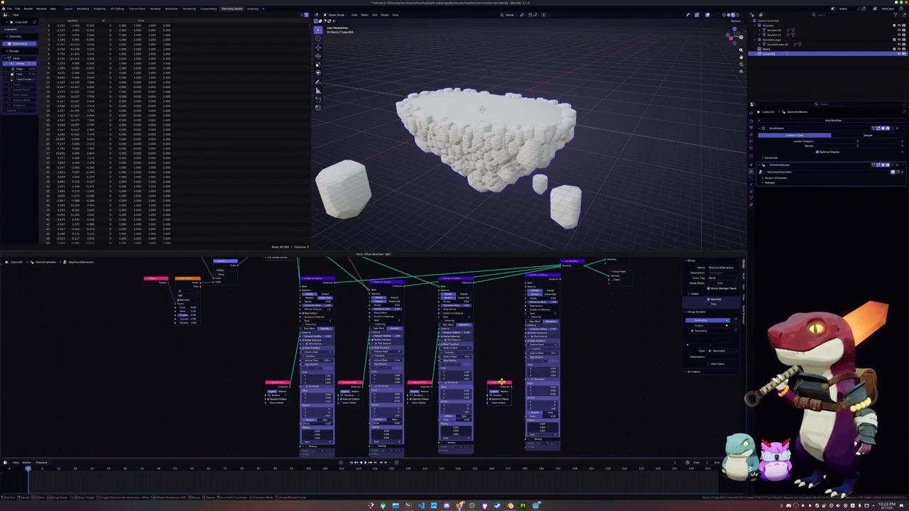
click(501, 384)
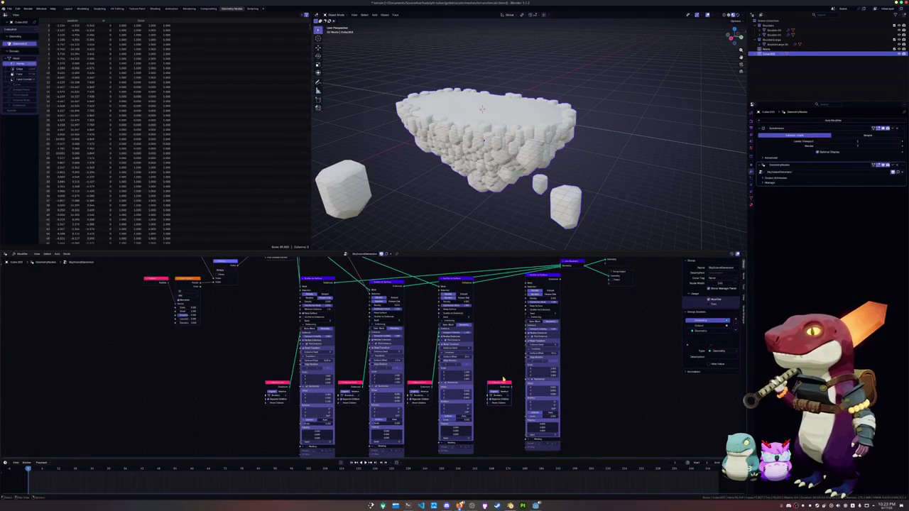
mouse_move(512, 387)
mouse_down()
mouse_move(526, 285)
mouse_move(555, 279)
mouse_up()
drag(505, 384, 498, 381)
drag(523, 302, 514, 315)
Wire the new scatter branch's output into the Join Geometry node.
middle_drag(519, 221, 521, 202)
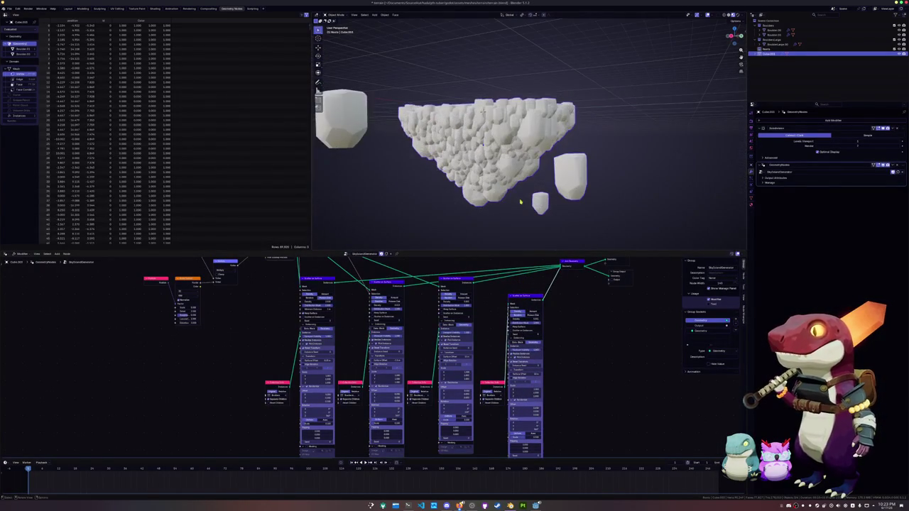
scroll(539, 337, down, 3)
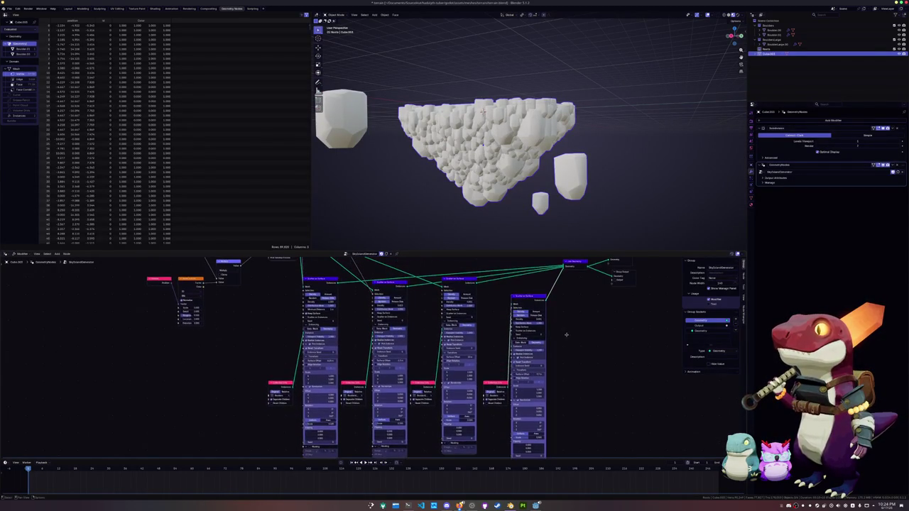
scroll(526, 289, up, 3)
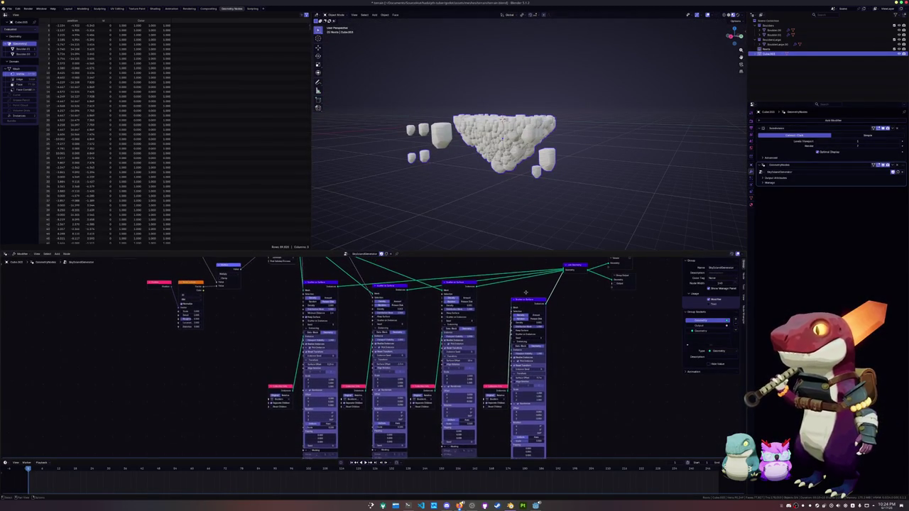
scroll(510, 320, up, 3)
scroll(511, 320, down, 2)
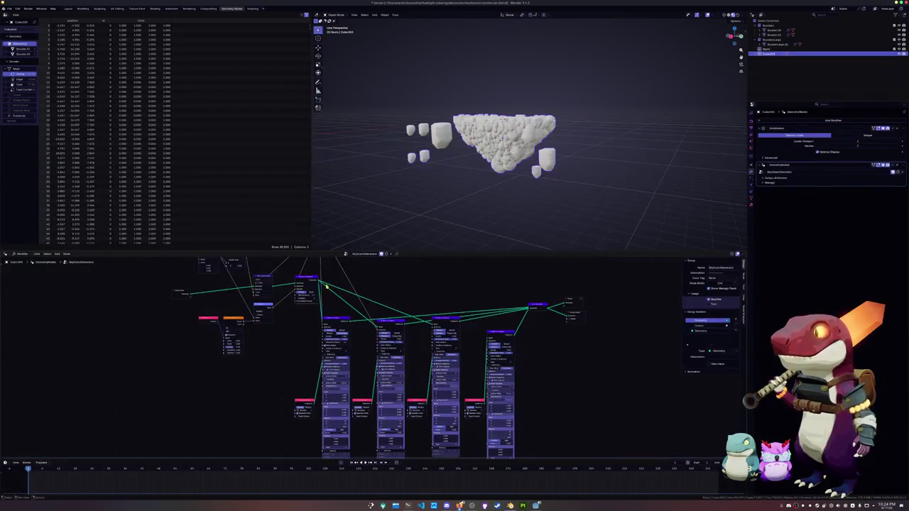
drag(319, 282, 499, 317)
scroll(480, 327, down, 1)
scroll(480, 328, down, 1)
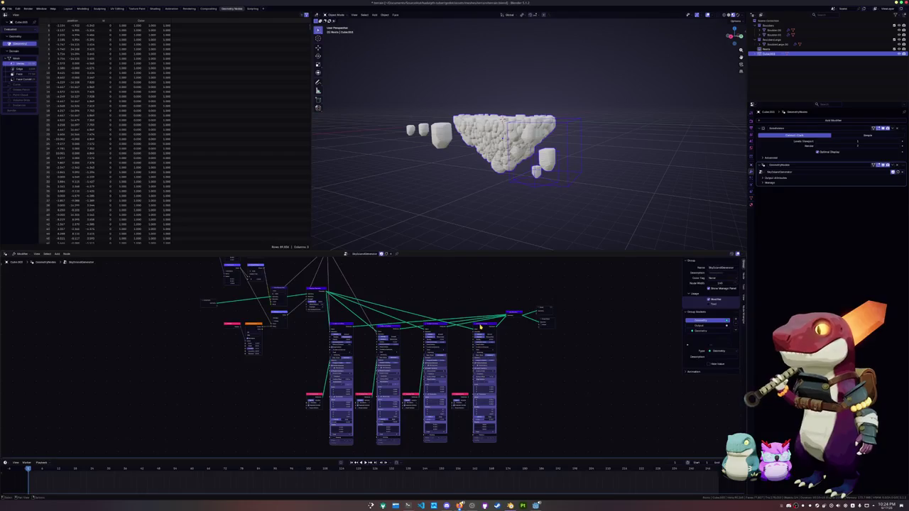
drag(469, 400, 471, 390)
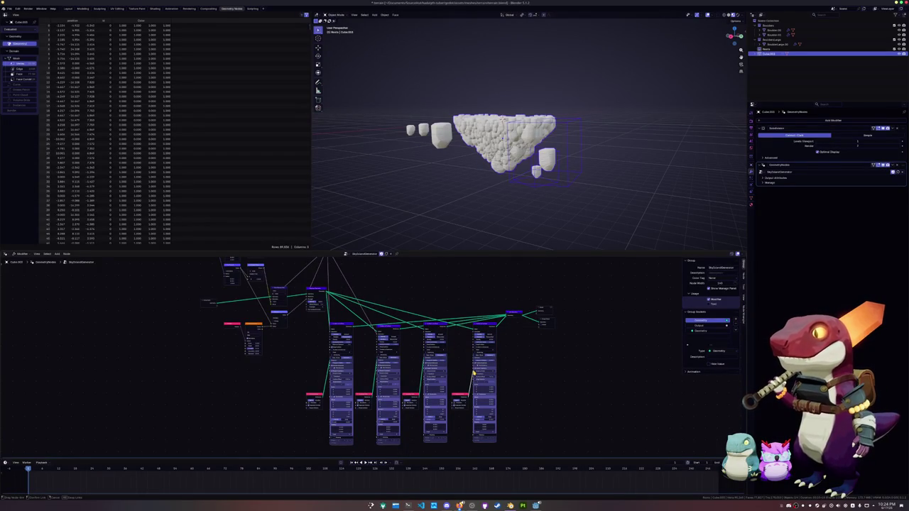
scroll(497, 361, up, 1)
scroll(512, 362, up, 1)
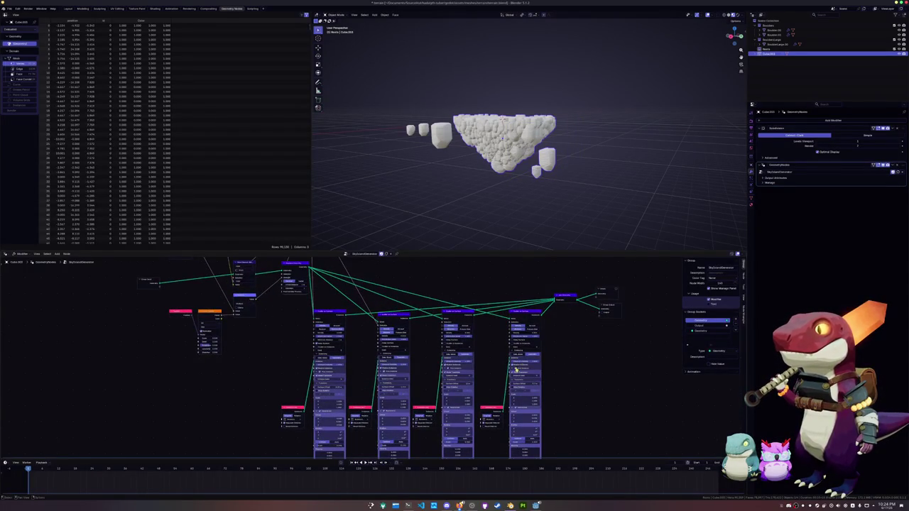
Tweak the new branch's values and Surface Offset to respread its scattered cubes.
drag(526, 334, 540, 334)
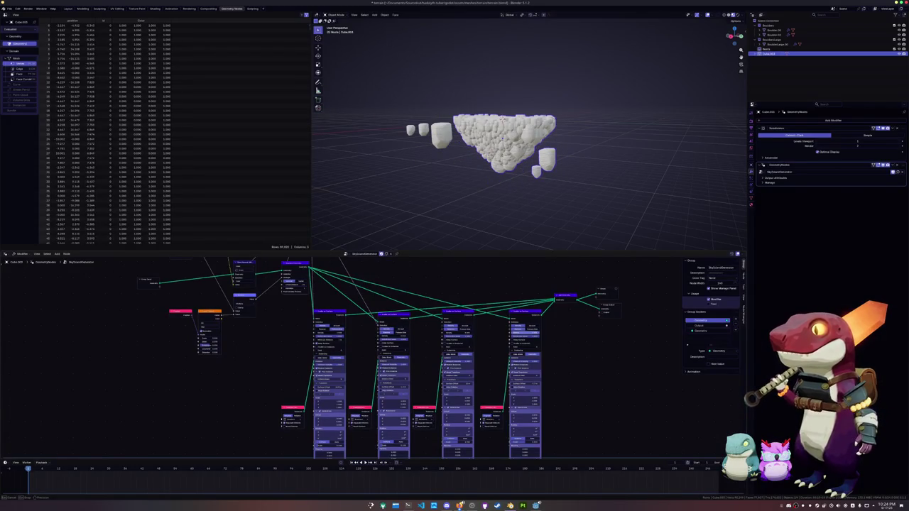
drag(531, 334, 535, 334)
scroll(560, 351, up, 1)
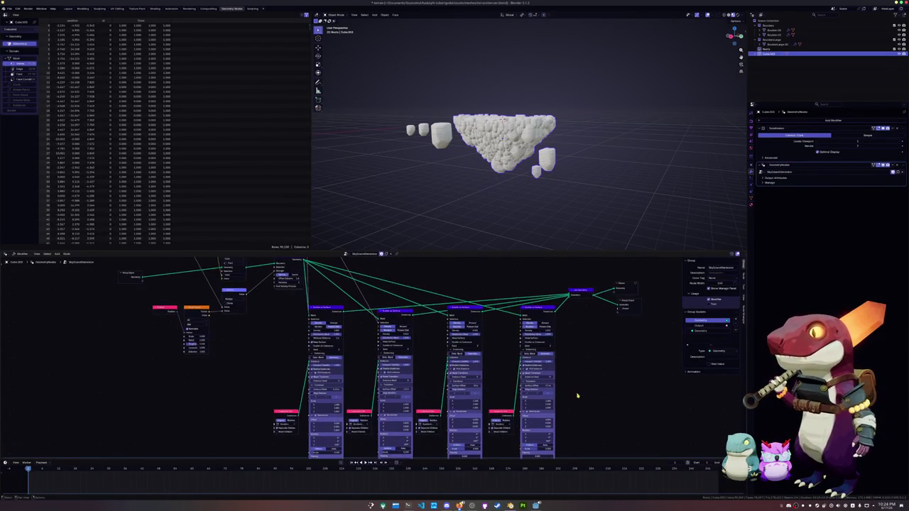
scroll(561, 355, up, 1)
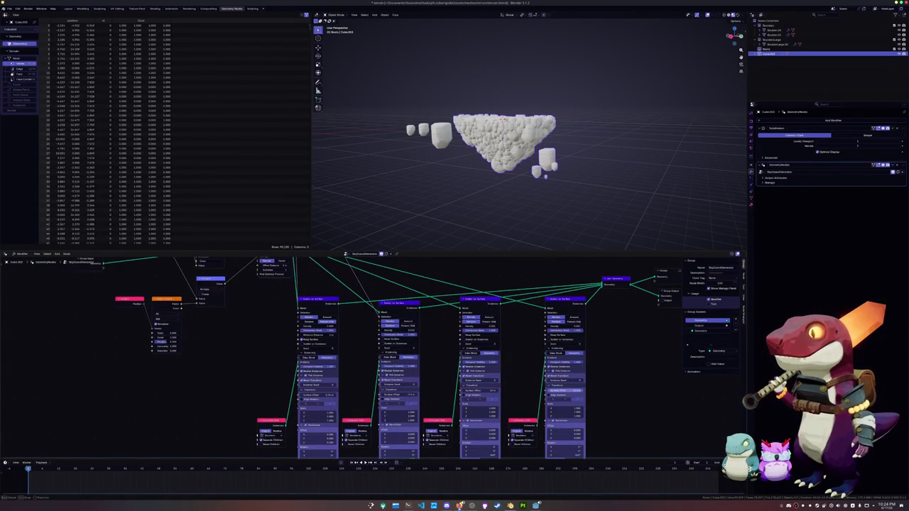
drag(568, 391, 571, 391)
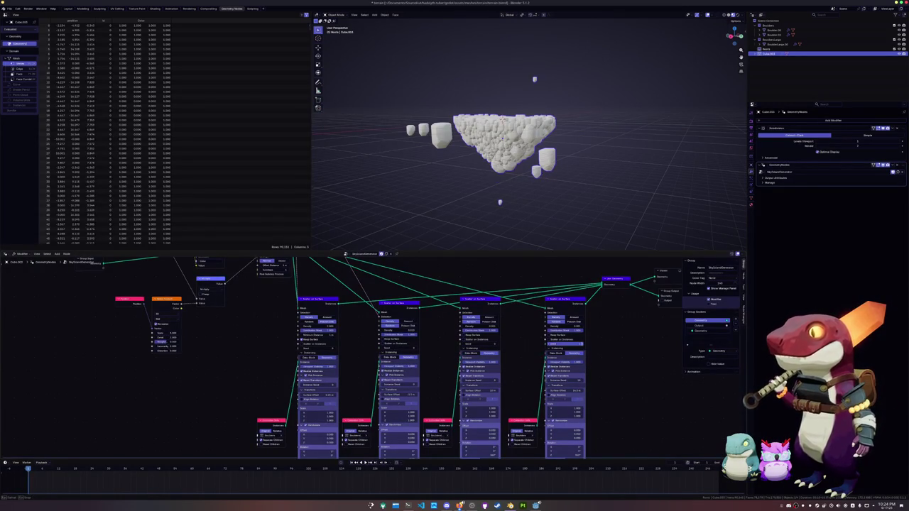
Save the blend file and move the right-hand objects 12 m along X.
mouse_move(454, 192)
middle_down()
mouse_move(468, 202)
mouse_move(468, 174)
mouse_move(459, 178)
mouse_move(474, 191)
middle_up()
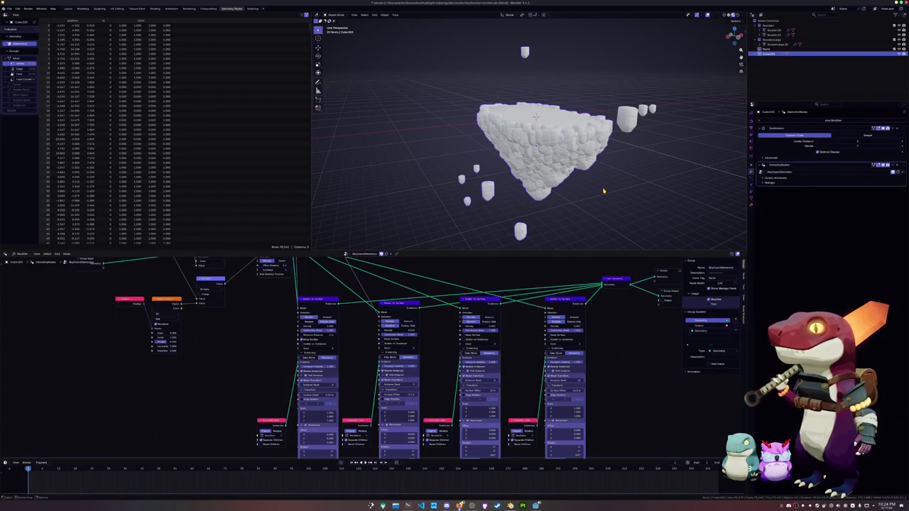
mouse_move(603, 186)
middle_down()
mouse_move(654, 169)
mouse_move(639, 142)
middle_up()
key(ctrl+s)
key(g)
key(x)
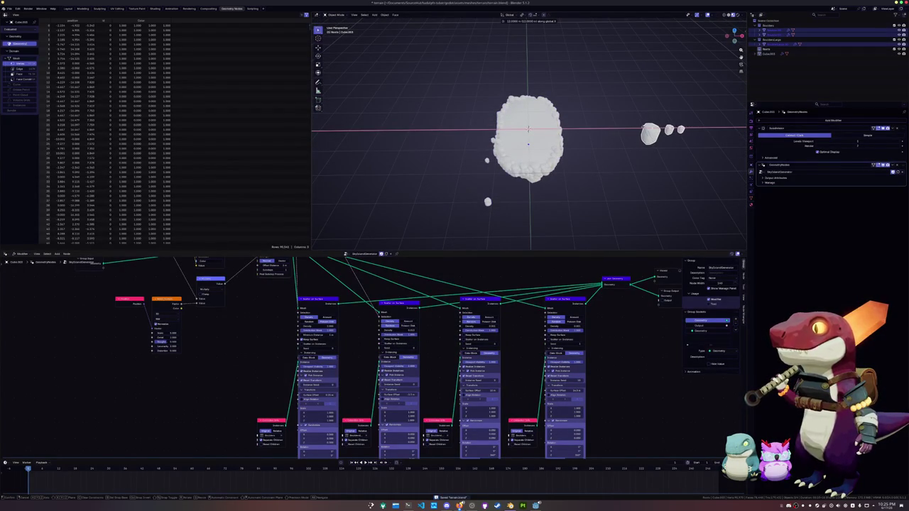
click(635, 127)
Box-select the small boulder objects and slide them further along X.
middle_drag(636, 126, 606, 192)
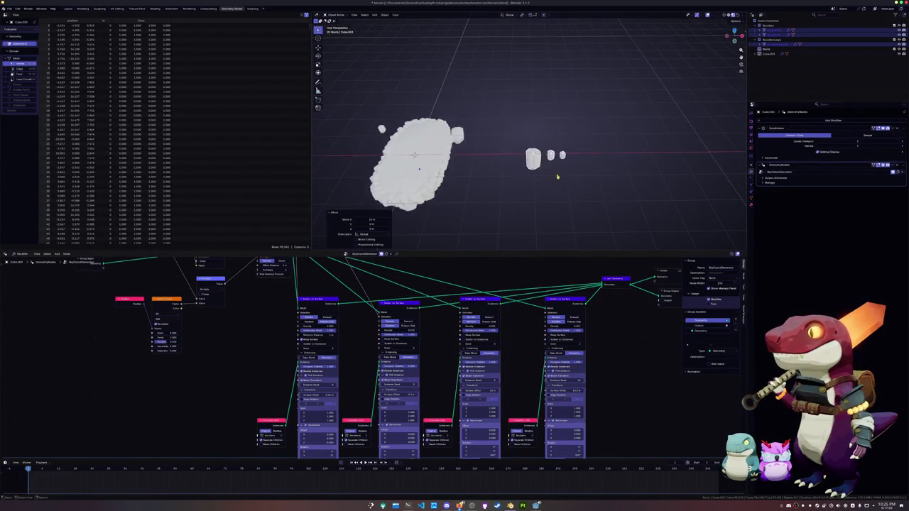
drag(608, 190, 559, 156)
middle_drag(557, 158, 561, 178)
key(g)
key(x)
click(563, 184)
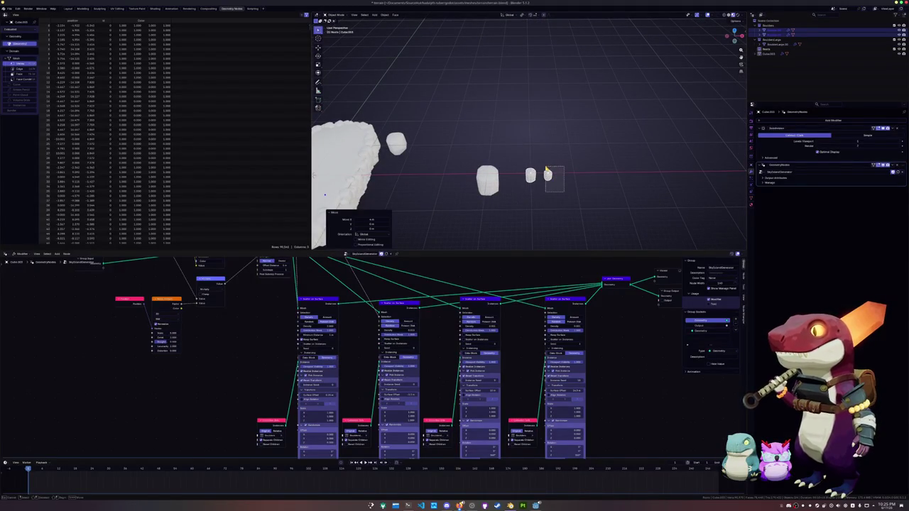
key(g)
key(x)
click(573, 172)
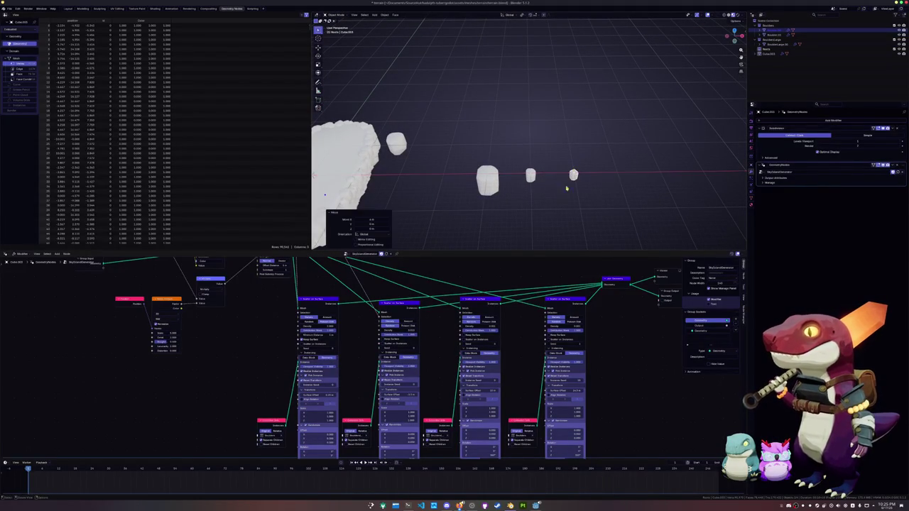
Select BoulderLarge and Boulder.01, then select Cube.003 and switch it into Edit Mode.
middle_drag(564, 201, 534, 189)
click(500, 165)
click(530, 161)
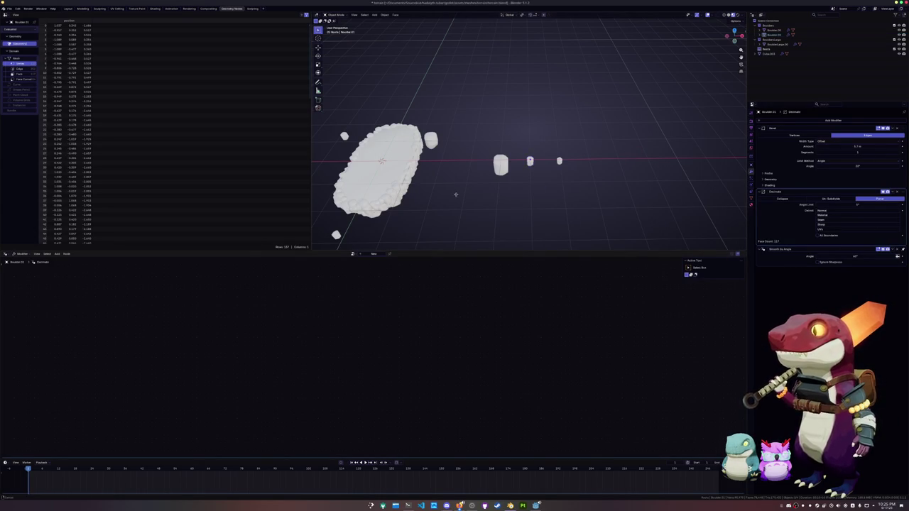
middle_drag(459, 197, 519, 163)
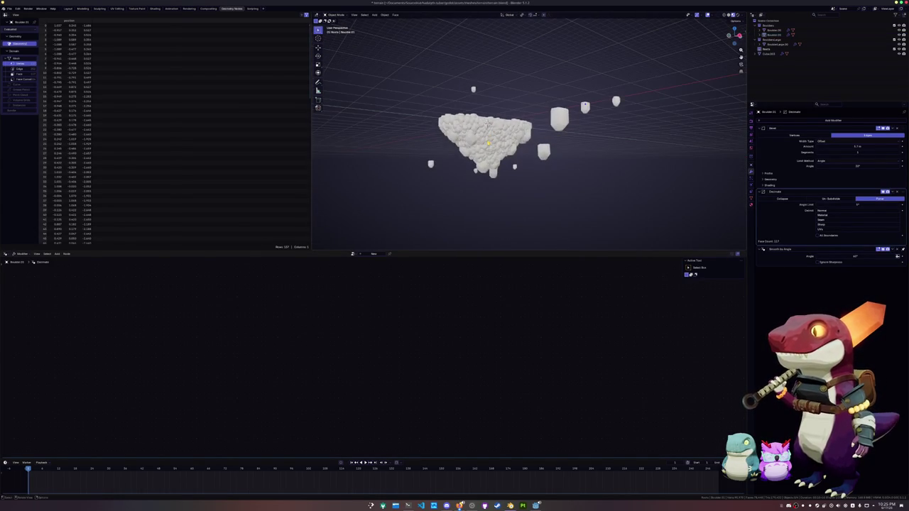
click(487, 135)
mouse_move(488, 135)
middle_down()
mouse_move(424, 170)
mouse_move(556, 191)
mouse_move(540, 199)
middle_up()
key(Tab)
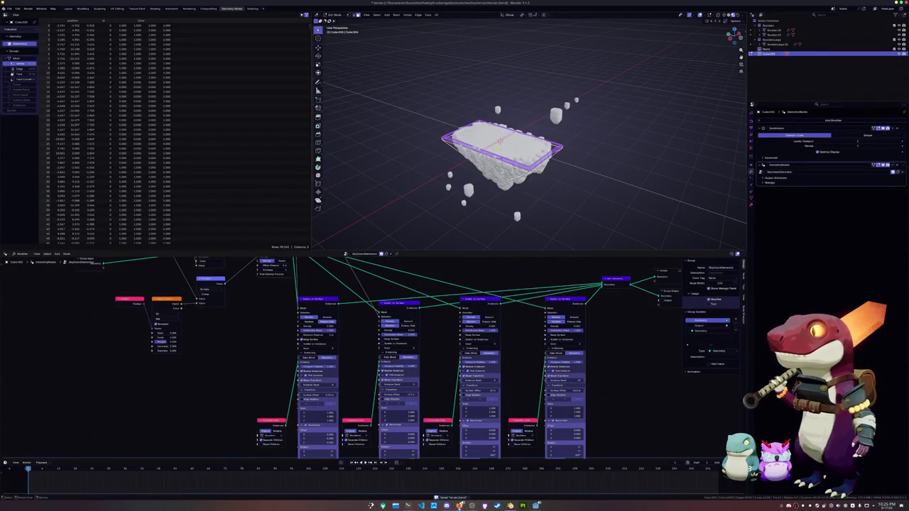
Test-move the base mesh along X and Y without keeping it, then change the selection.
mouse_move(500, 141)
middle_down()
mouse_move(532, 166)
mouse_move(506, 167)
mouse_move(425, 121)
middle_up()
scroll(462, 135, up, 3)
scroll(460, 130, up, 2)
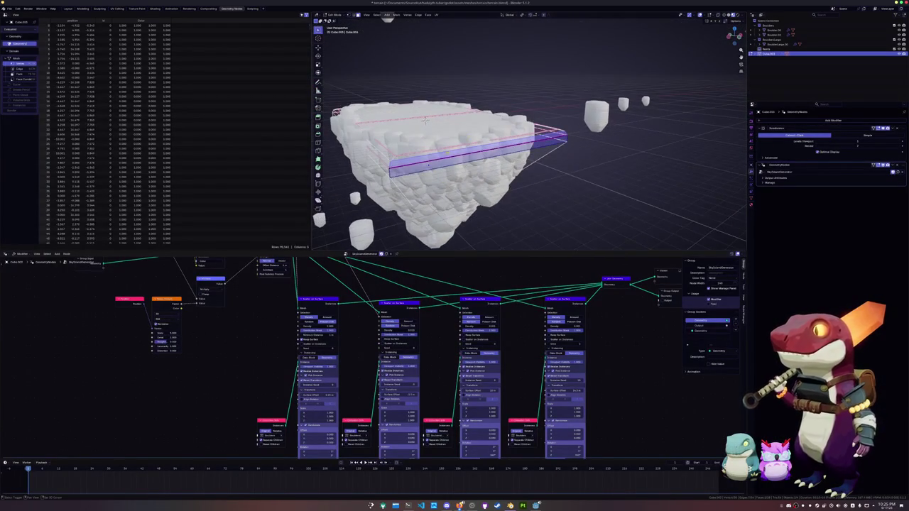
scroll(425, 121, down, 5)
key(g)
key(x)
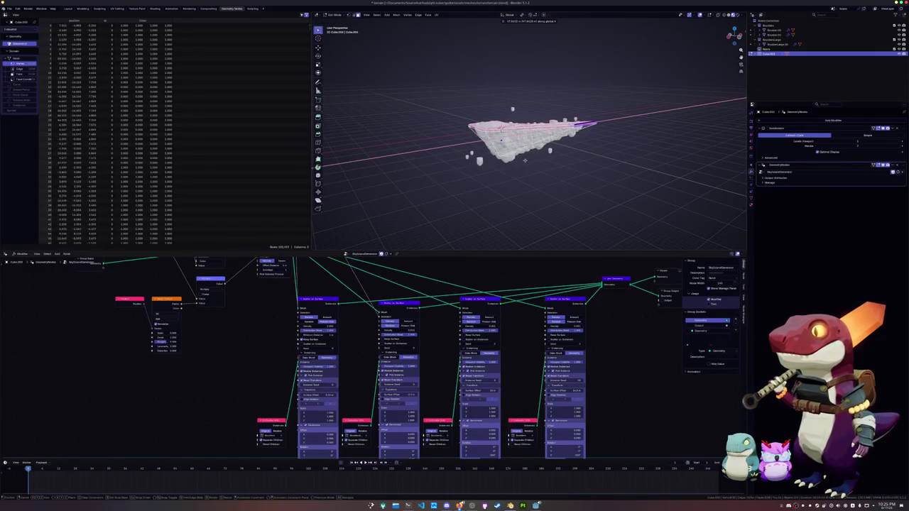
middle_drag(426, 174, 510, 198)
key(y)
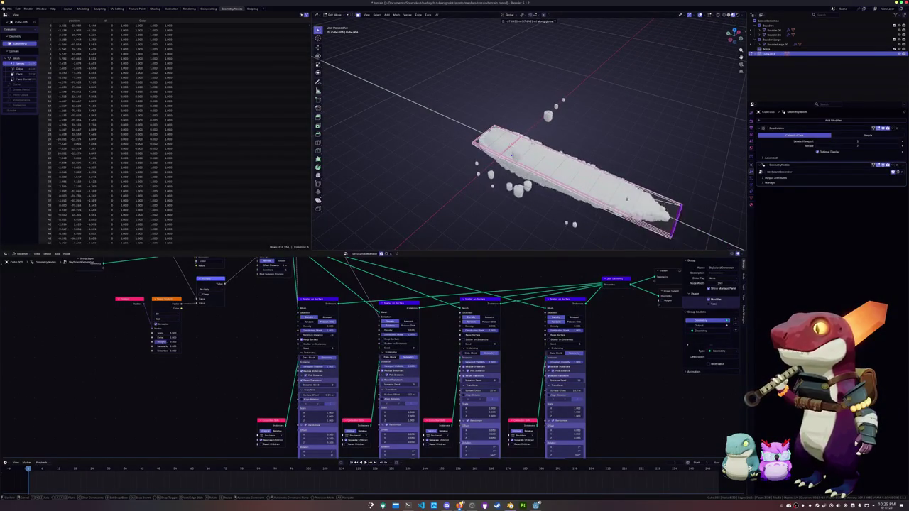
key(Return)
mouse_move(501, 174)
middle_down()
mouse_move(507, 182)
mouse_move(547, 178)
mouse_move(518, 187)
mouse_move(498, 170)
middle_up()
click(466, 139)
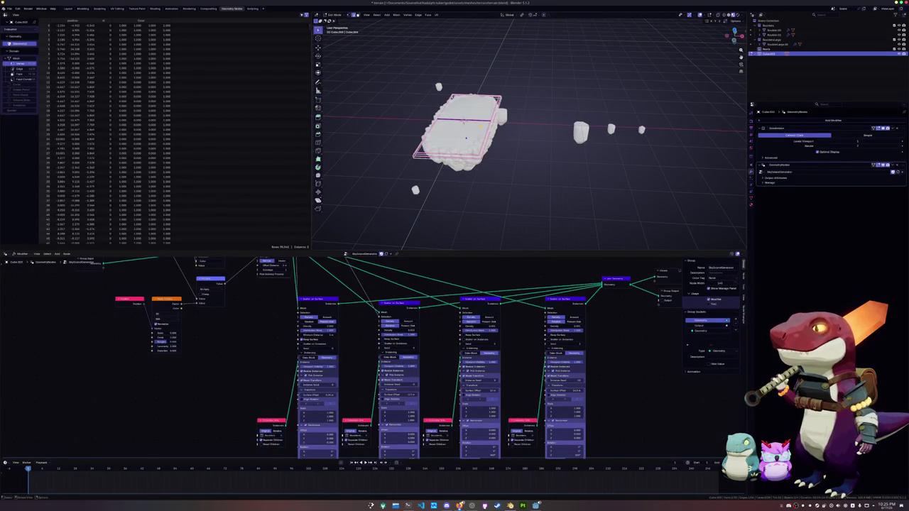
From the top orthographic view, scale the base mesh wider along X in two passes.
key(KP_7)
scroll(472, 114, up, 1)
scroll(471, 113, up, 1)
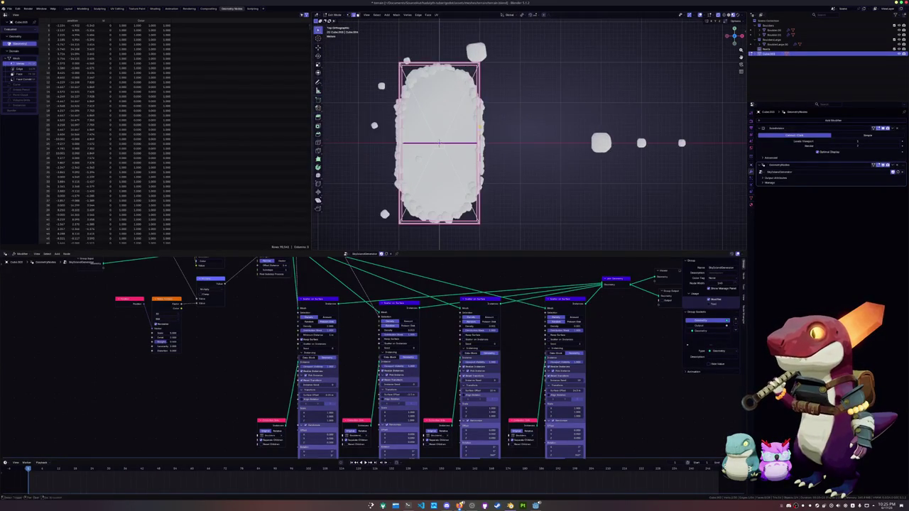
scroll(471, 113, up, 1)
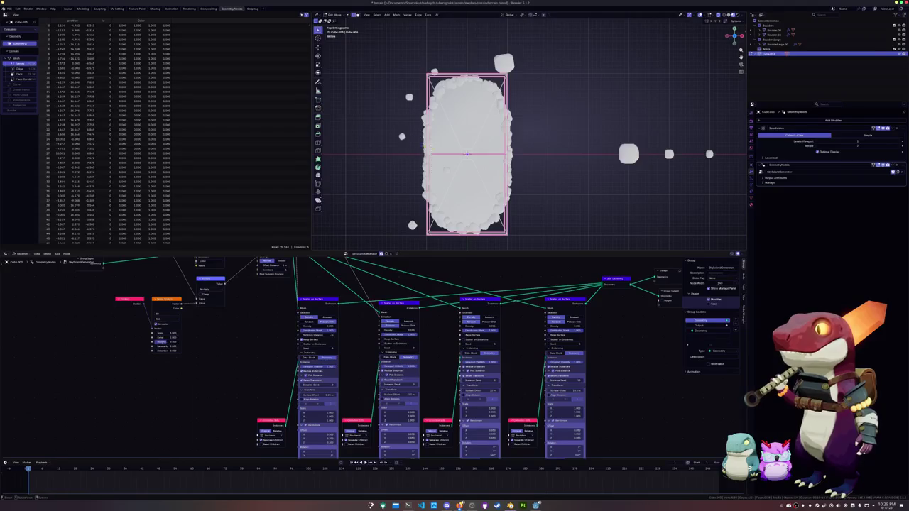
scroll(419, 152, down, 2)
key(s)
key(x)
click(521, 178)
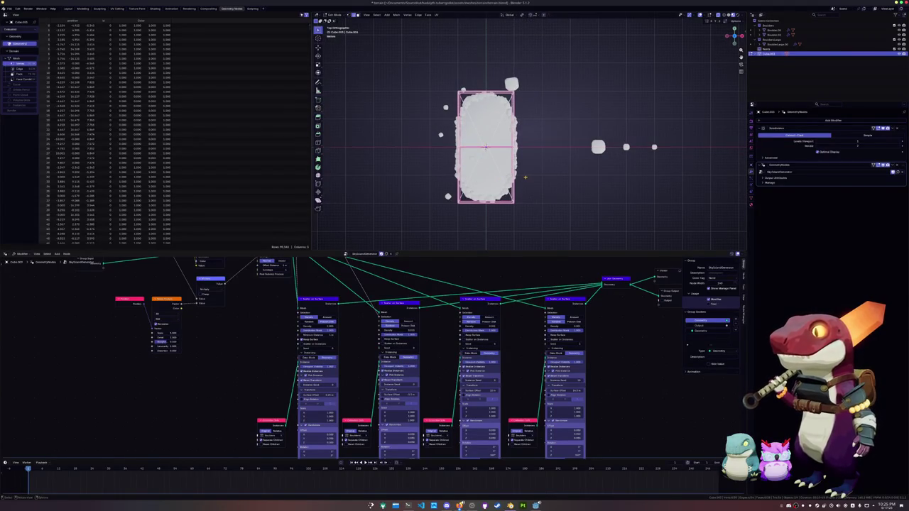
key(s)
key(x)
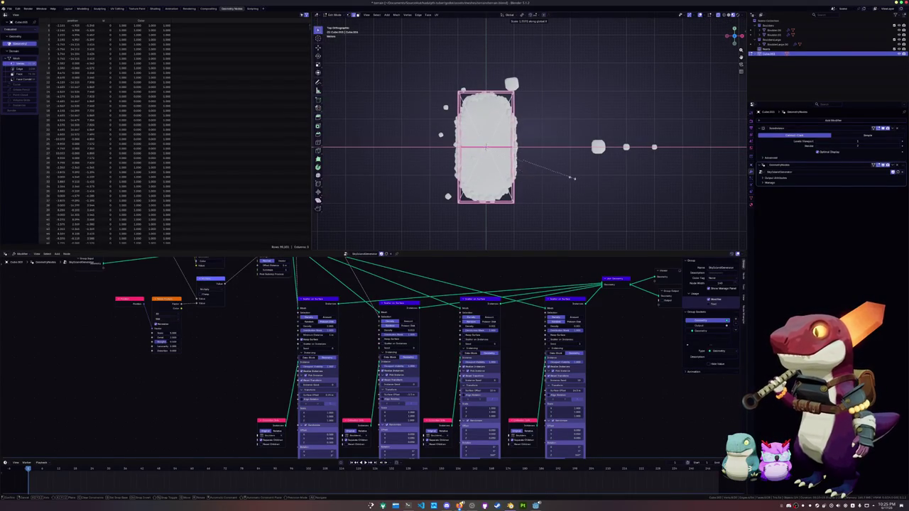
click(598, 172)
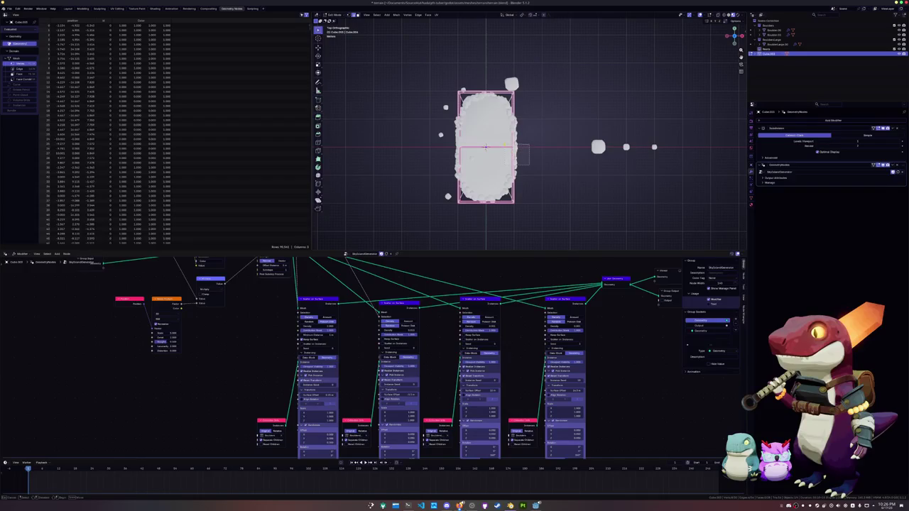
Add a centred edge loop across the base mesh, then dissolve it.
key(g)
key(x)
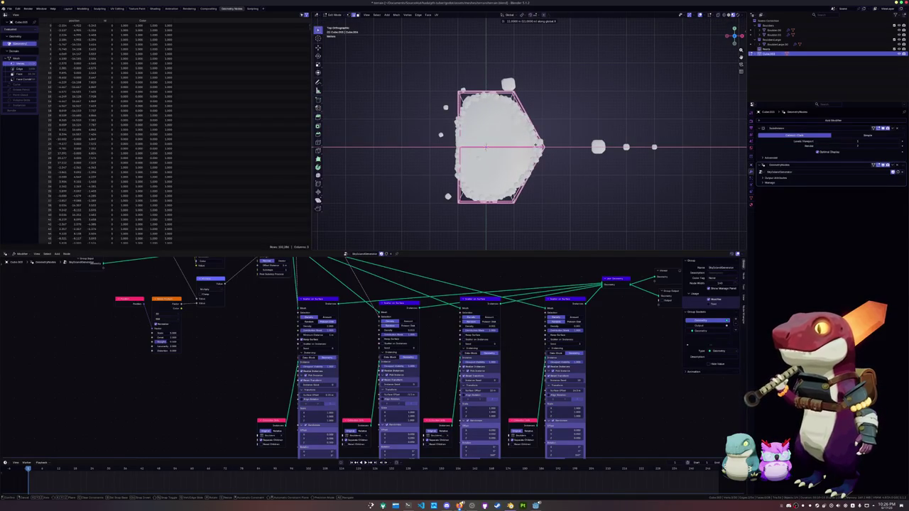
key(Escape)
key(ctrl+r)
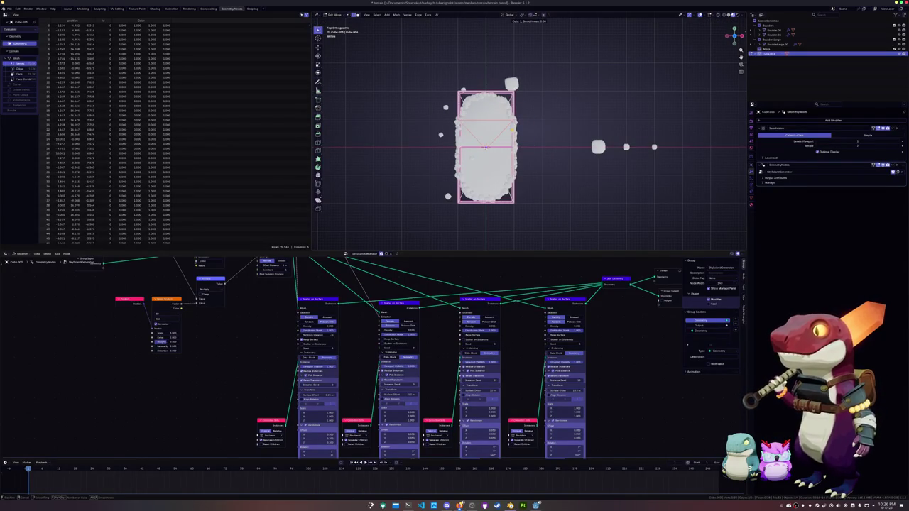
click(513, 131)
right_click(512, 131)
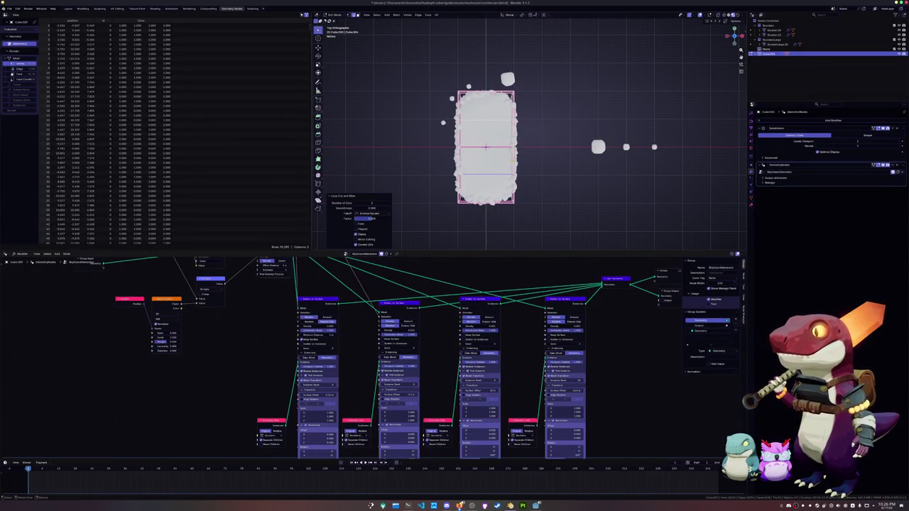
alt+click(506, 147)
key(x)
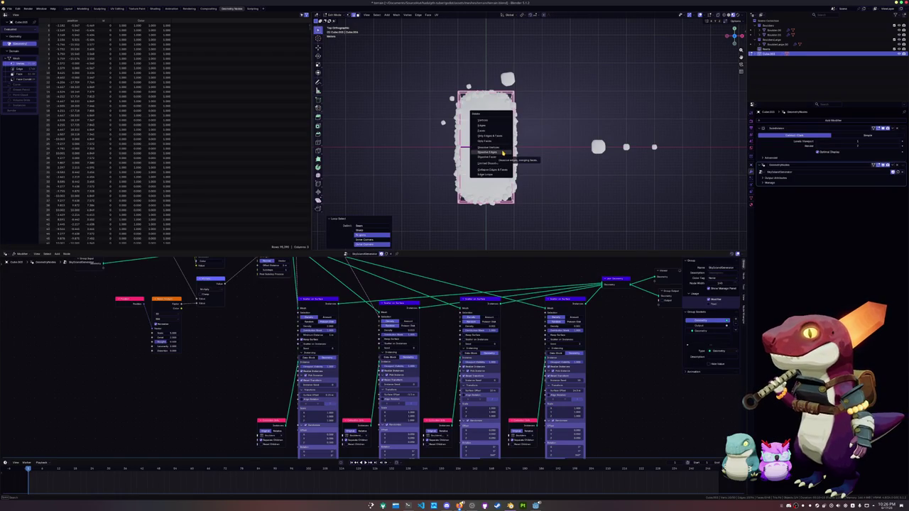
click(503, 152)
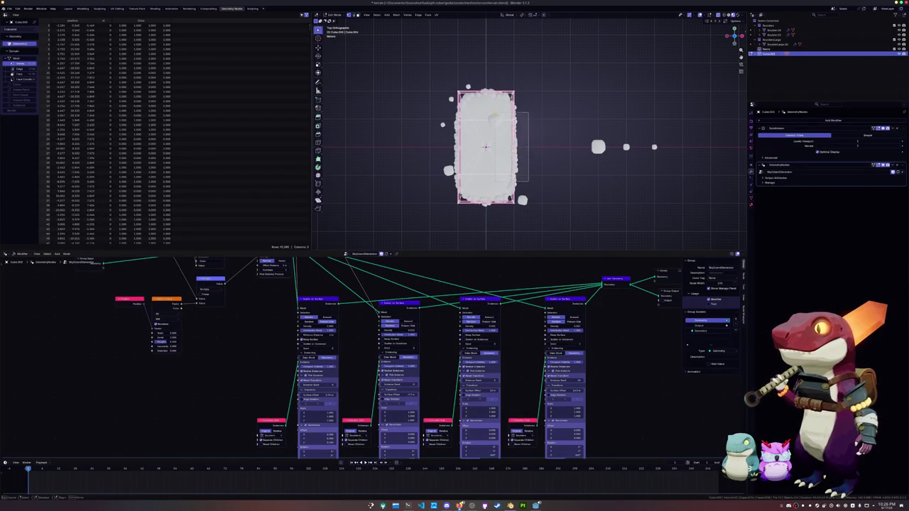
Push the right-side vertices 10 m out along X, widen the left side likewise, and leave Edit Mode.
key(g)
key(x)
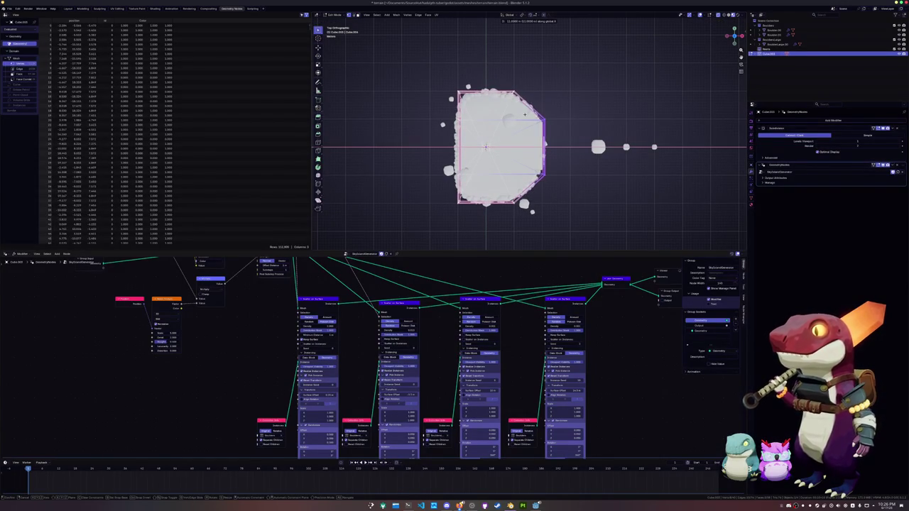
key(Return)
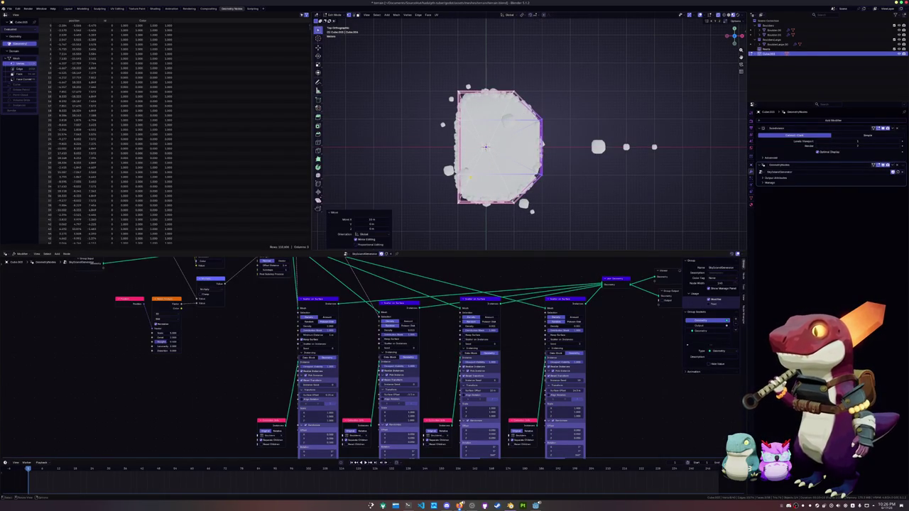
key(g)
key(x)
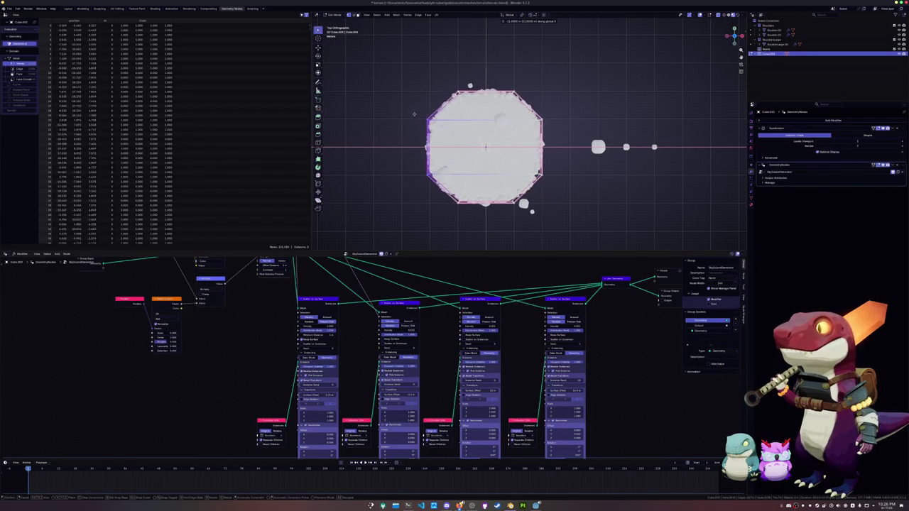
key(Return)
key(Tab)
mouse_move(414, 114)
middle_down()
mouse_move(481, 121)
mouse_move(418, 166)
mouse_move(563, 142)
mouse_move(524, 172)
mouse_move(421, 105)
middle_up()
scroll(526, 170, up, 4)
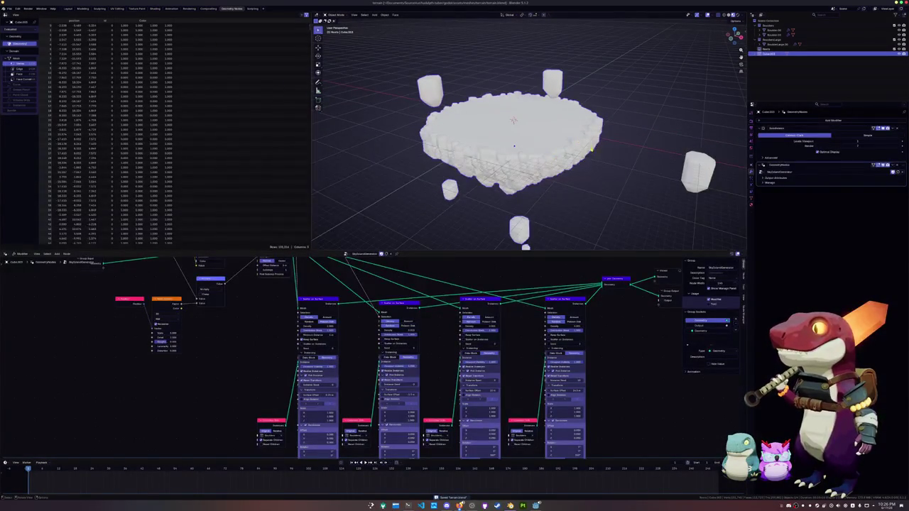
Add a Set Material node and place it beside Store Named Attribute.
middle_drag(629, 320, 638, 413)
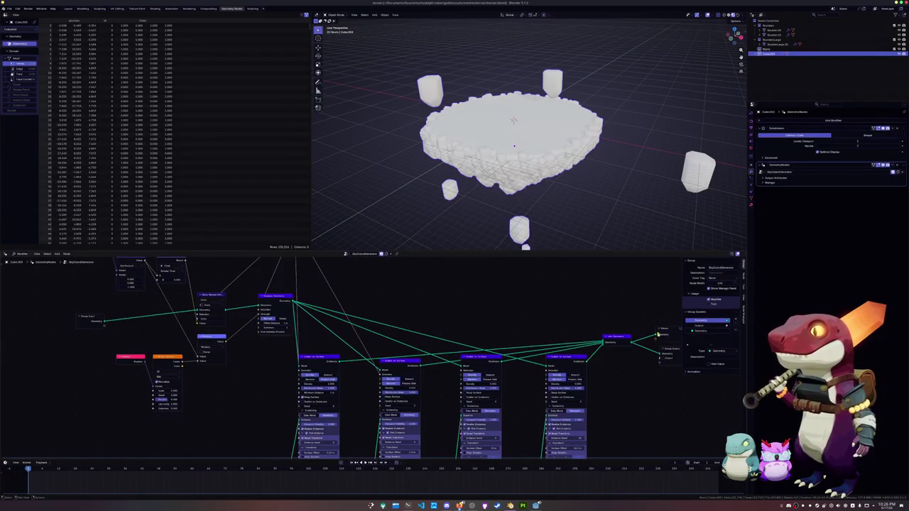
click(650, 335)
key(Home)
key(shift+a)
text(set matri)
key(Return)
click(368, 316)
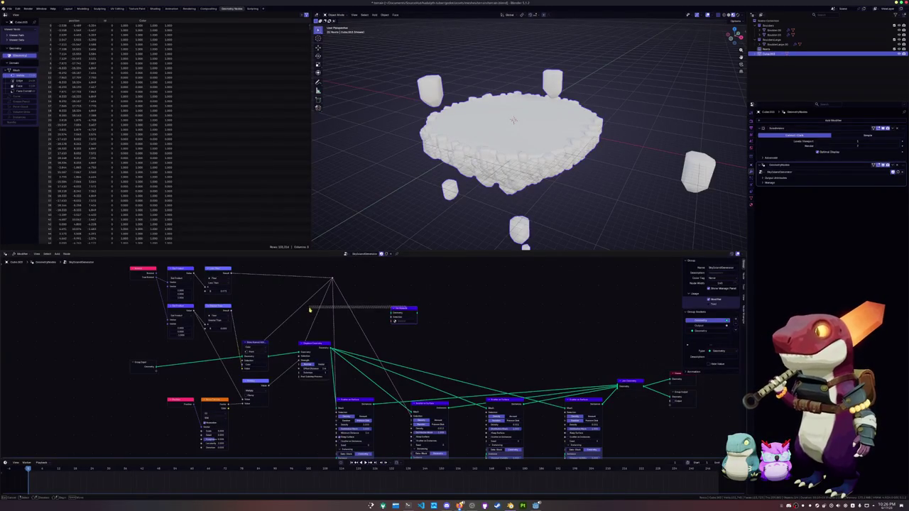
mouse_move(402, 305)
mouse_down()
mouse_move(276, 299)
mouse_move(297, 390)
mouse_up()
Link the Store Named Attribute output into Set Material's Geometry input.
middle_drag(287, 373, 311, 339)
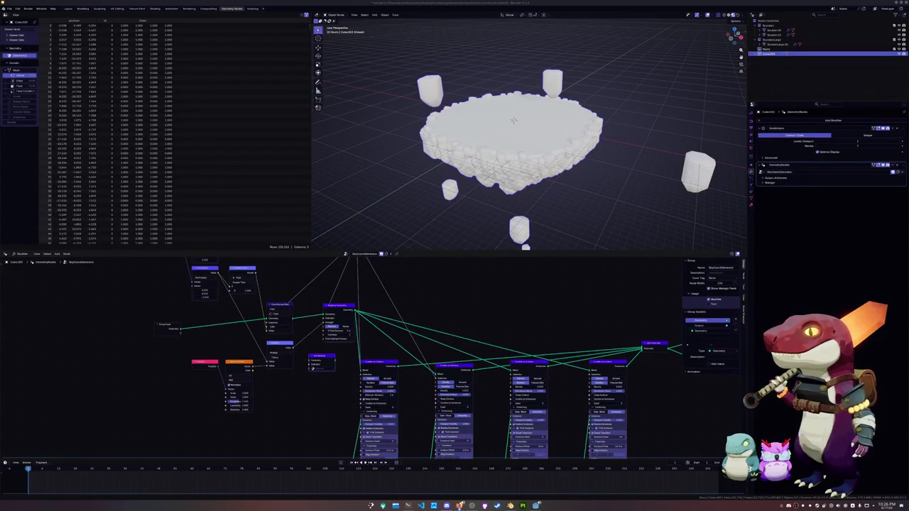
scroll(309, 413, up, 2)
middle_drag(309, 412, 366, 411)
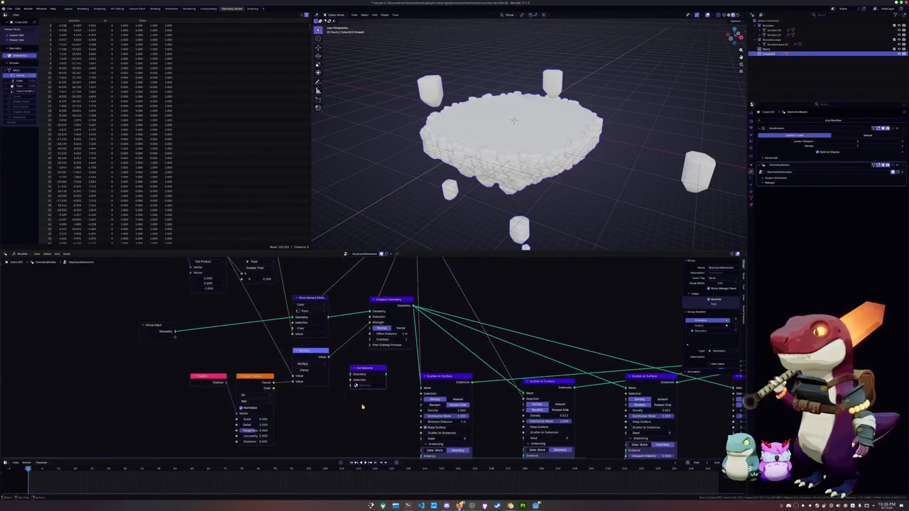
drag(359, 369, 351, 364)
mouse_move(329, 317)
mouse_down()
mouse_move(344, 370)
mouse_move(357, 364)
mouse_move(370, 312)
mouse_up()
Shift the Position, Noise Texture, Multiply, Dot Product and Compare nodes to the left.
drag(359, 363, 352, 362)
drag(316, 446, 198, 361)
drag(304, 352, 245, 351)
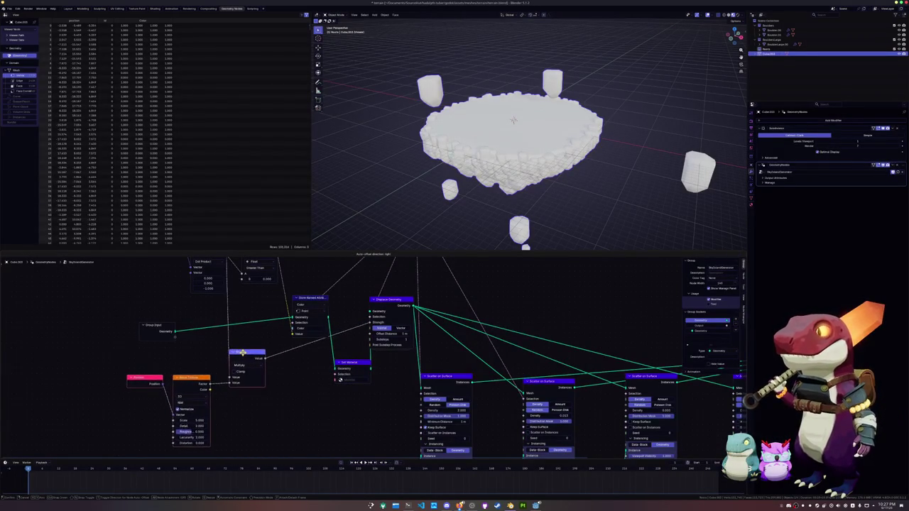
scroll(245, 352, down, 2)
mouse_move(236, 276)
middle_down()
mouse_move(260, 314)
mouse_move(317, 340)
middle_up()
drag(371, 366, 227, 268)
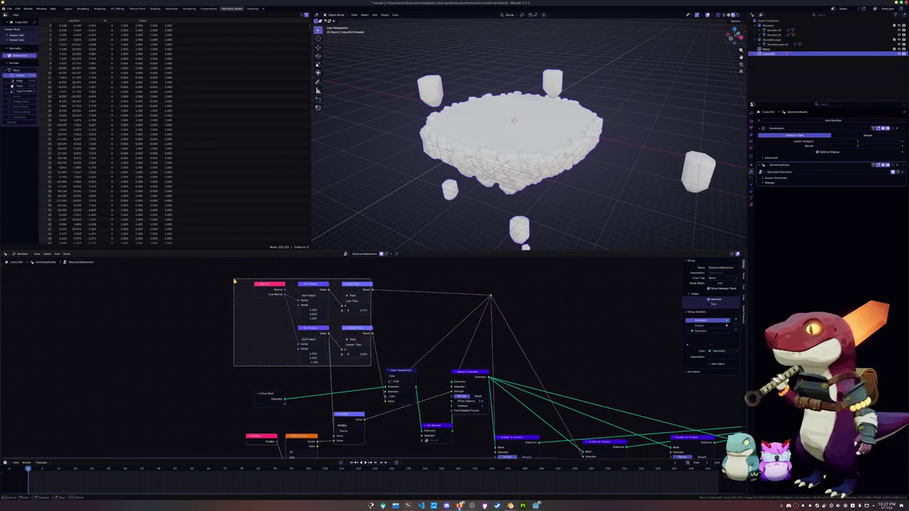
drag(355, 285, 311, 290)
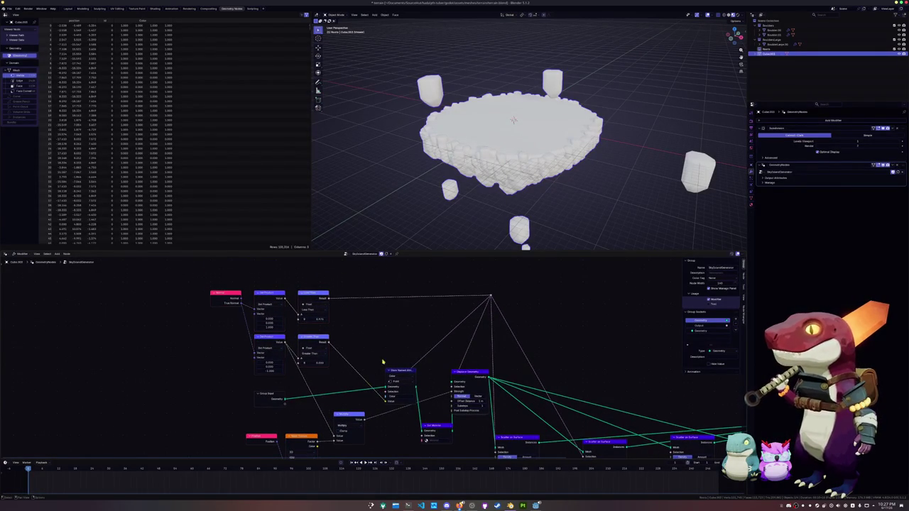
Arrange the nodes so Set Material sits between Store Named Attribute and Displace Geometry.
middle_drag(381, 363, 372, 323)
drag(356, 361, 351, 360)
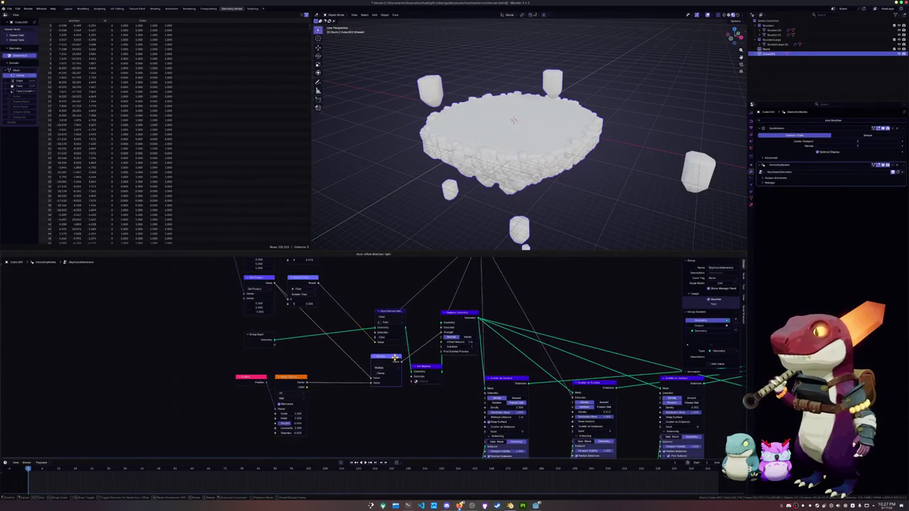
drag(391, 311, 344, 313)
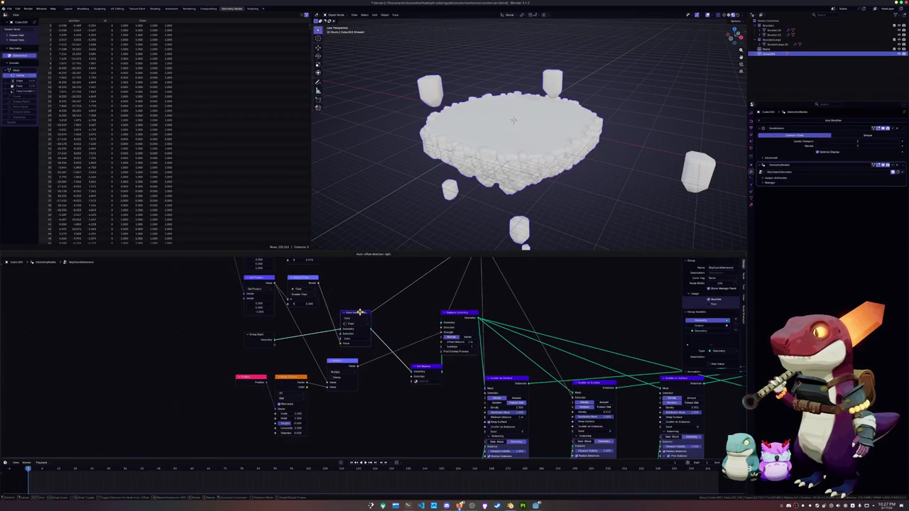
drag(429, 377, 414, 327)
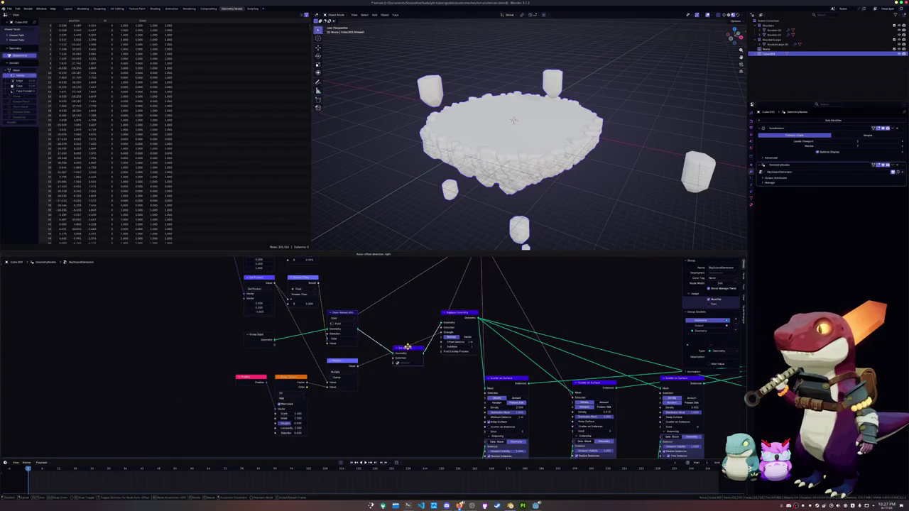
Assign a material in Set Material, create a new one named terrain_base_material, and switch to Shading.
click(414, 327)
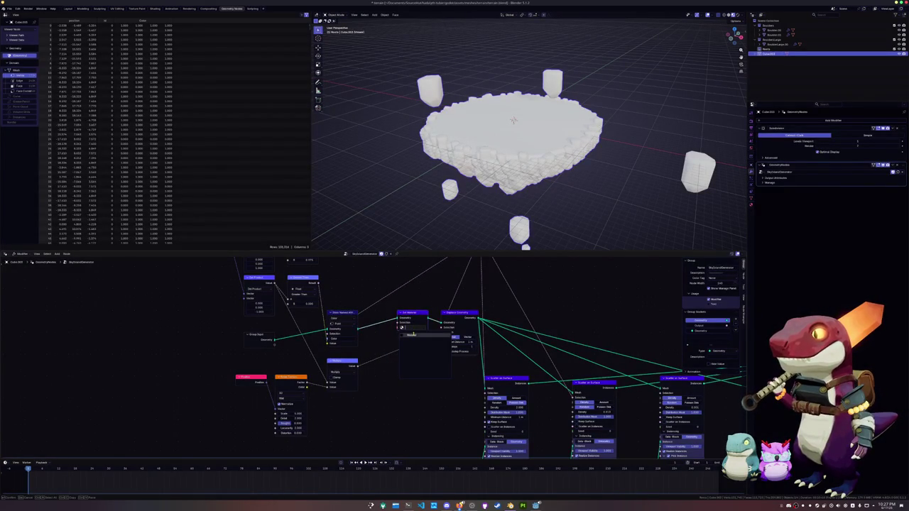
click(411, 335)
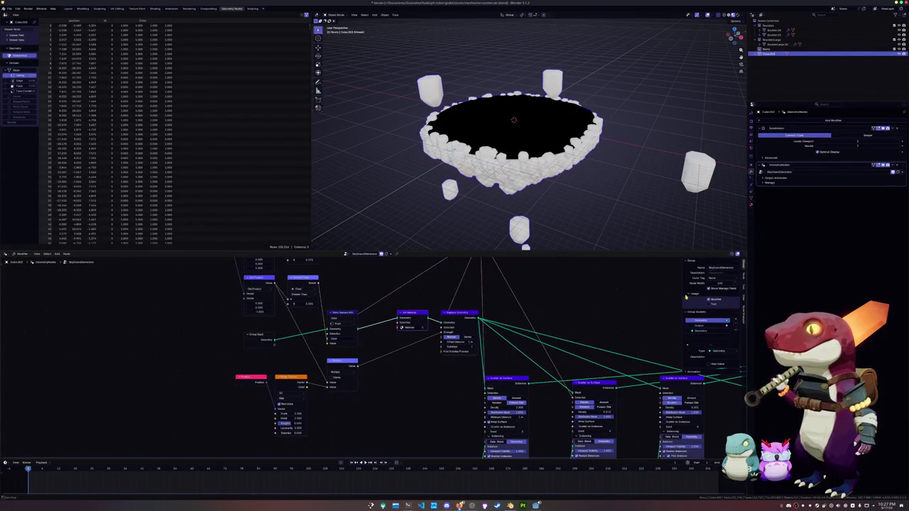
click(751, 204)
click(767, 141)
double_click(778, 140)
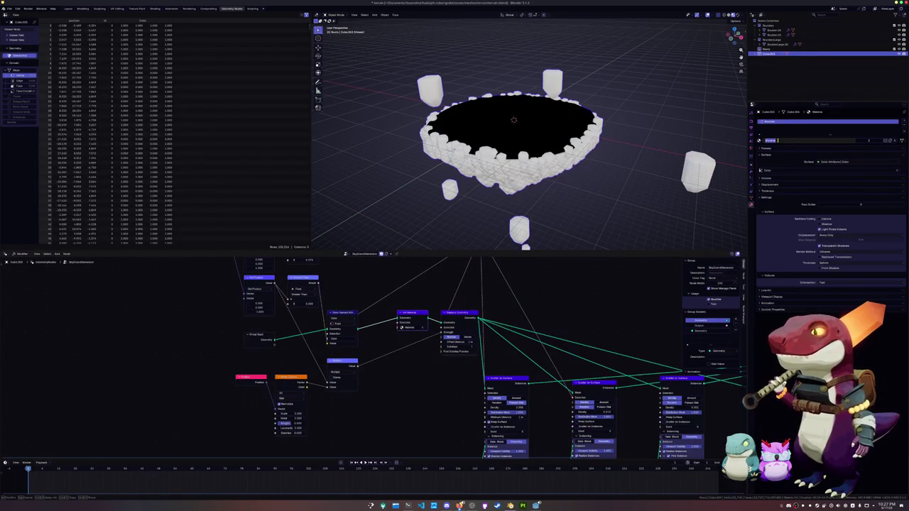
key(BackSpace)
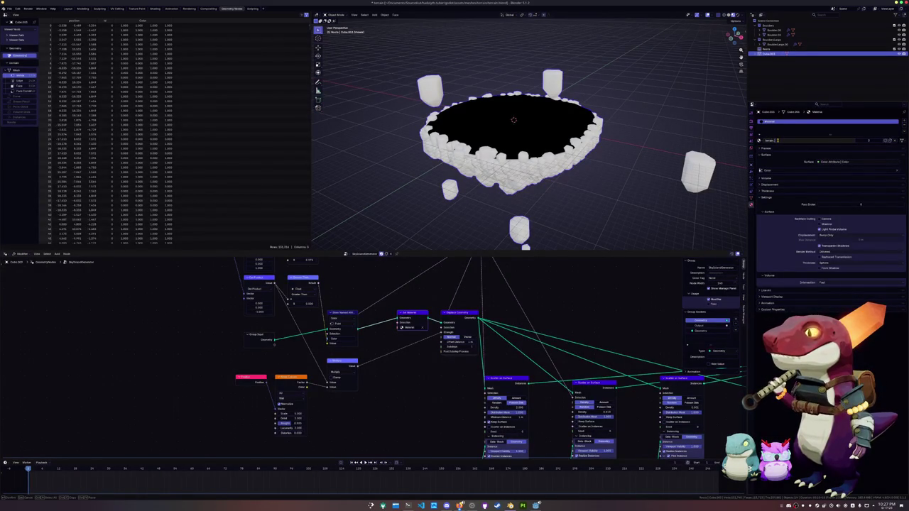
text(base_material)
key(Return)
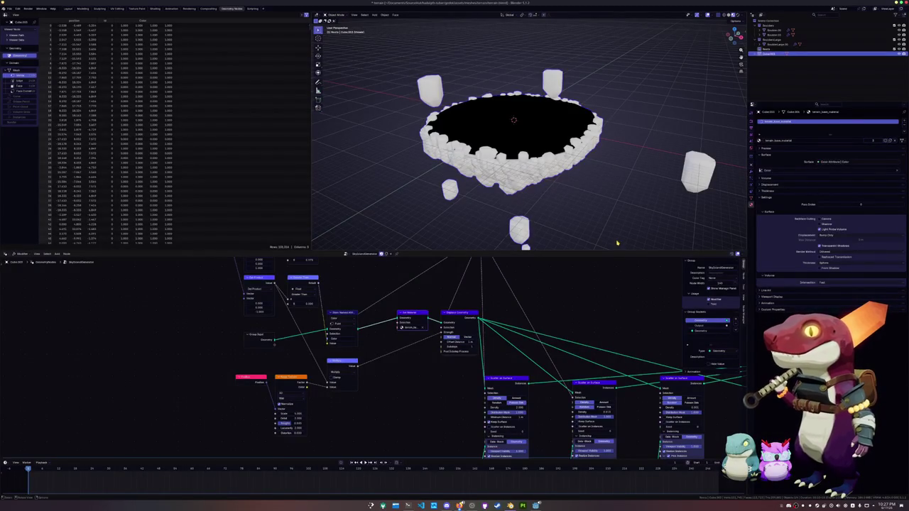
middle_drag(618, 243, 616, 224)
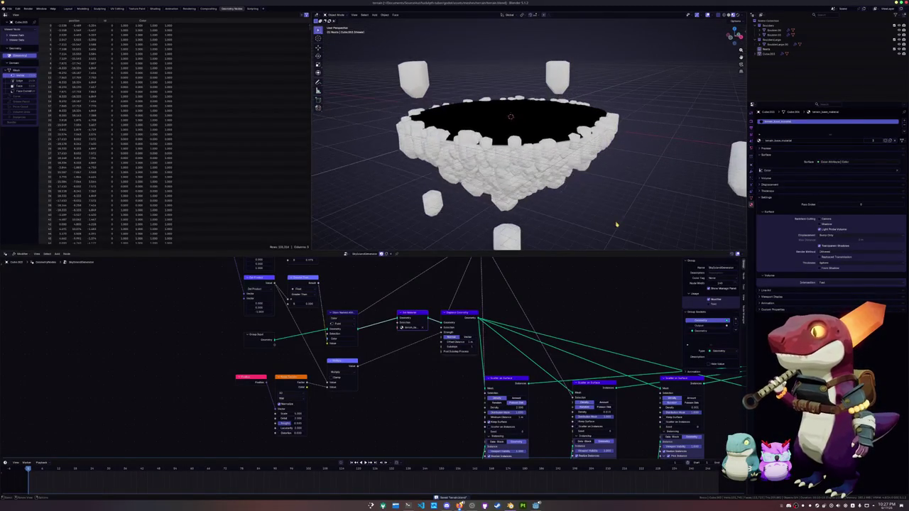
click(155, 8)
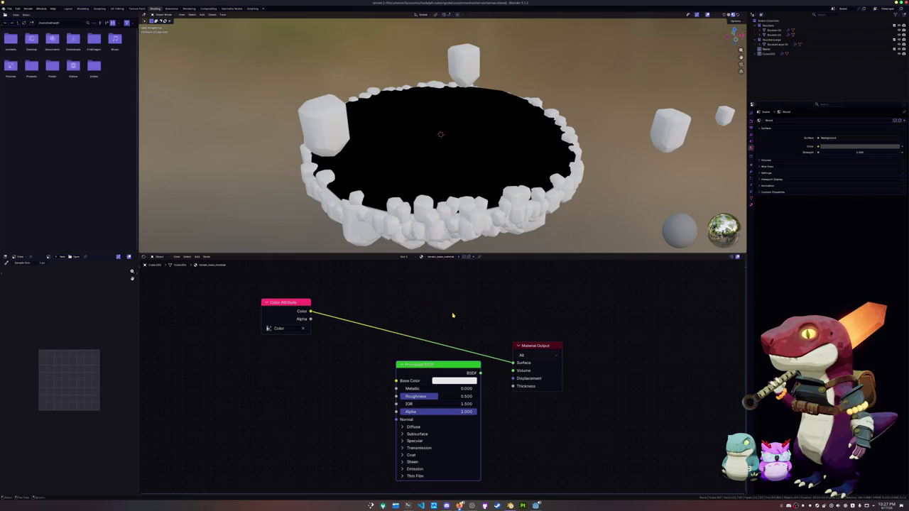
View the island's rocky side up close and move Principled BSDF down beside Color Attribute.
shift+scroll(446, 329, down, 1)
shift+scroll(446, 329, down, 1)
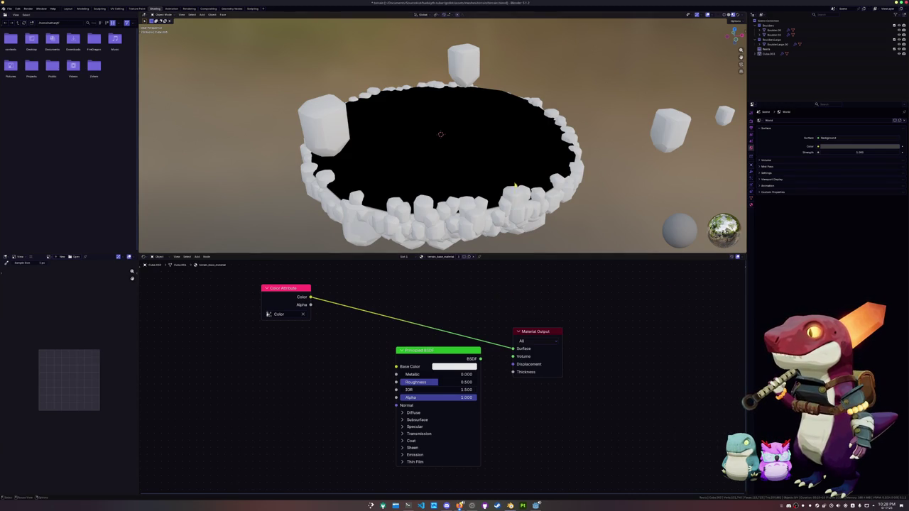
click(490, 235)
middle_drag(490, 234, 481, 154)
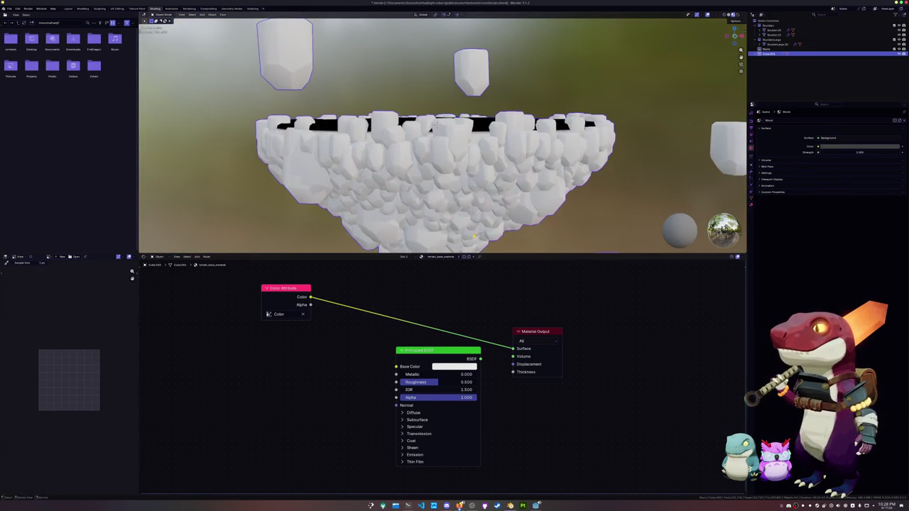
scroll(481, 154, up, 2)
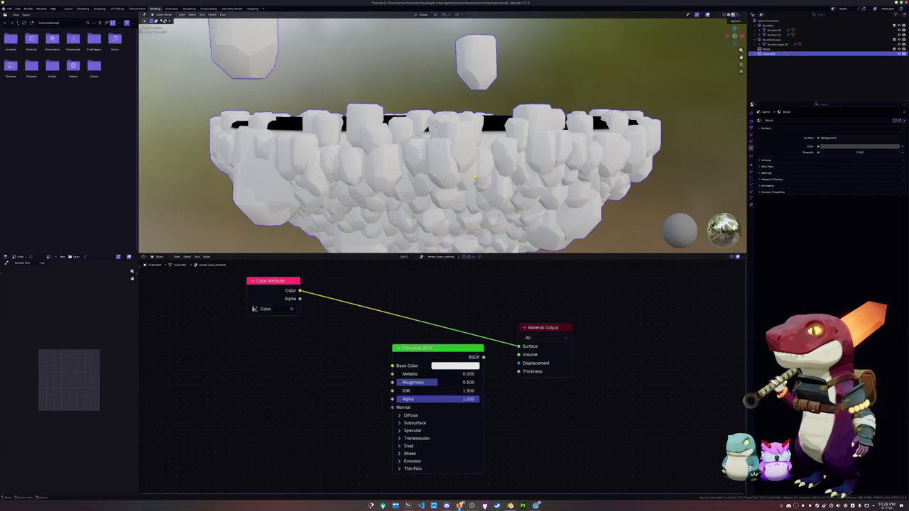
middle_drag(352, 331, 412, 335)
drag(497, 351, 350, 339)
middle_drag(283, 349, 309, 376)
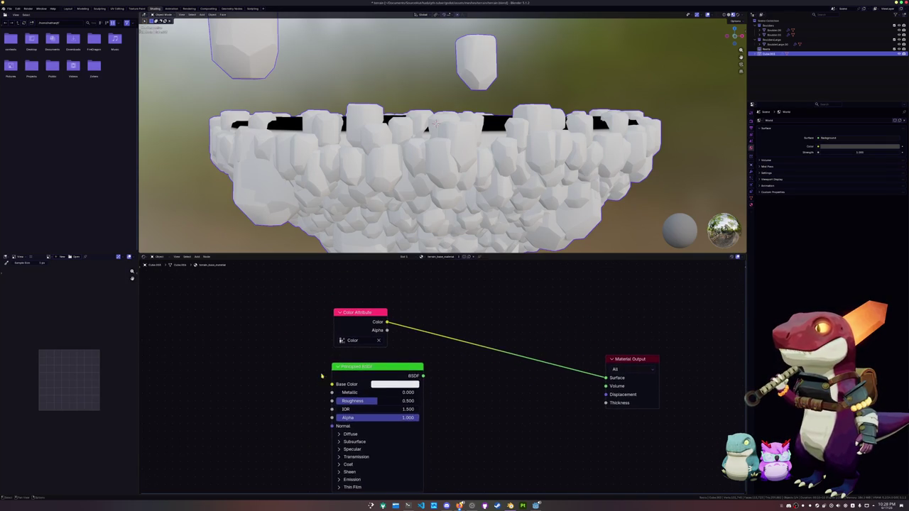
drag(377, 365, 381, 389)
Add a Texture Coordinate node and wire it toward the surface output, discarding the image texture setup.
key(shift+a)
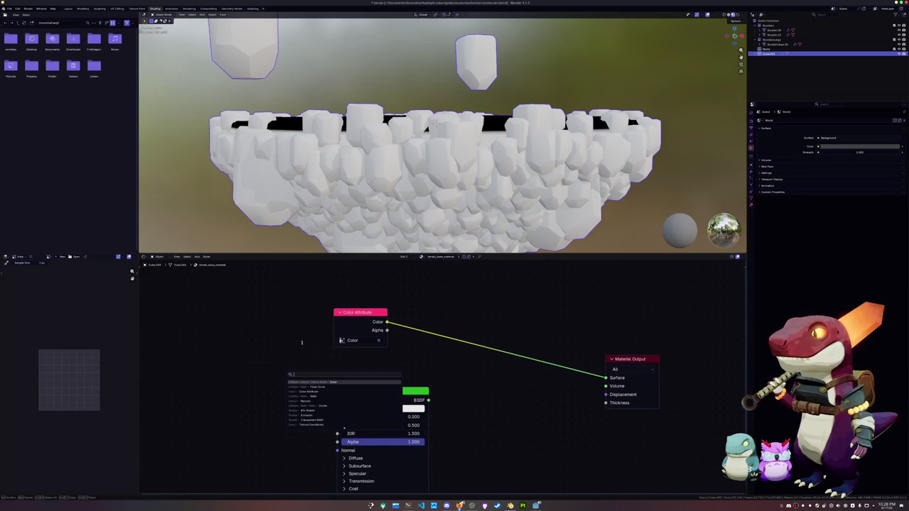
key(Escape)
key(ctrl+t)
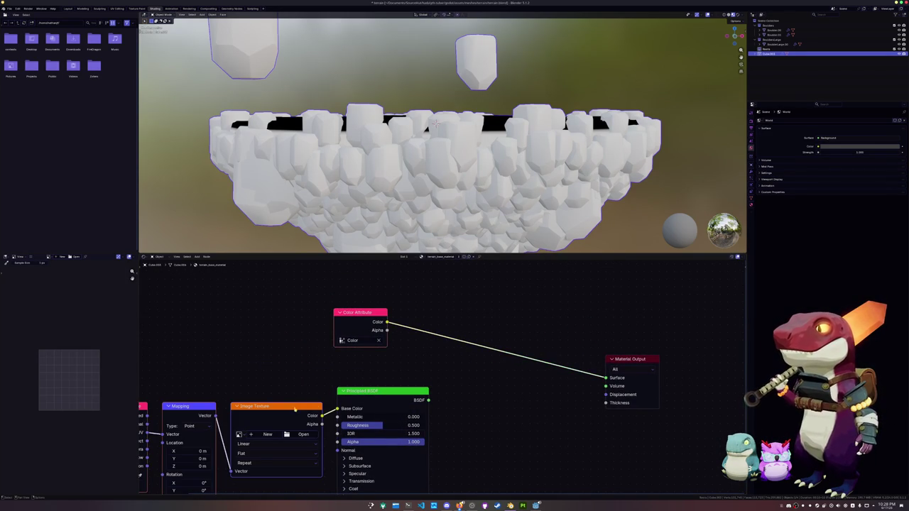
key(ctrl+x)
click(186, 406)
key(ctrl+x)
middle_drag(214, 440, 282, 416)
ctrl+shift+click(451, 366)
mouse_move(207, 390)
mouse_down()
mouse_move(196, 333)
mouse_move(309, 346)
mouse_up()
Feed Normal into a Dot Product with (0,0,1) on the surface, and delete Color Attribute.
ctrl+shift+click(184, 334)
scroll(234, 329, down, 1)
text(sm)
key(Return)
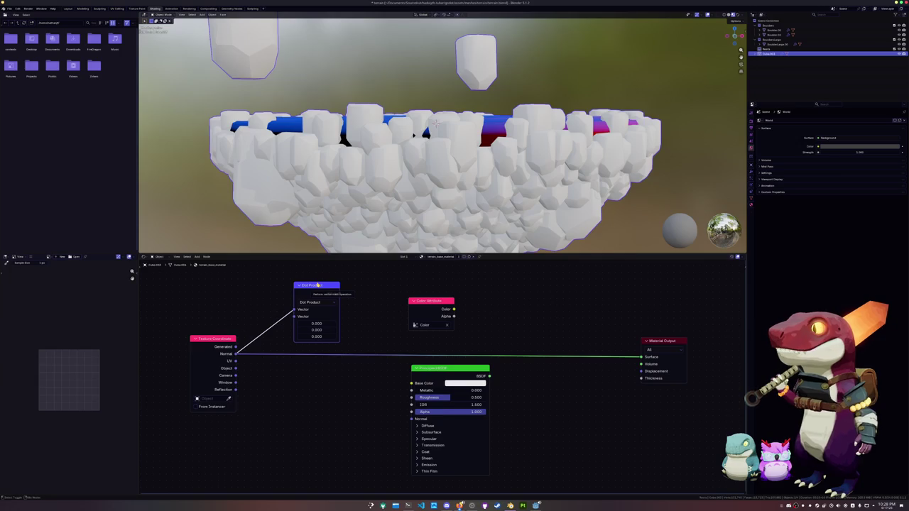
ctrl+shift+click(318, 285)
drag(319, 336, 359, 360)
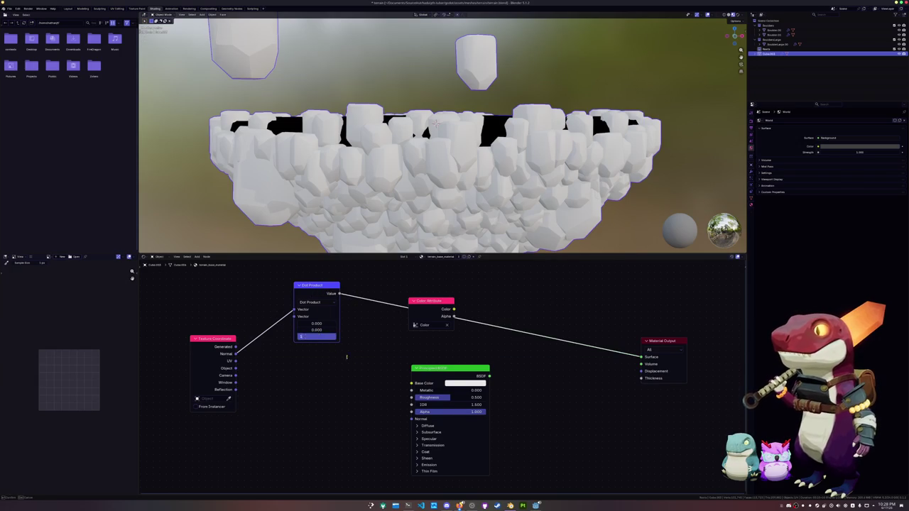
drag(427, 301, 482, 278)
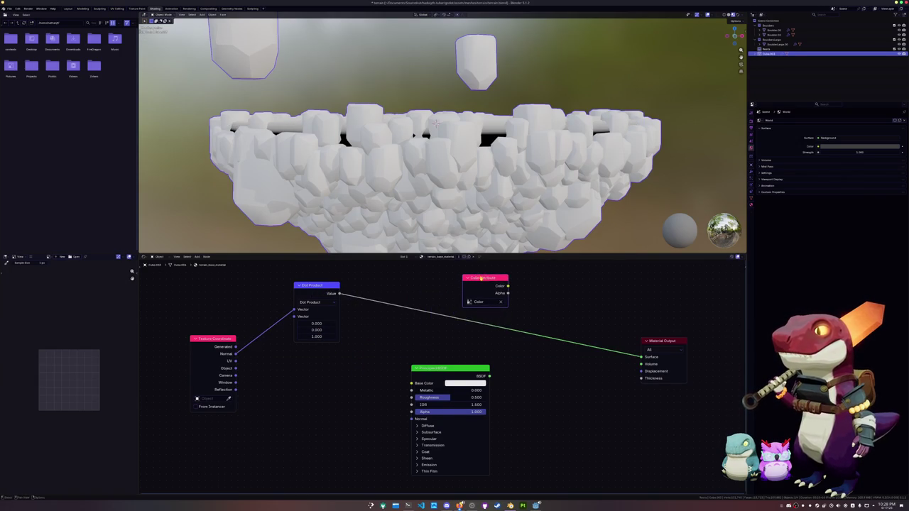
key(x)
middle_drag(393, 304, 395, 322)
drag(315, 310, 298, 307)
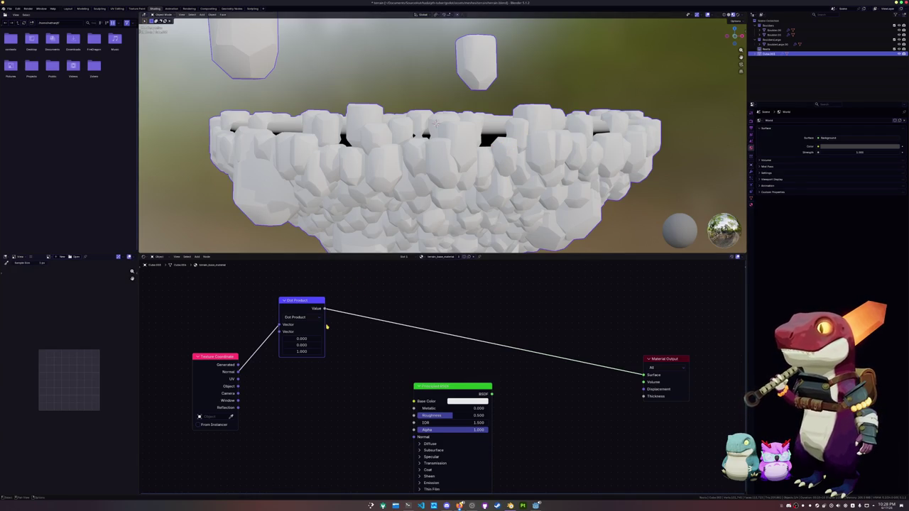
Try a duplicate Dot Product and a Multiply after it, then undo those changes.
key(shift+d)
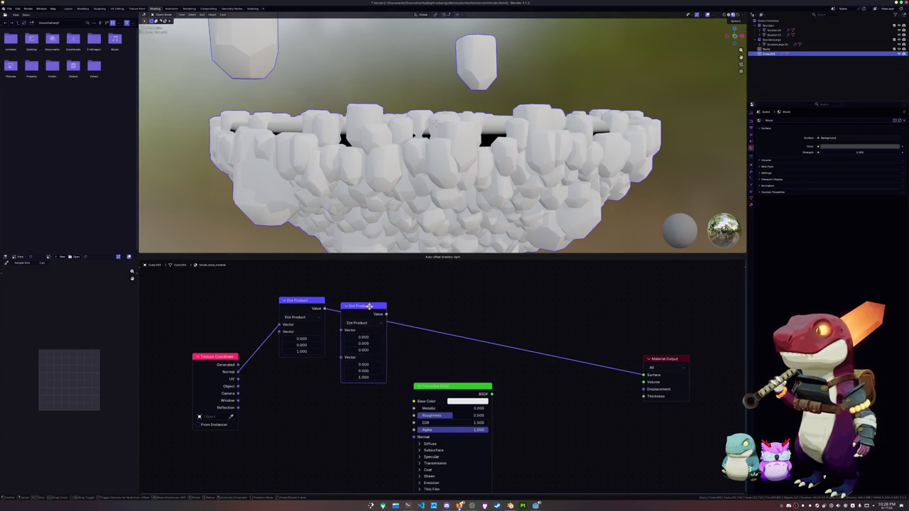
key(Escape)
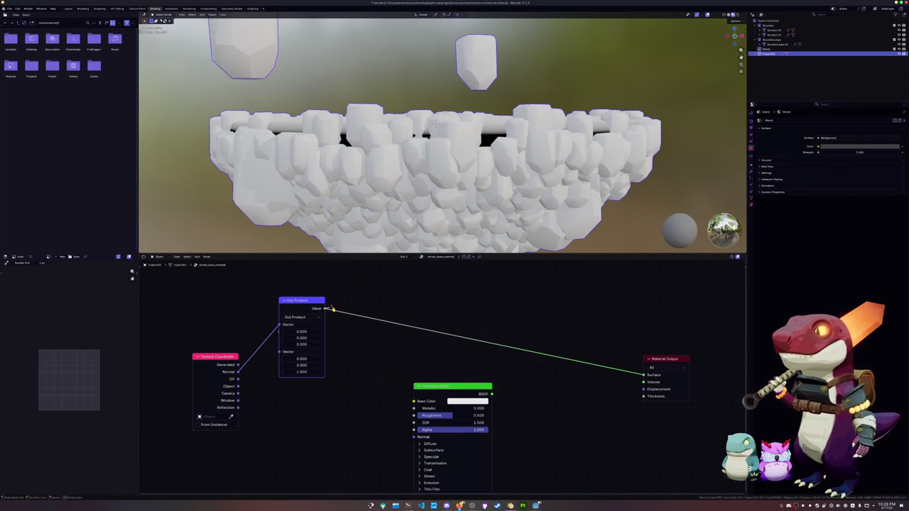
drag(325, 310, 404, 299)
text(multip)
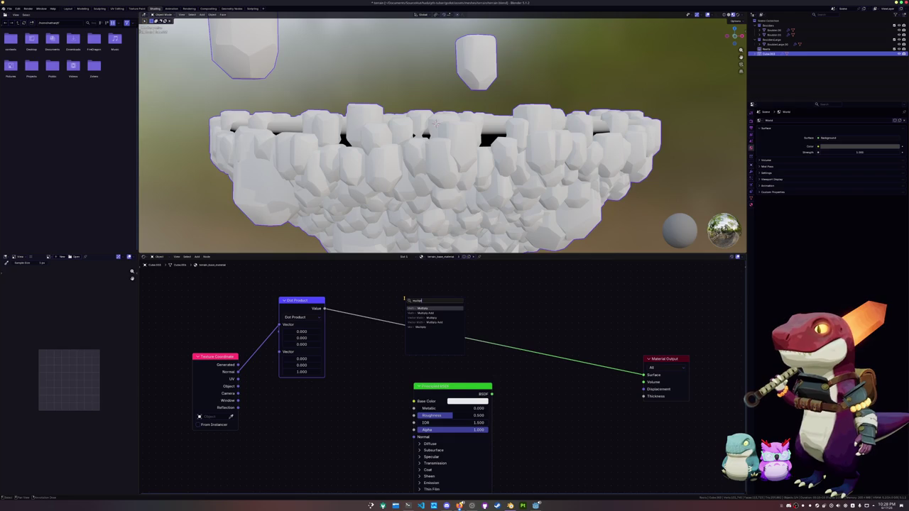
key(Return)
click(382, 279)
key(x)
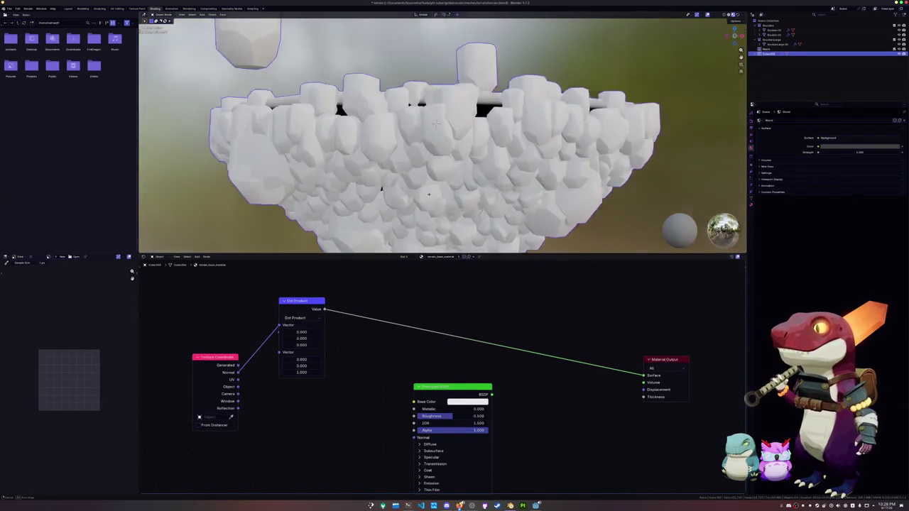
middle_drag(256, 348, 270, 363)
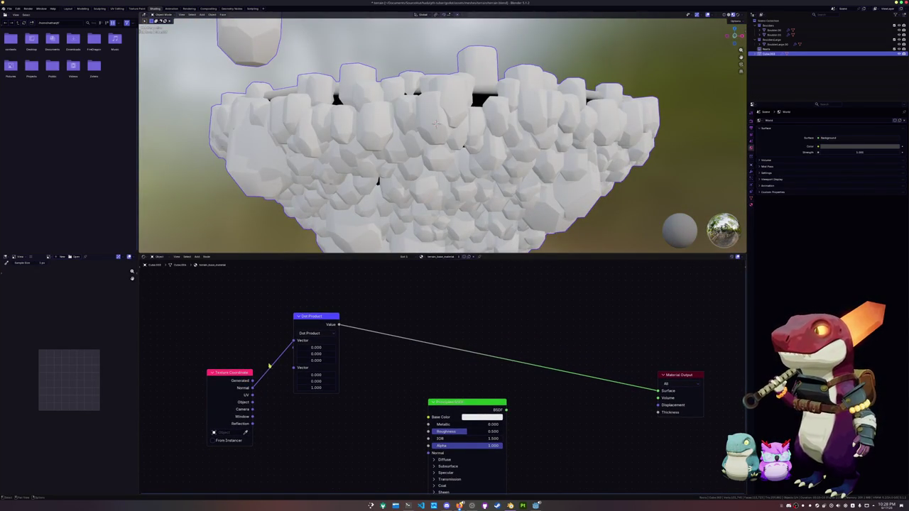
key(ctrl+z)
key(ctrl+z)
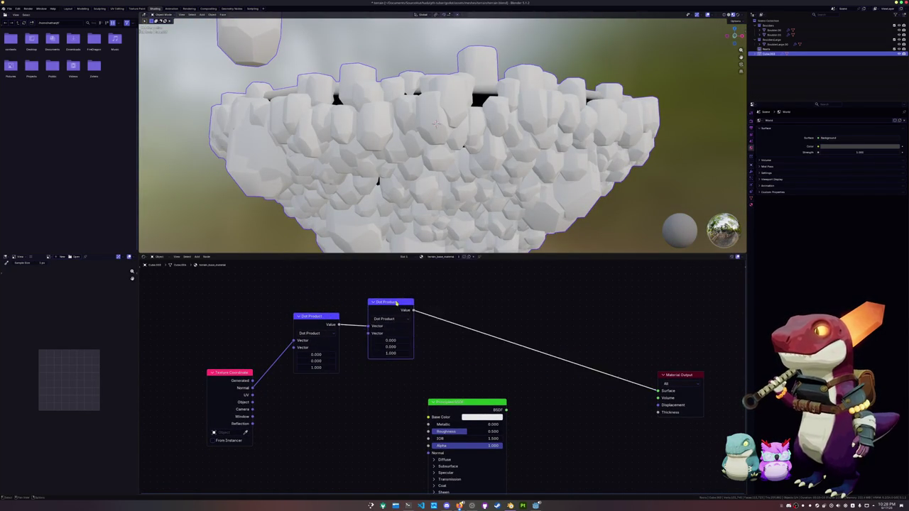
key(ctrl+z)
Duplicate Dot Product fed by Normal, and insert a Map Range between Dot Product and Material Output.
key(shift+d)
click(323, 385)
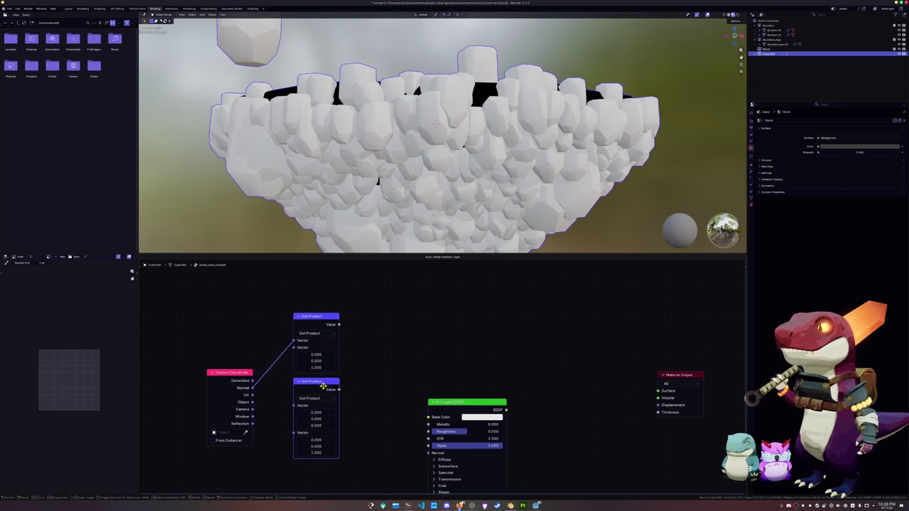
drag(251, 387, 293, 406)
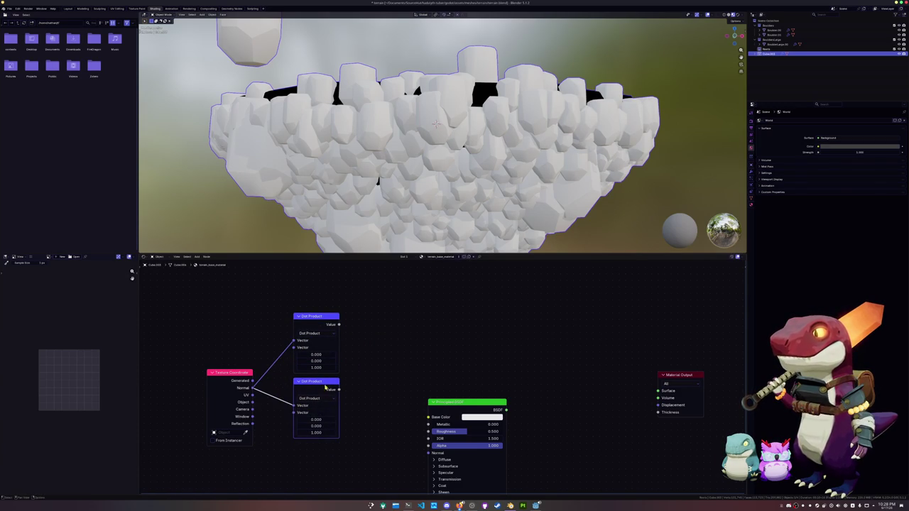
ctrl+shift+click(338, 382)
ctrl+shift+click(339, 324)
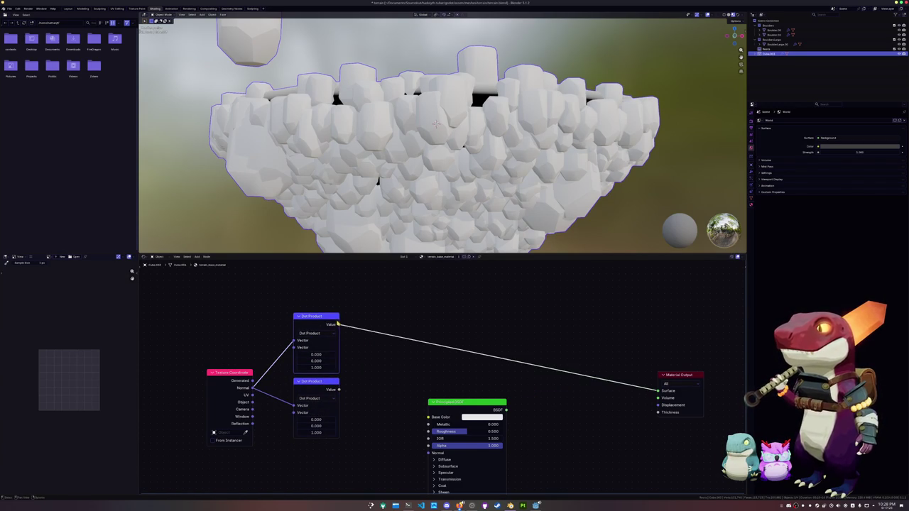
drag(339, 323, 399, 313)
text(map ra)
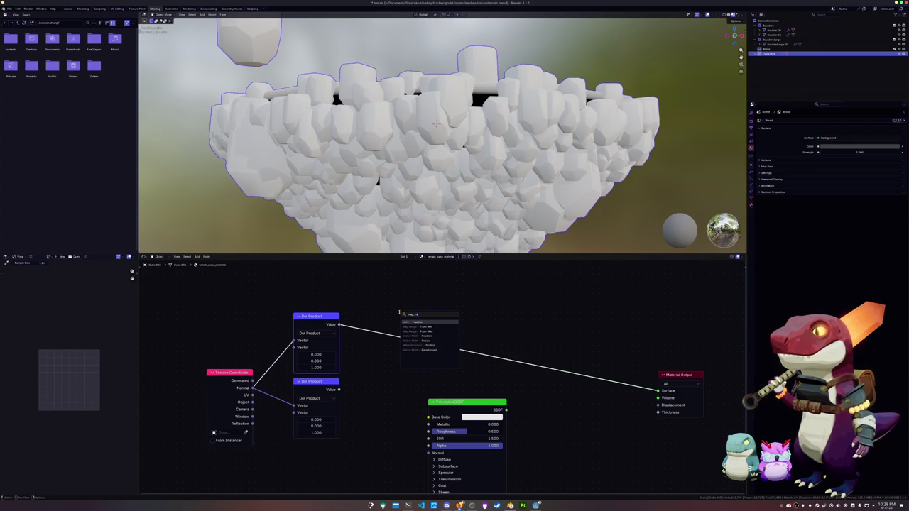
text(nge)
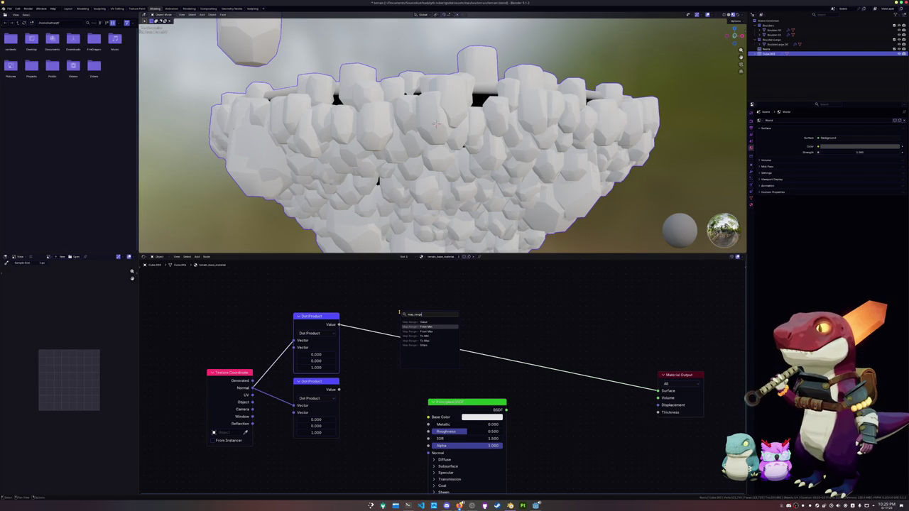
key(Return)
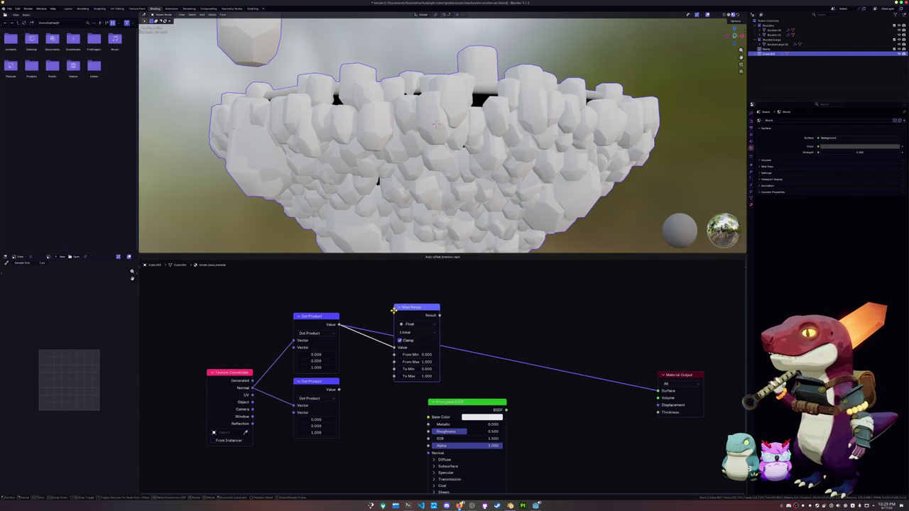
click(385, 301)
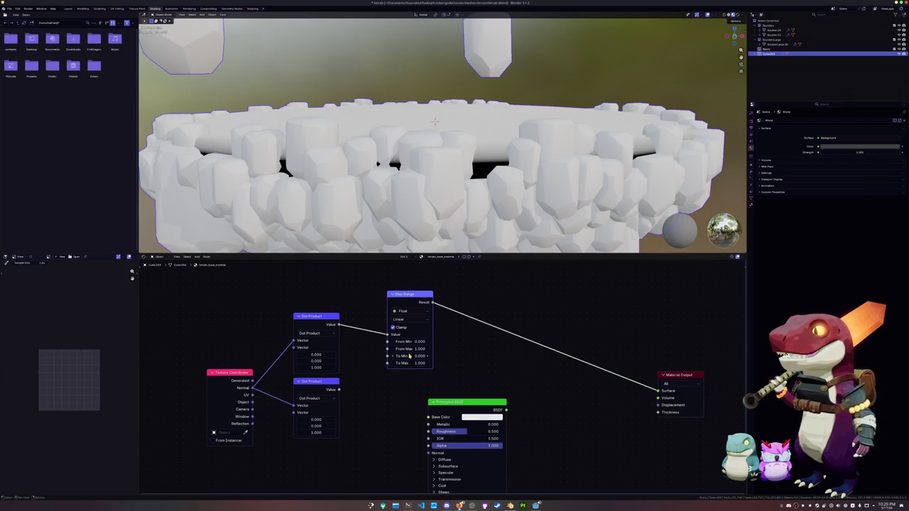
key(g)
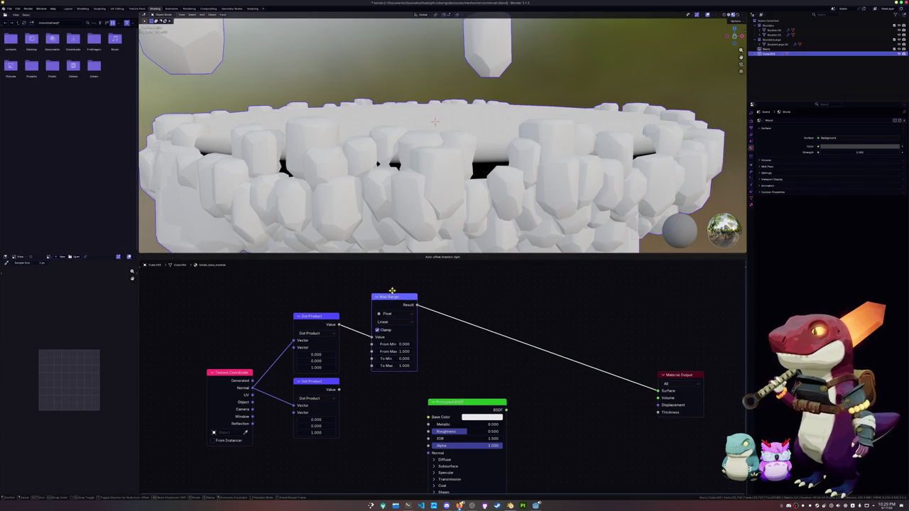